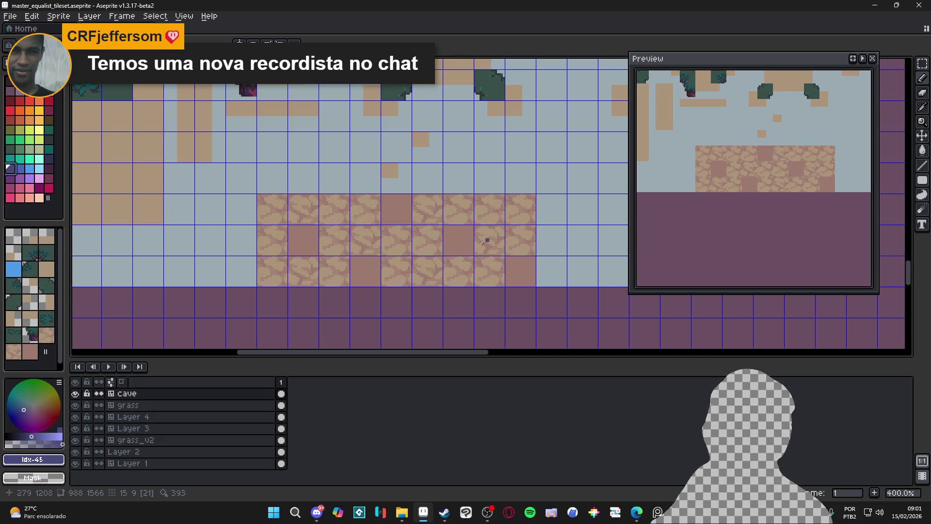
- Save the tileset and pick the tan floor colour #ab947a from the tiles
key("ctrl+s")
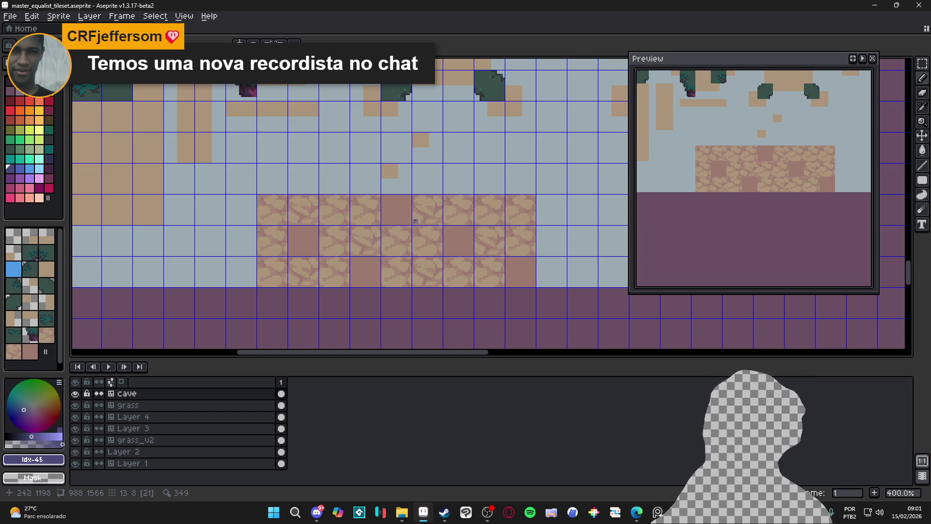
scroll(355, 232, "up", 6)
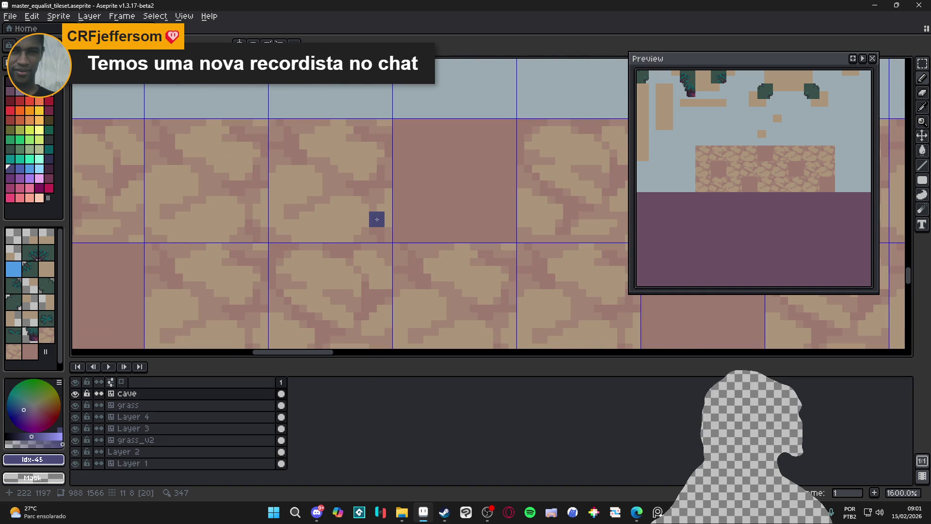
left_click(376, 218, "alt")
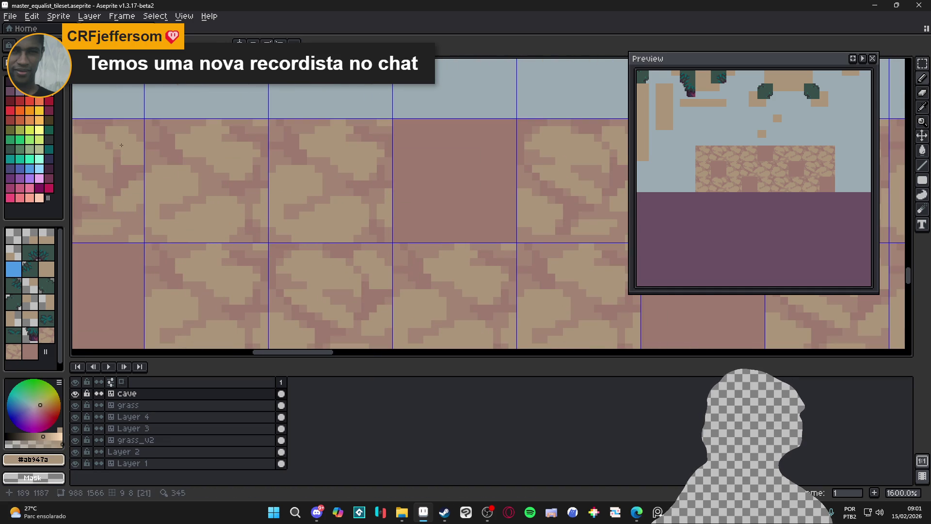
- Paint a tan patch across the plain mauve tile and trim its edge with darker mauve
scroll(402, 202, "down", 1)
scroll(403, 202, "up", 1)
left_click_drag(342, 184, 391, 184)
mouse_move(347, 206)
left_mouse_down()
mouse_move(385, 199)
mouse_move(342, 211)
mouse_move(401, 206)
mouse_move(403, 193)
mouse_move(394, 213)
left_mouse_up()
left_click(410, 206, "alt")
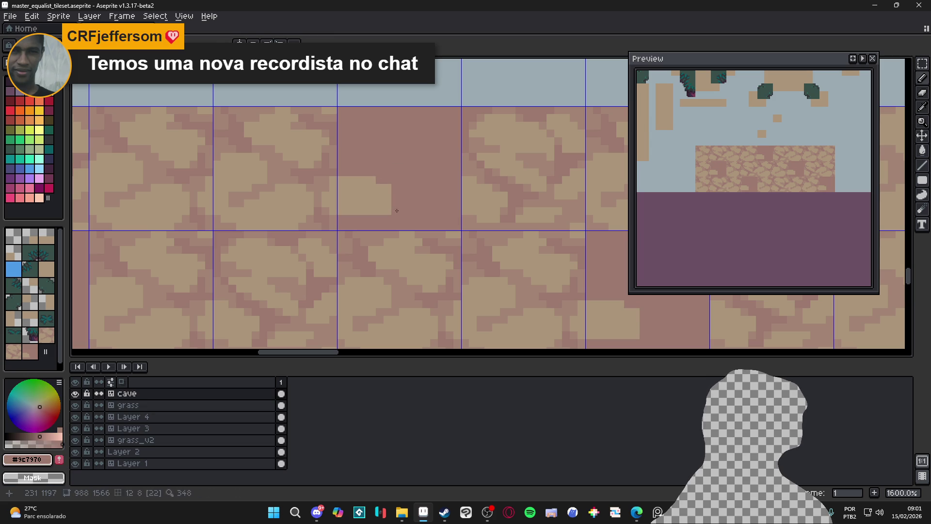
- Re-pick the tan colour and paint a new tan stone in the plain tile
left_click(373, 211, "alt")
scroll(376, 213, "down", 2)
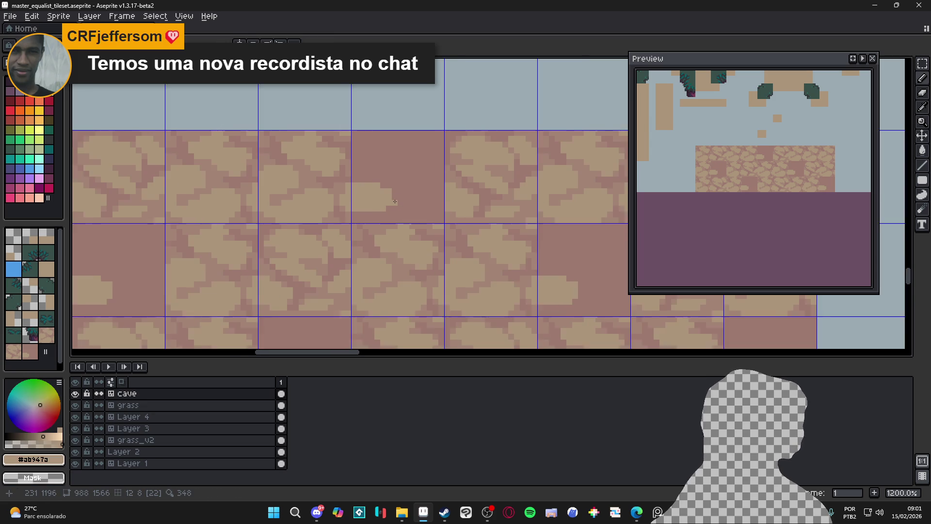
scroll(384, 218, "up", 2)
mouse_move(422, 213)
left_mouse_down()
mouse_move(383, 194)
mouse_move(404, 240)
mouse_move(422, 232)
mouse_move(429, 178)
left_mouse_up()
scroll(424, 230, "down", 1)
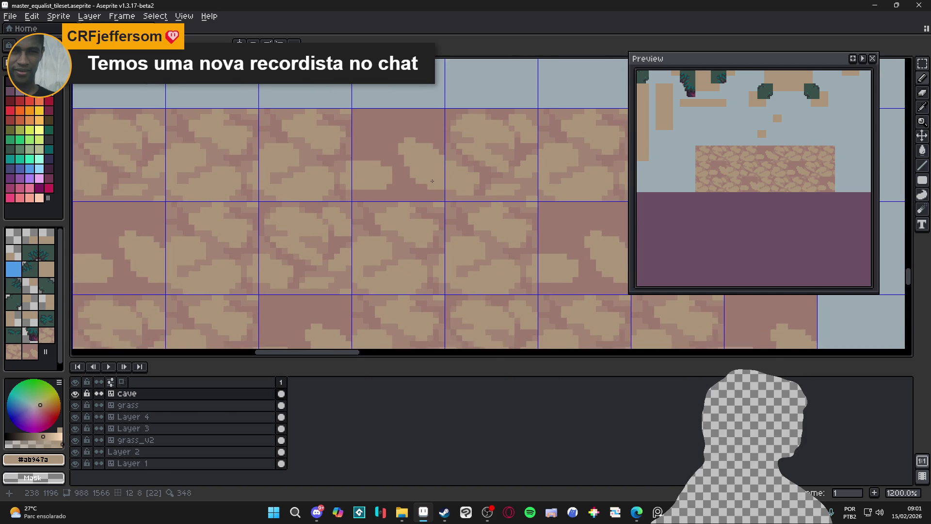
scroll(417, 197, "down", 3)
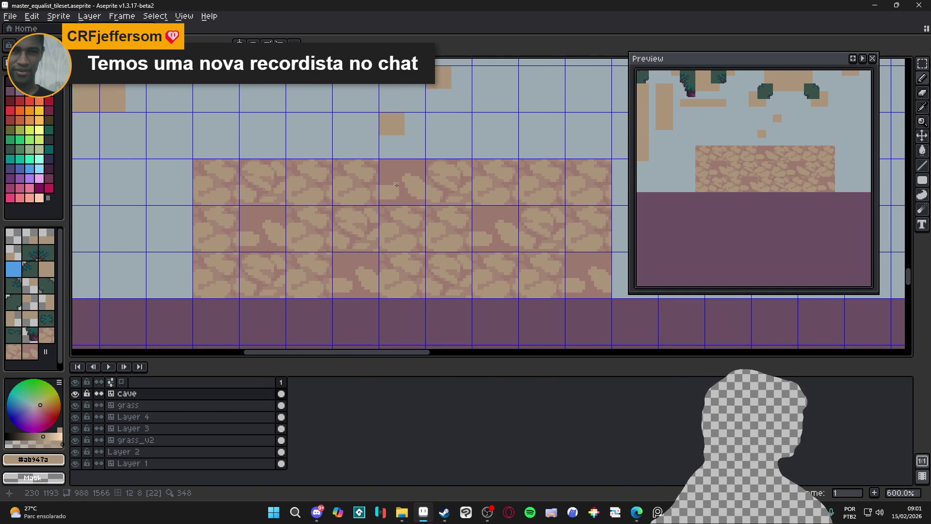
scroll(453, 235, "up", 3)
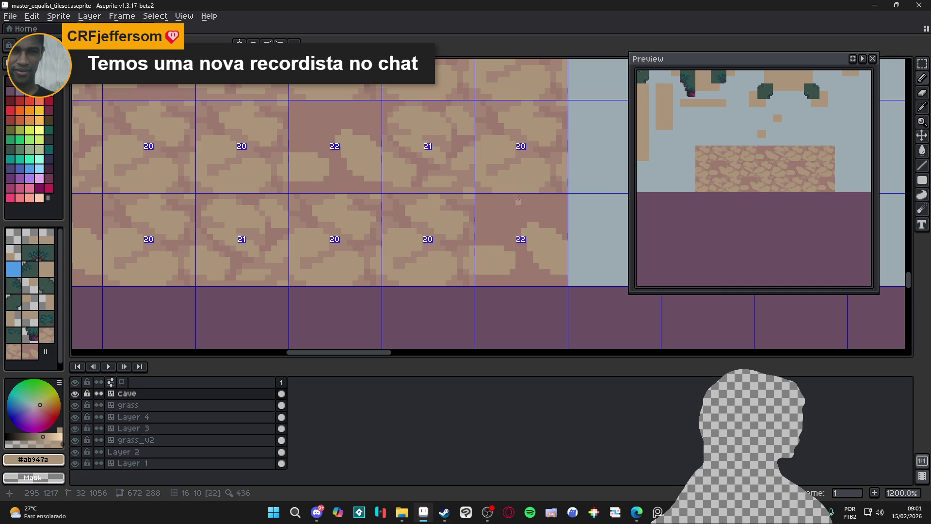
- Widen a tan stone by adding tan pixels along its edge
left_click(523, 196)
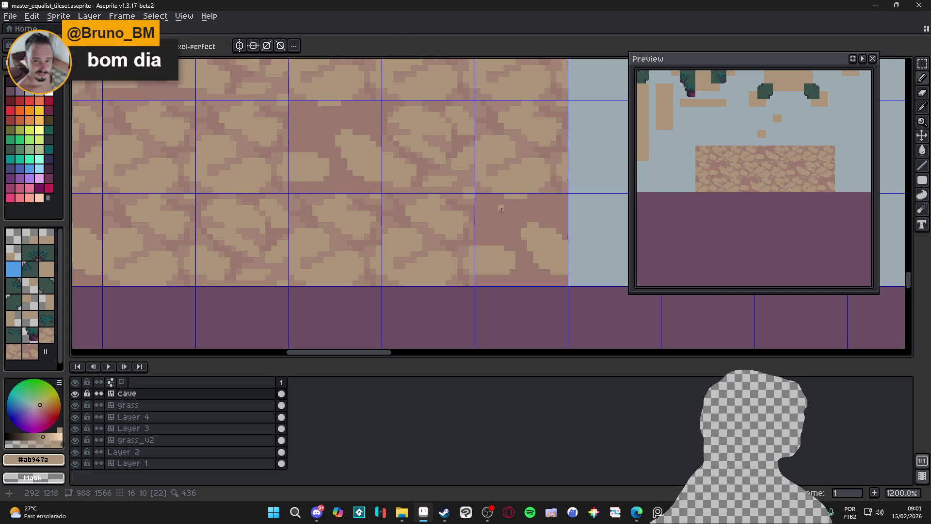
scroll(492, 221, "up", 1)
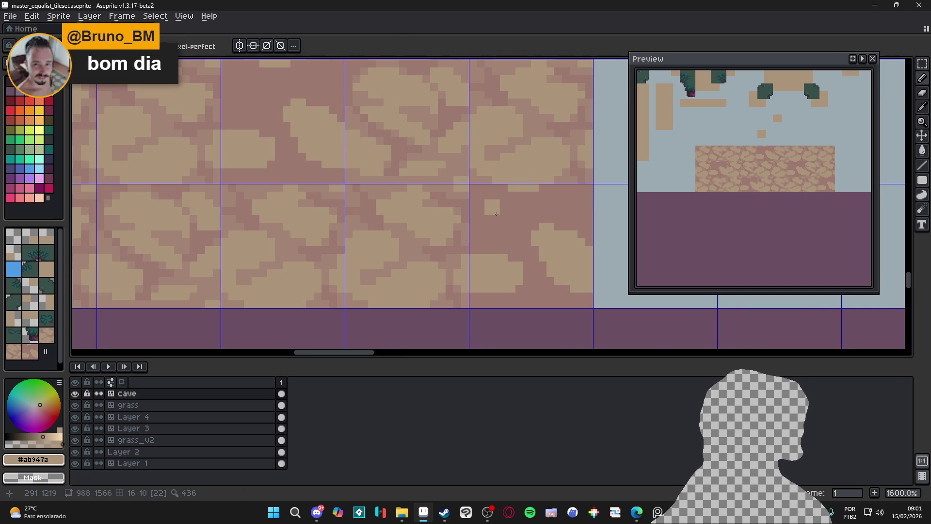
mouse_move(512, 234)
left_mouse_down()
mouse_move(495, 234)
mouse_move(481, 216)
mouse_move(482, 196)
mouse_move(527, 221)
left_mouse_up()
- Move up a tile row and alternate mauve mortar and tan stone picks to add edge pixels
left_click_drag(388, 212, 406, 258)
scroll(412, 252, "down", 2)
scroll(429, 238, "up", 2)
scroll(429, 238, "down", 1)
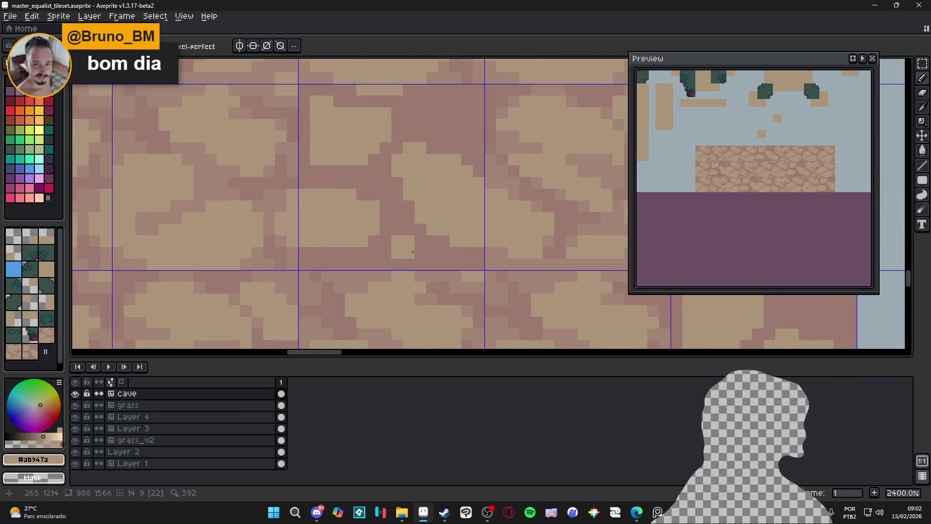
scroll(431, 242, "down", 3)
scroll(432, 243, "up", 4)
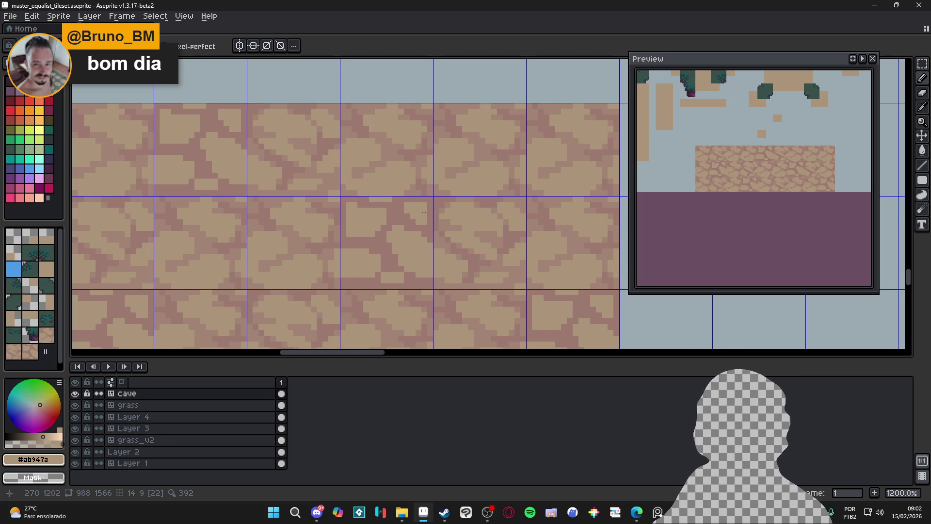
scroll(356, 204, "up", 4)
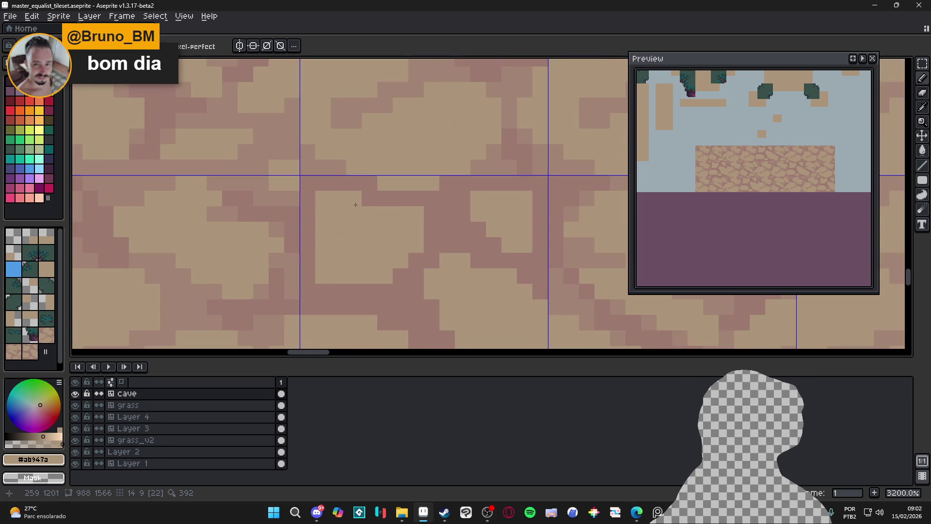
left_click(321, 189, "alt")
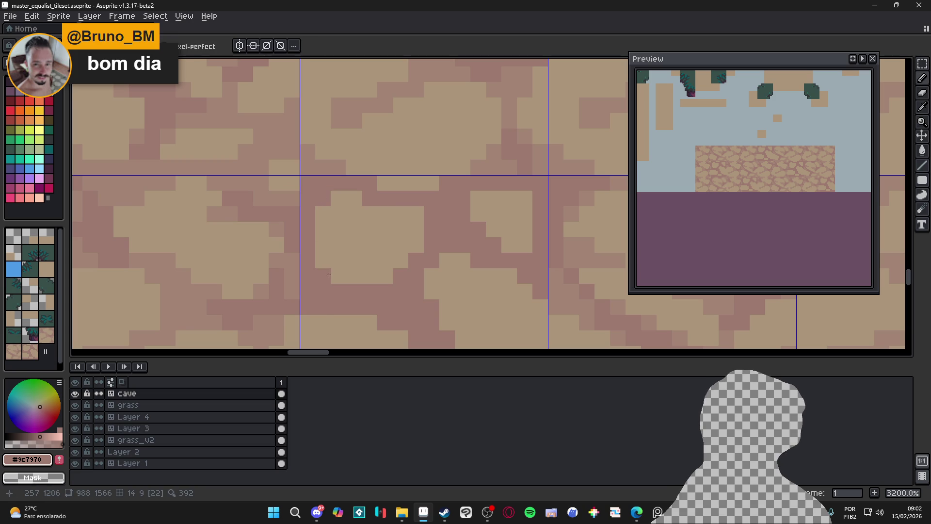
scroll(322, 274, "down", 2)
scroll(329, 234, "up", 1)
left_click(330, 235, "alt")
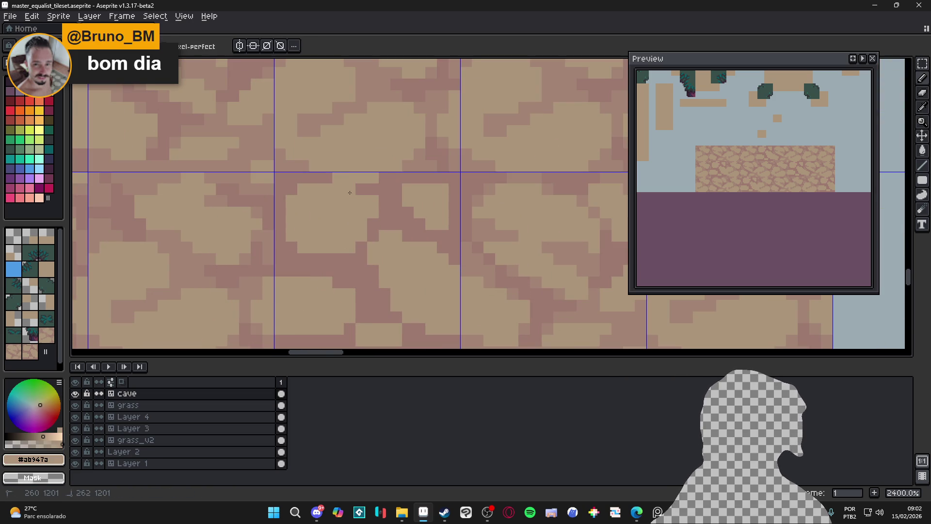
left_click(291, 250)
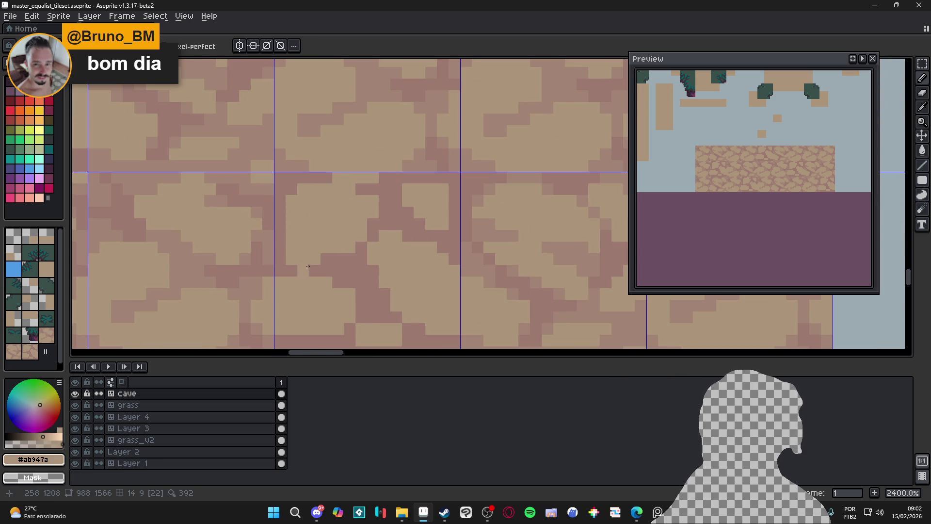
- Paint mauve mortar pixels along a stone edge
left_click(303, 271, "alt")
left_click_drag(298, 259, 314, 259)
left_click(291, 247)
left_click(314, 248)
scroll(318, 251, "right", 1)
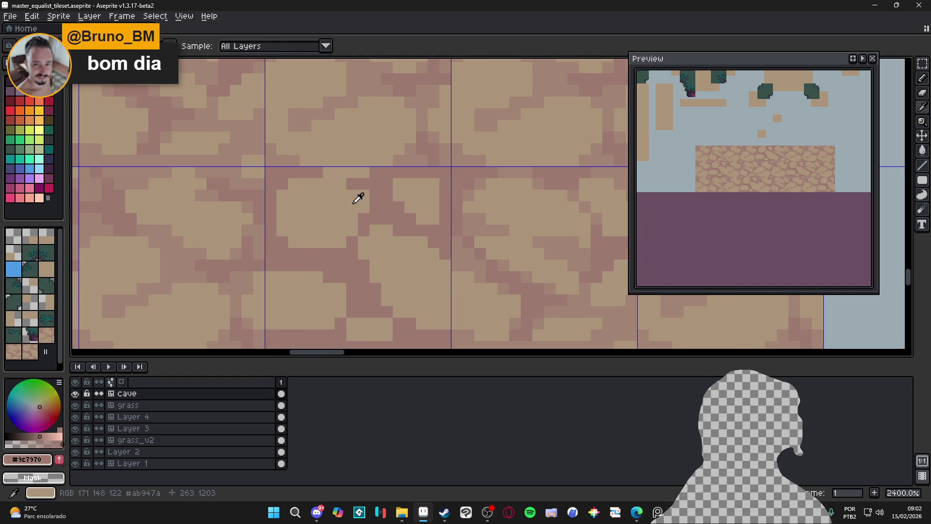
- Paint over the dark pixel row in tan #ab947a and touch up nearby edges
left_click(360, 190, "alt")
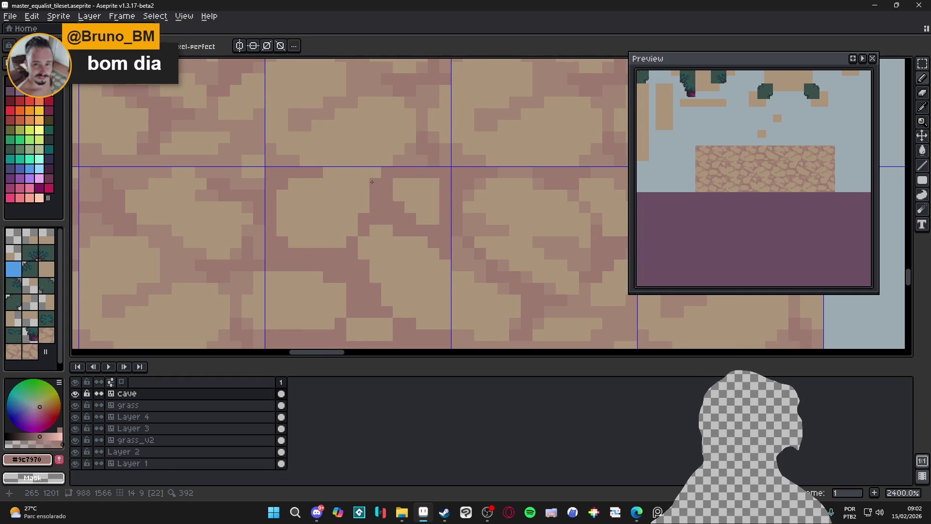
left_click_drag(375, 184, 329, 184)
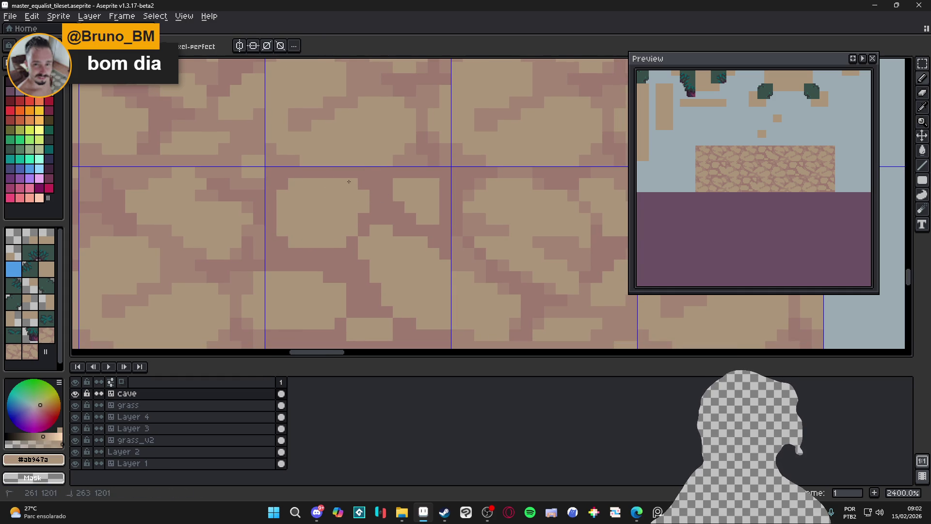
scroll(356, 223, "down", 1)
left_click(346, 282, "alt")
scroll(346, 282, "down", 1)
left_click(334, 270, "alt")
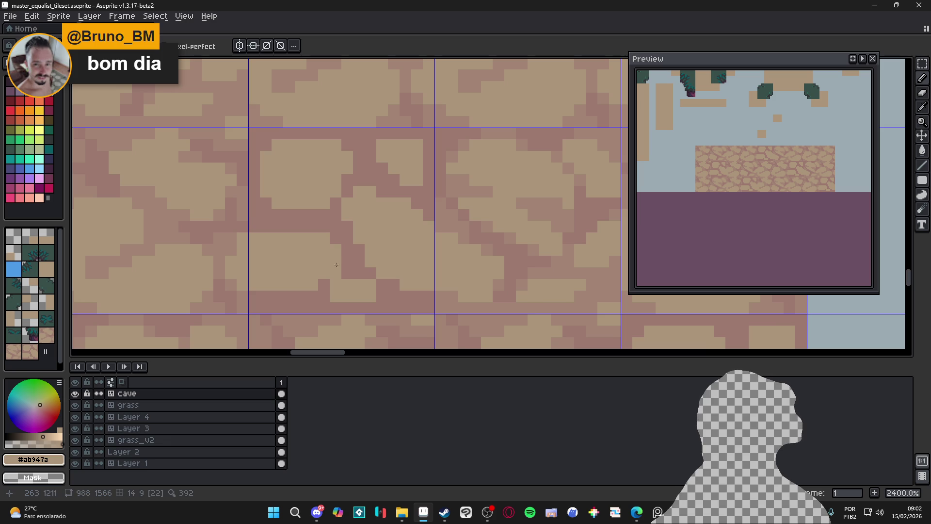
scroll(339, 254, "down", 1)
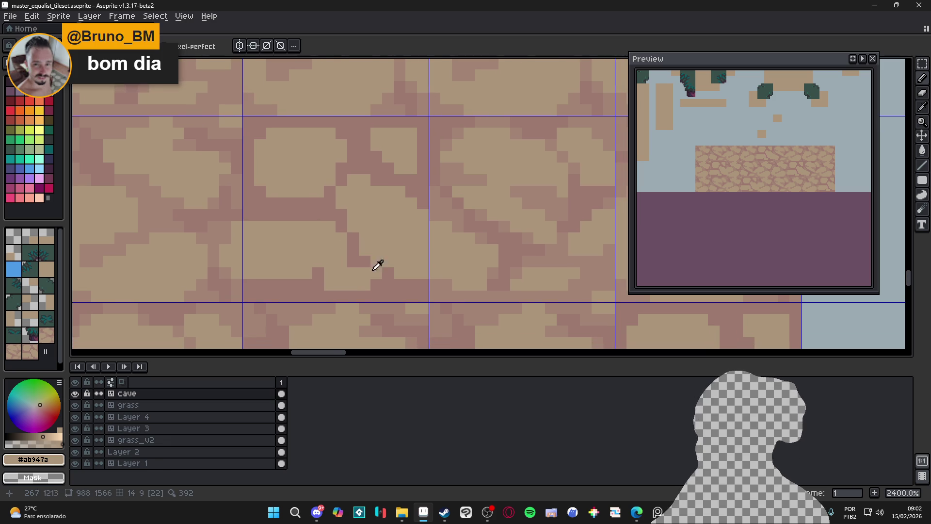
- Alternate mauve and tan picks, sample the mid-tone brown, then switch to the web browser
left_click(376, 272, "alt")
left_click(318, 254, "alt")
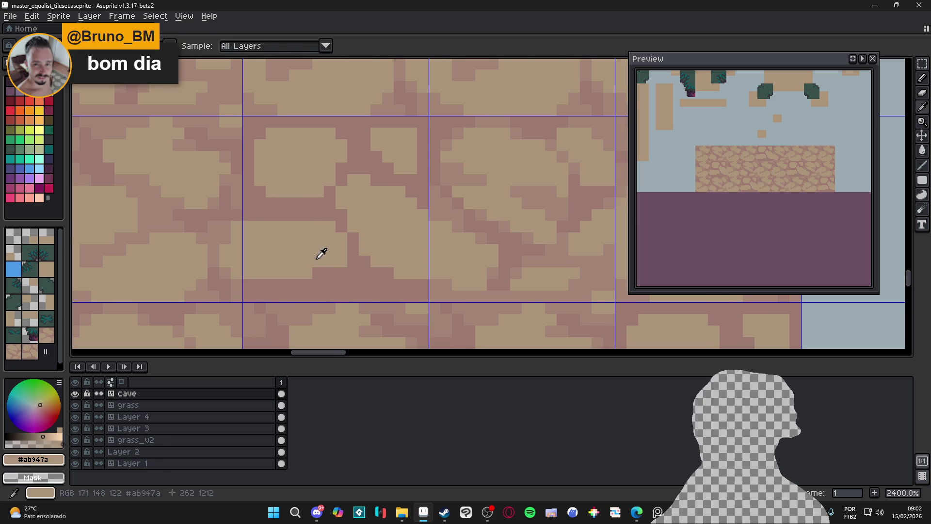
scroll(337, 271, "down", 1)
scroll(388, 194, "up", 2)
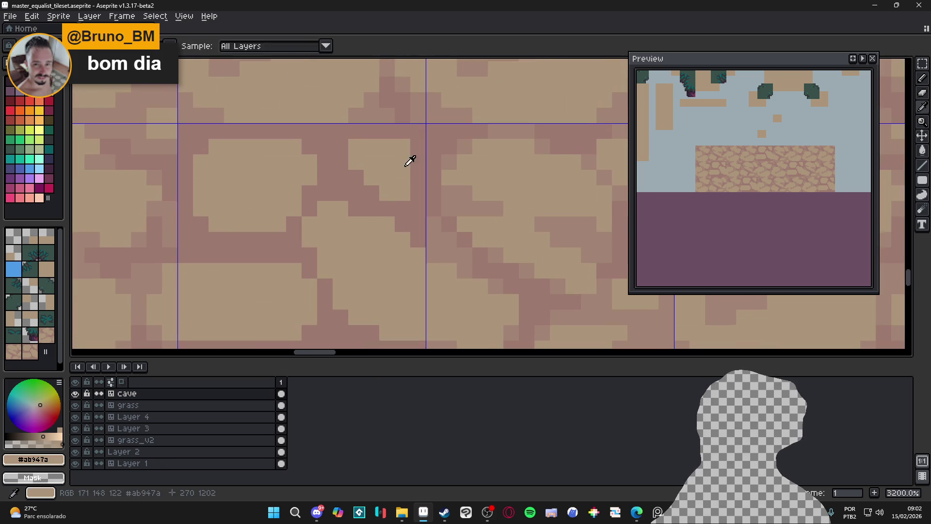
left_click(401, 167, "alt")
scroll(400, 190, "down", 3)
left_click_drag(397, 204, 392, 192)
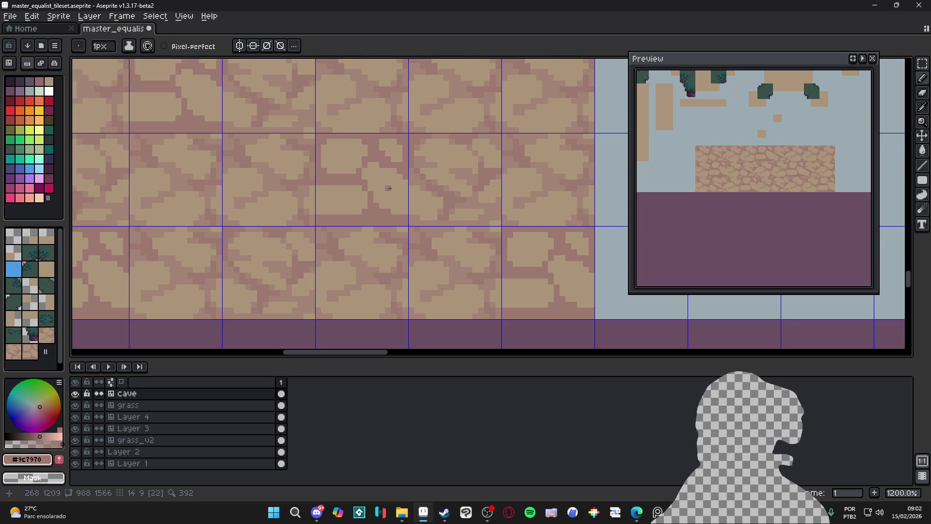
scroll(388, 200, "up", 1)
left_click(410, 180, "alt")
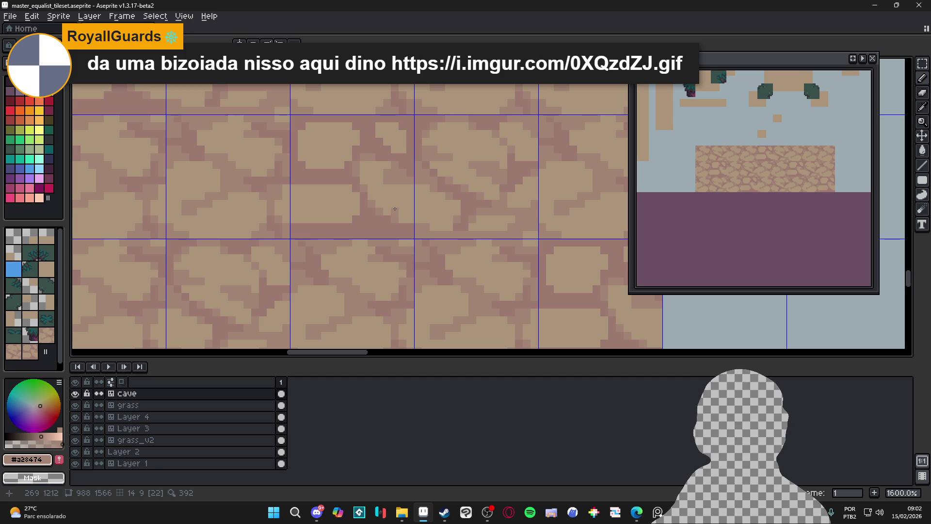
key("alt+Tab")
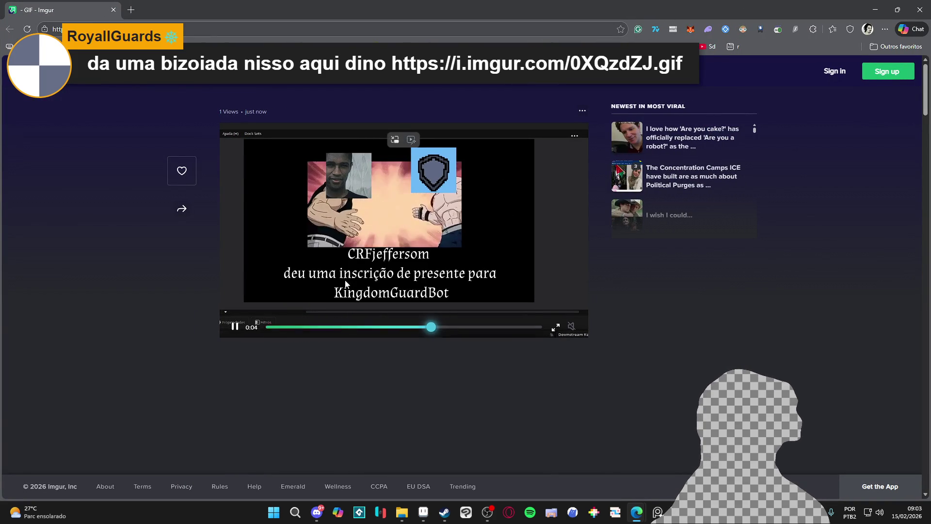
- Pause and replay the shared Imgur GIF, then close the browser to return to Aseprite
left_click(237, 326)
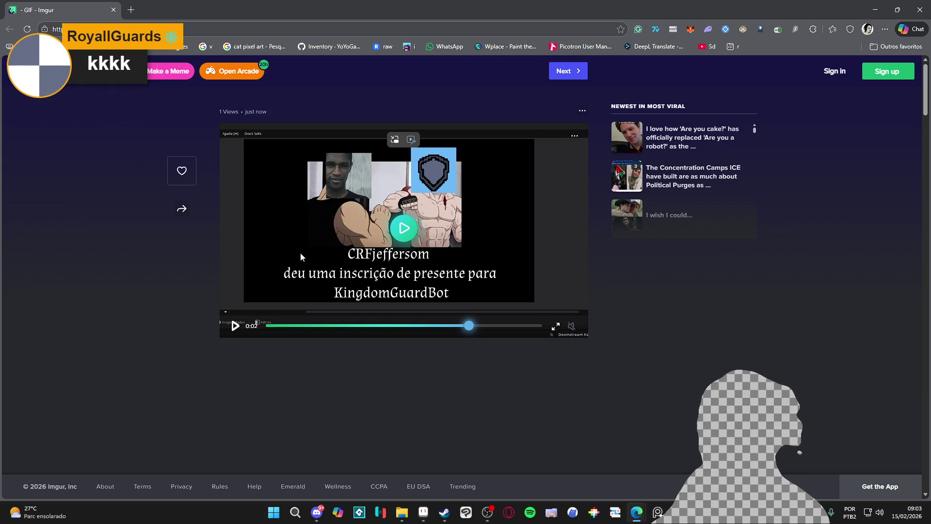
left_click(236, 327)
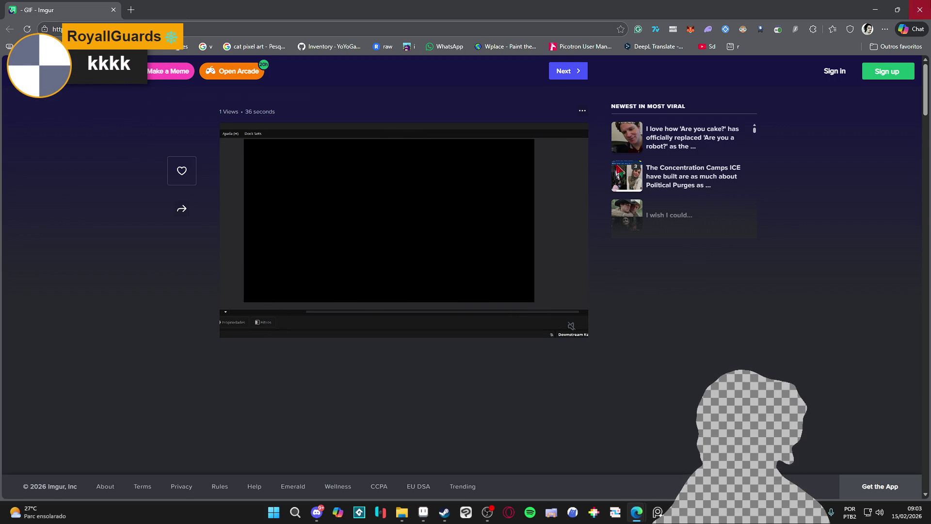
left_click(920, 10)
- Paint three stray stone pixels light tan
scroll(378, 215, "down", 3)
scroll(379, 215, "up", 3)
scroll(378, 215, "up", 1)
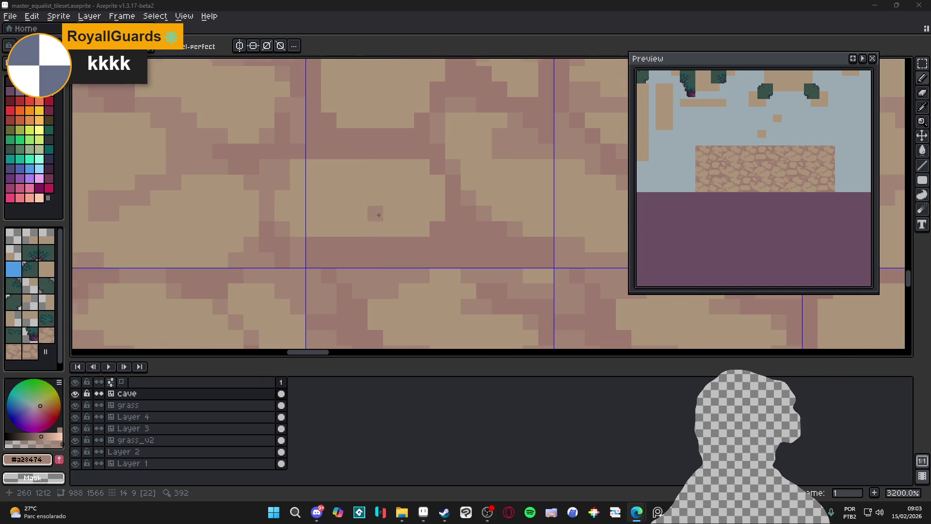
left_click(453, 229)
left_click(453, 244)
left_click(448, 214)
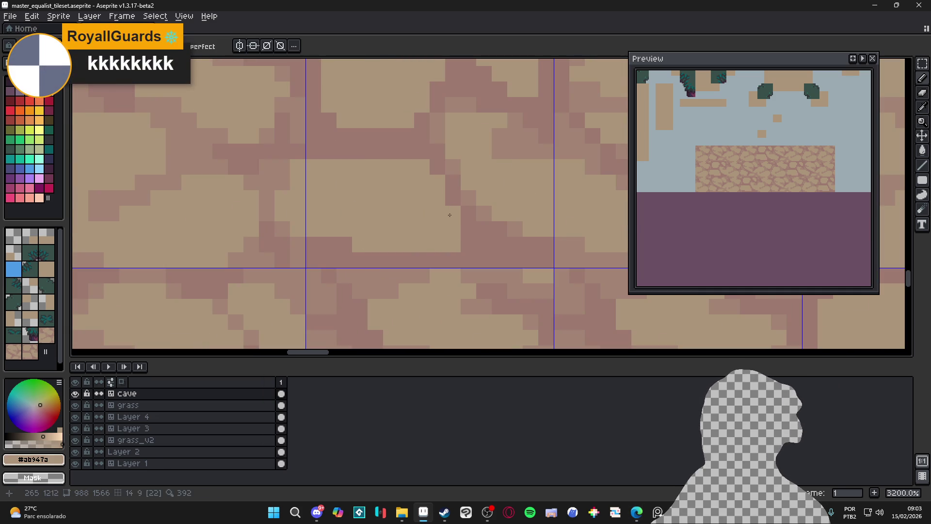
- Sample the darker mauve from the stone cracks and paint one pixel with it
left_click(486, 223, "alt")
left_click(425, 162)
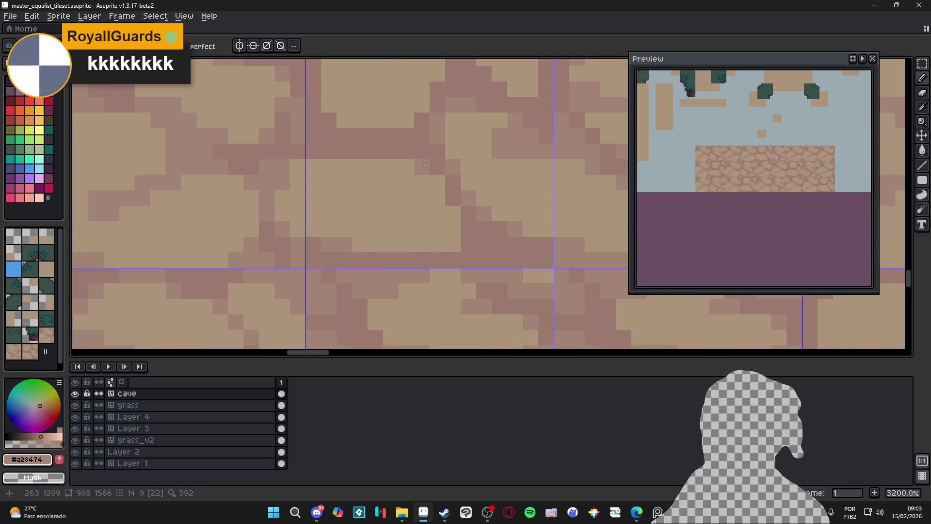
scroll(408, 205, "down", 5)
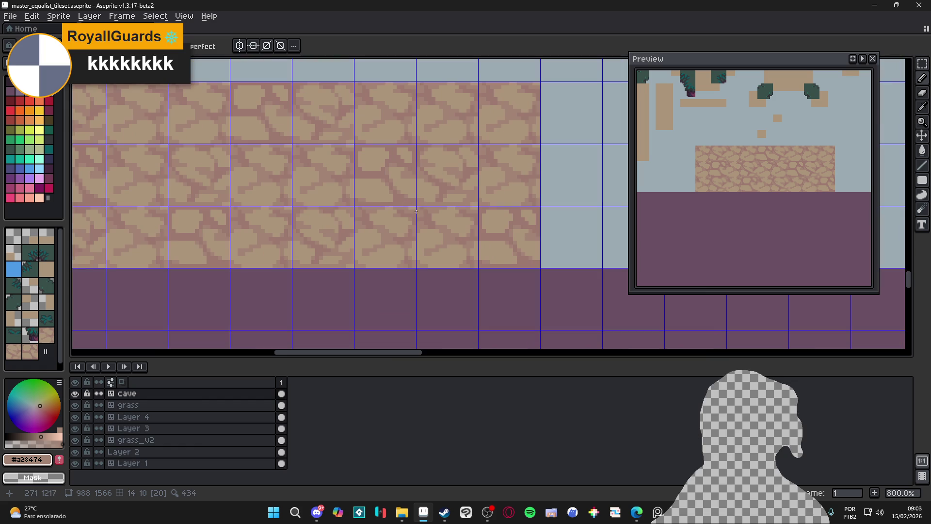
scroll(414, 217, "up", 3)
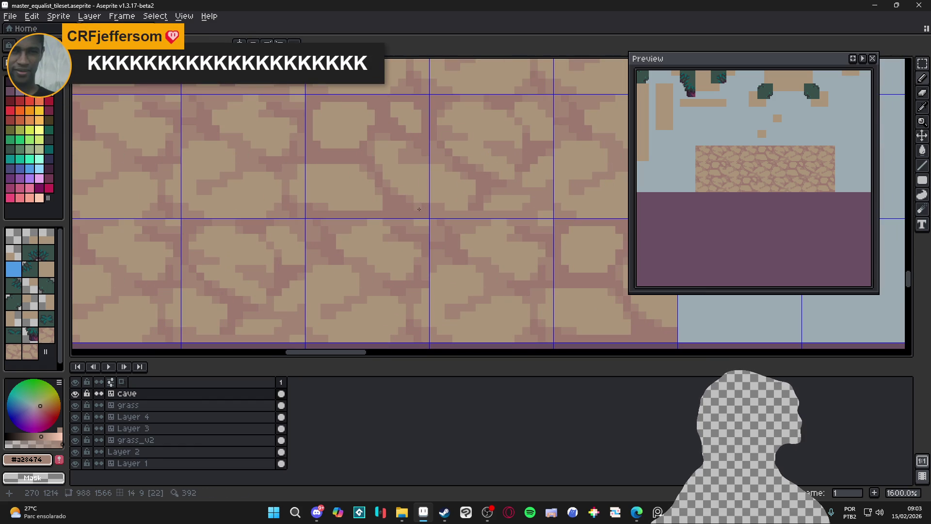
scroll(390, 192, "down", 3)
scroll(390, 192, "up", 3)
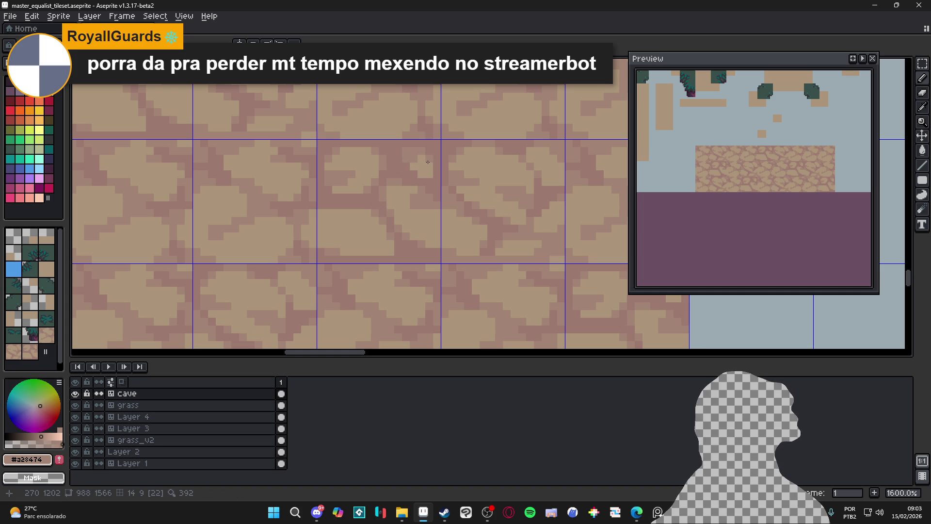
scroll(428, 162, "down", 3)
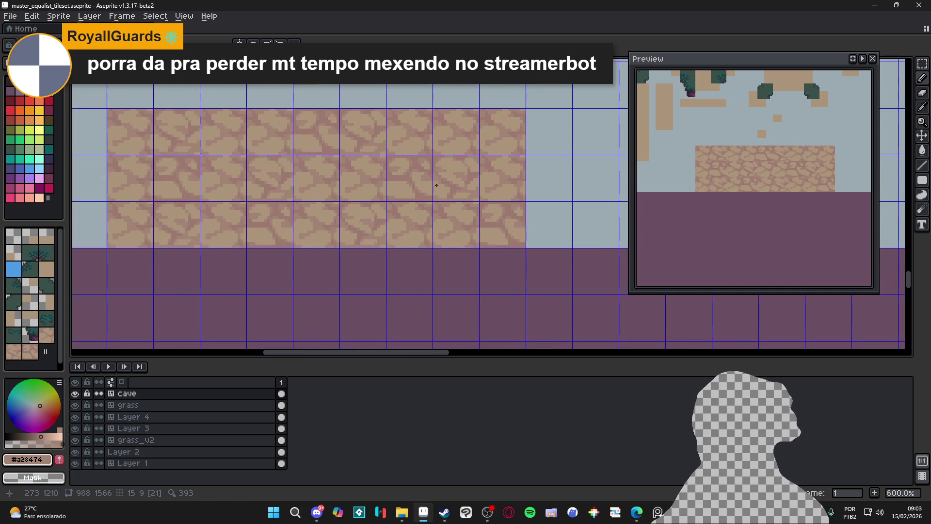
scroll(420, 207, "up", 4)
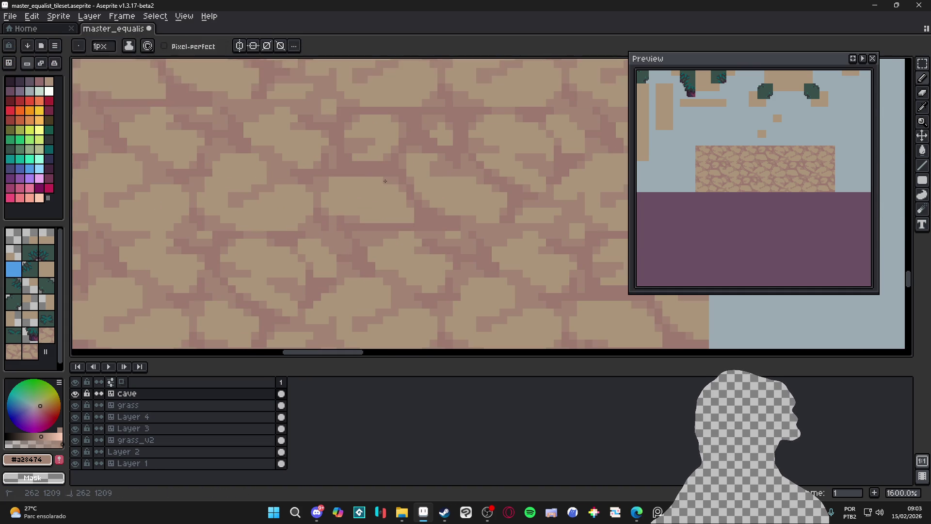
scroll(393, 199, "down", 3)
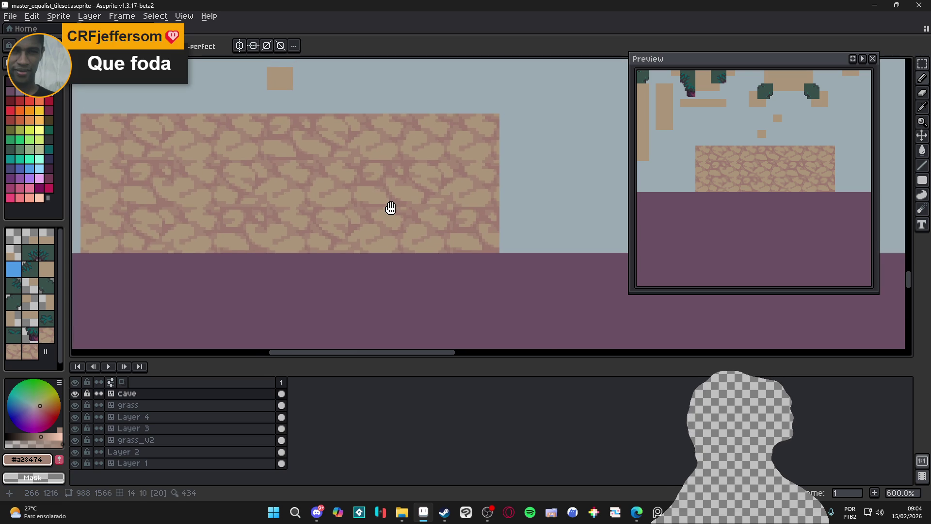
scroll(390, 199, "up", 4)
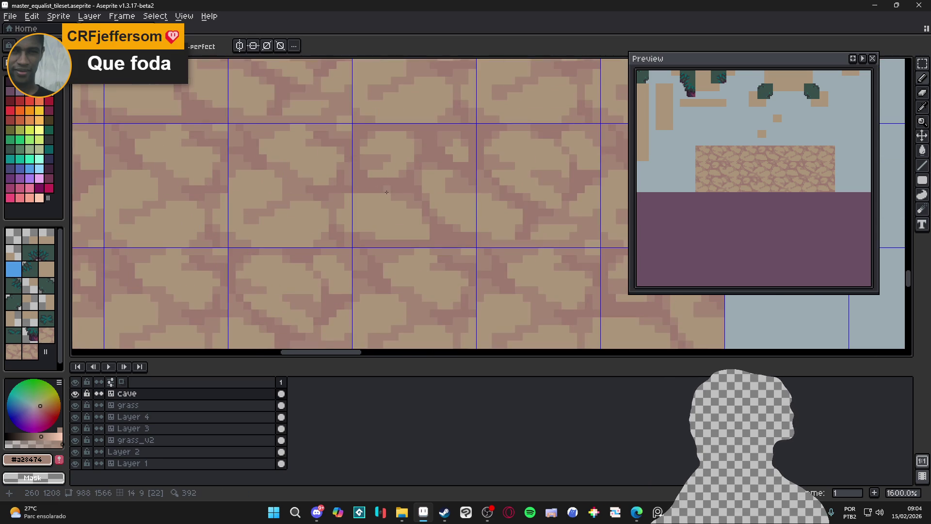
- Return to single-pixel drawing and sample the light tan and darker mauve shades
key("ctrl")
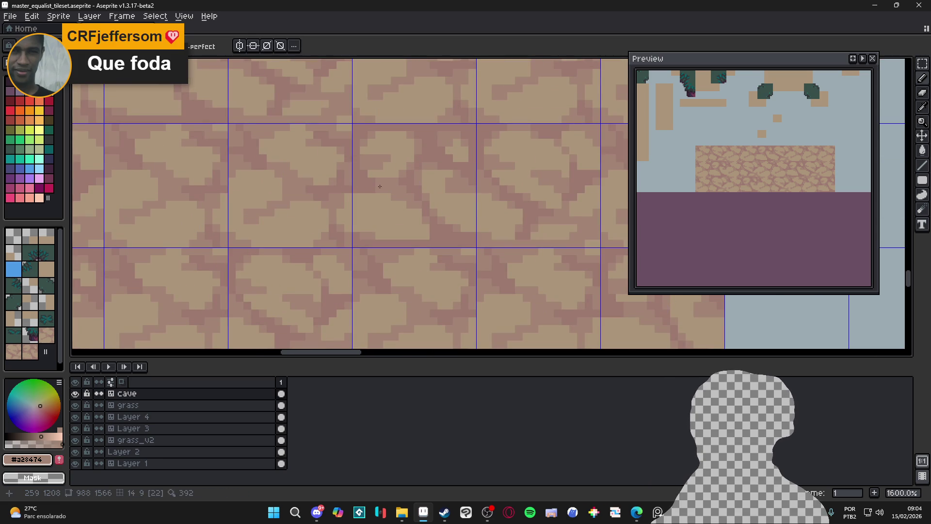
scroll(422, 217, "down", 4)
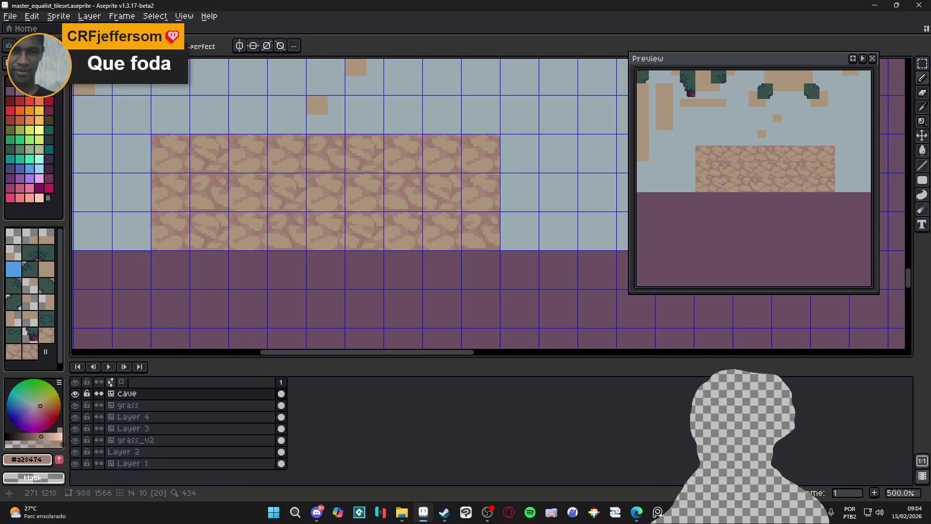
scroll(420, 217, "up", 7)
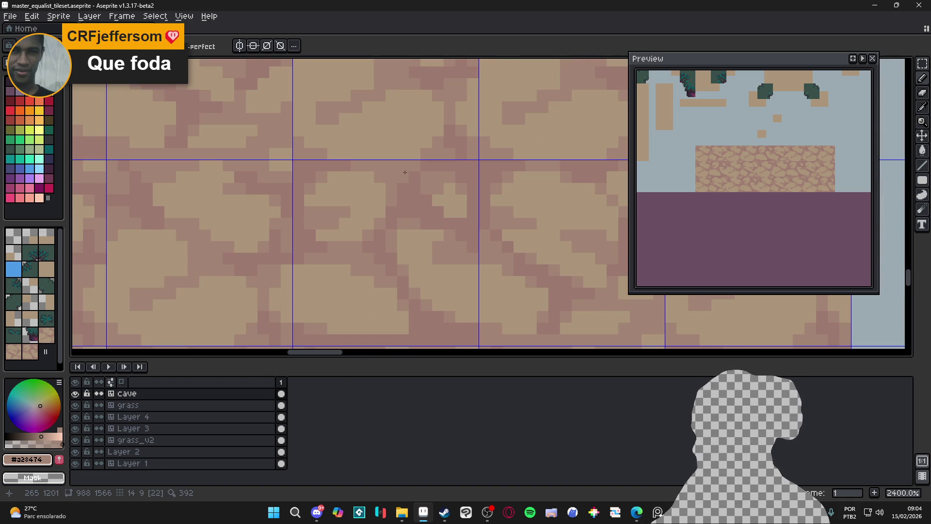
key("b")
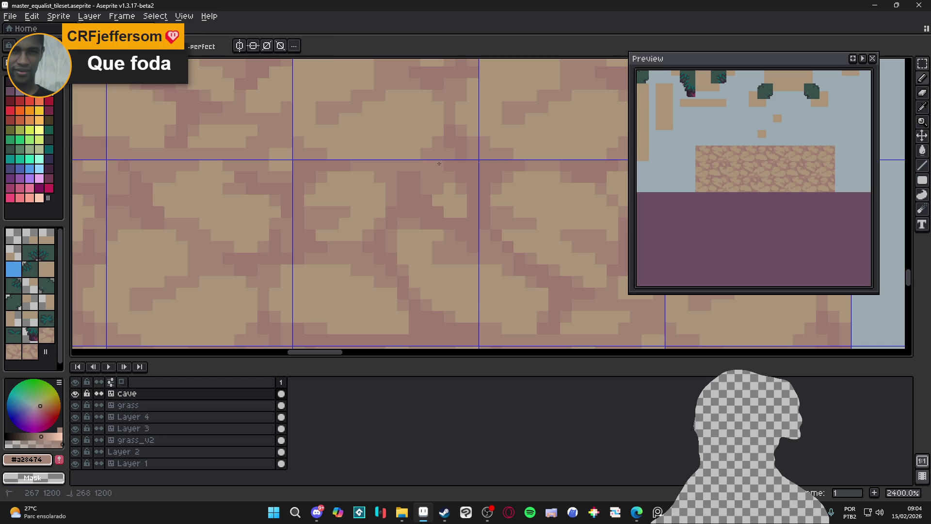
left_click(410, 148, "alt")
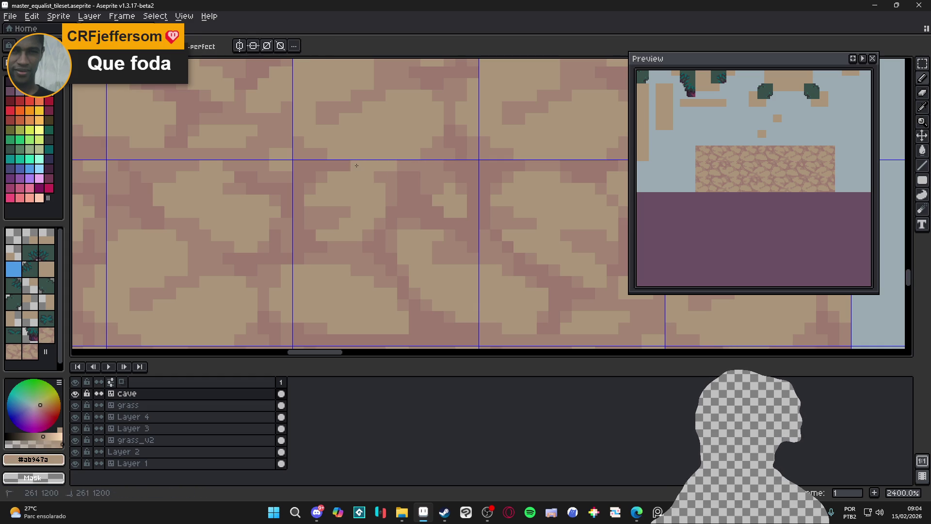
left_click(415, 166, "alt")
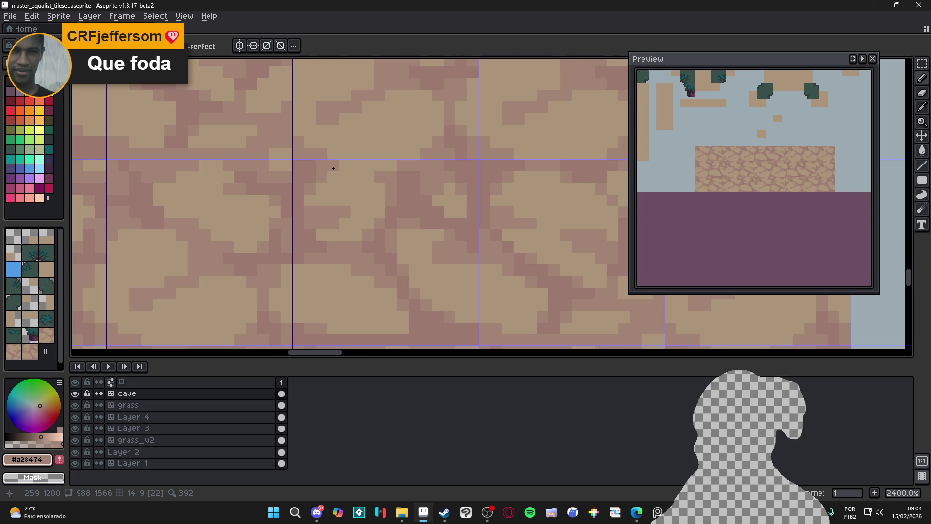
scroll(345, 176, "down", 1)
scroll(339, 191, "down", 1)
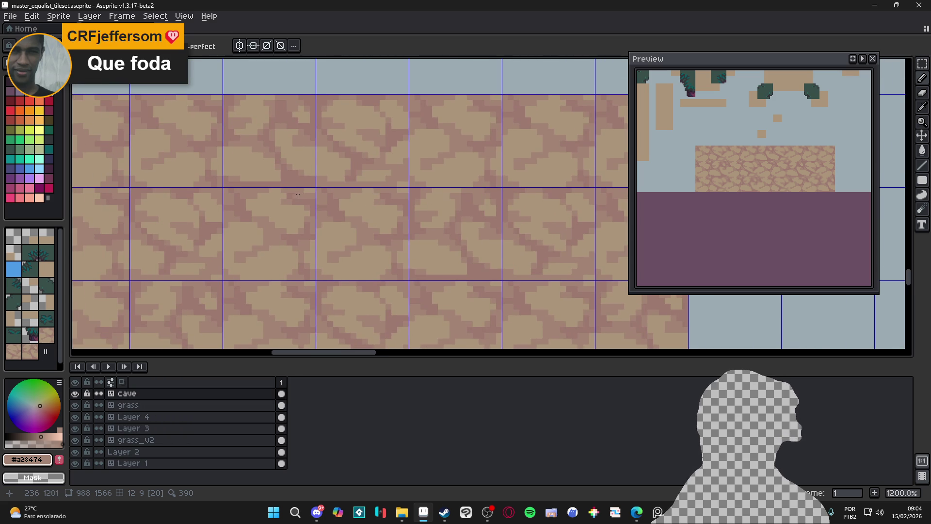
scroll(298, 194, "up", 1)
- Compare shades #9c7970 and #a28474, then hide the tile grid to judge the texture
left_click(285, 181, "alt")
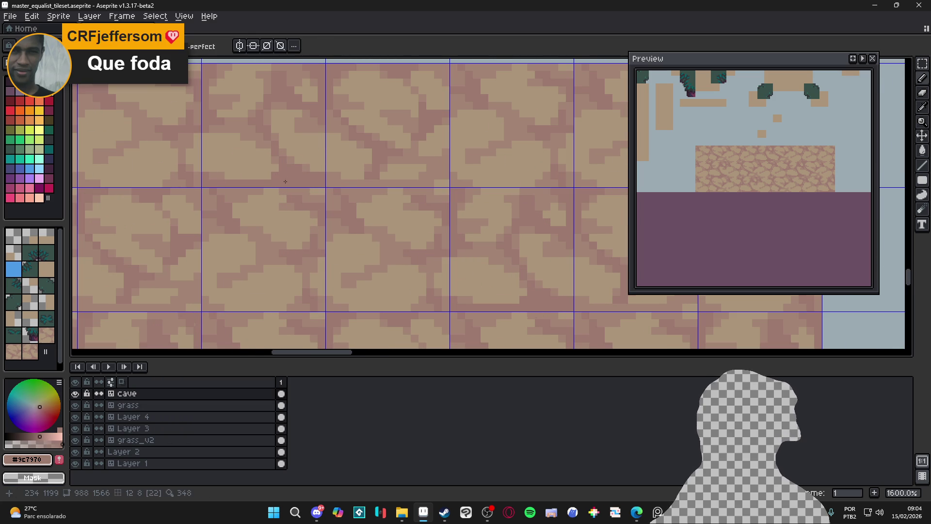
left_click(267, 174, "alt")
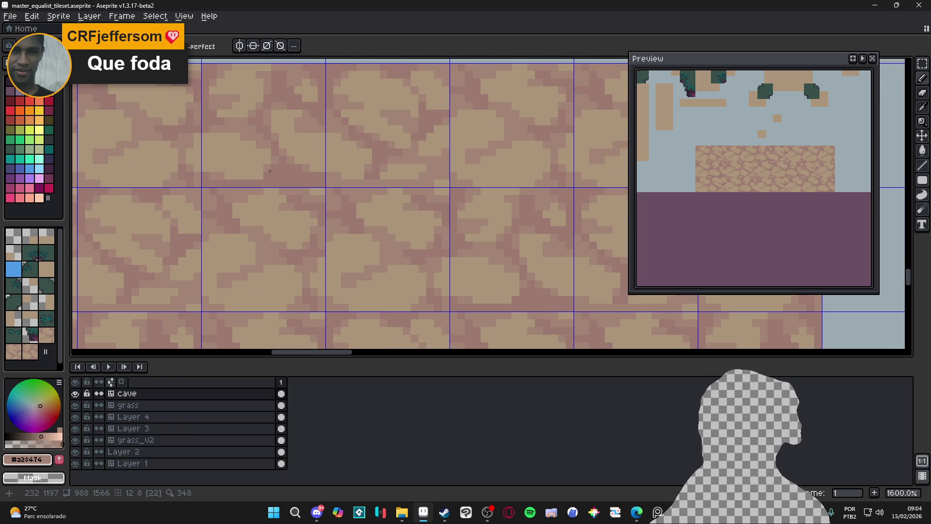
left_click(270, 168, "alt")
scroll(301, 189, "down", 3)
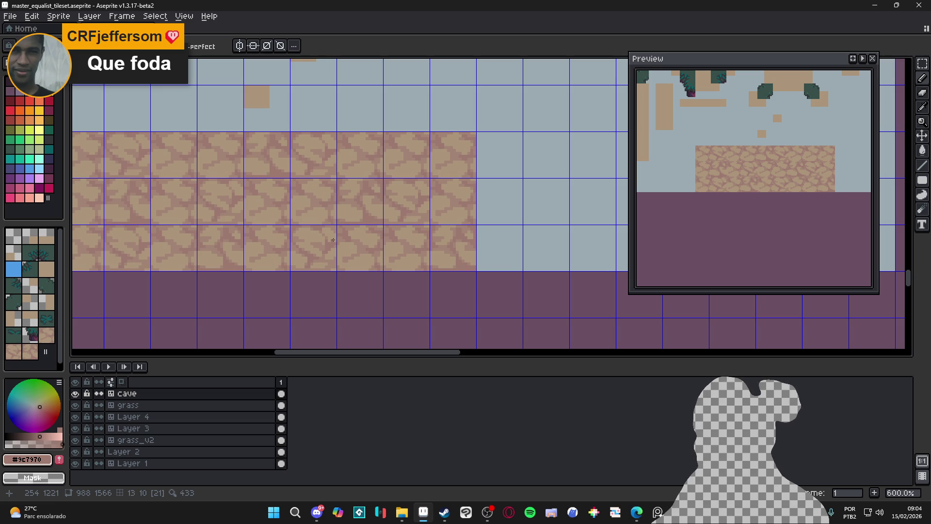
scroll(334, 239, "down", 1)
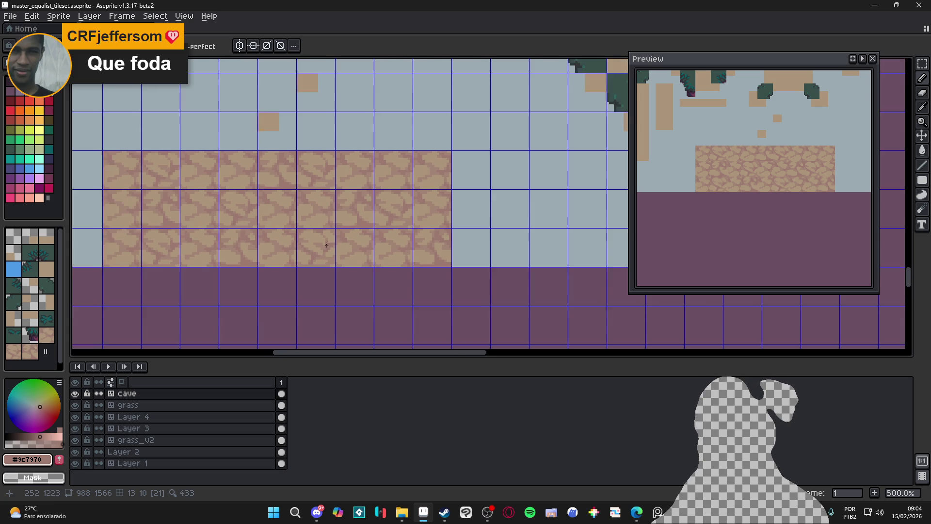
key("ctrl+apostrophe")
left_click_drag(324, 289, 408, 303)
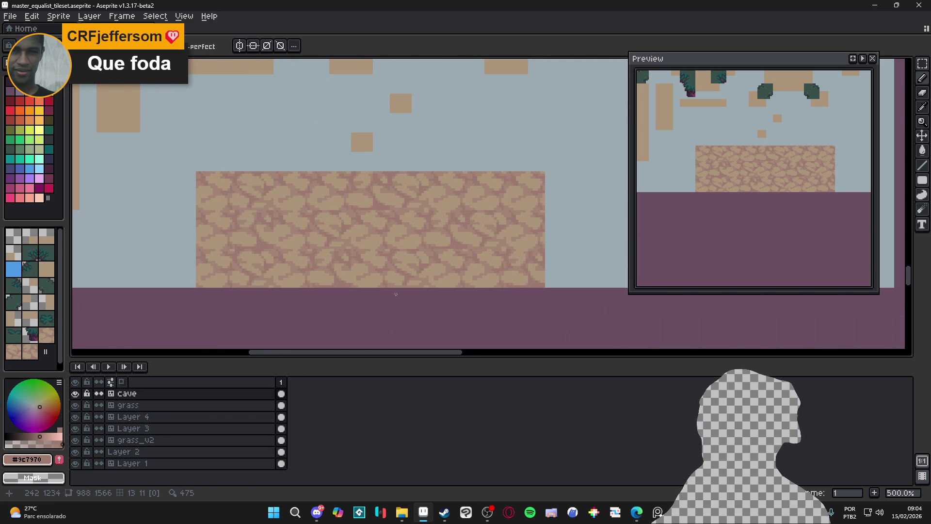
- Restore the tile grid and sample darker mauve #a28474 and light tan #ab947a
key("ctrl+apostrophe")
scroll(383, 218, "up", 5)
scroll(383, 217, "up", 2)
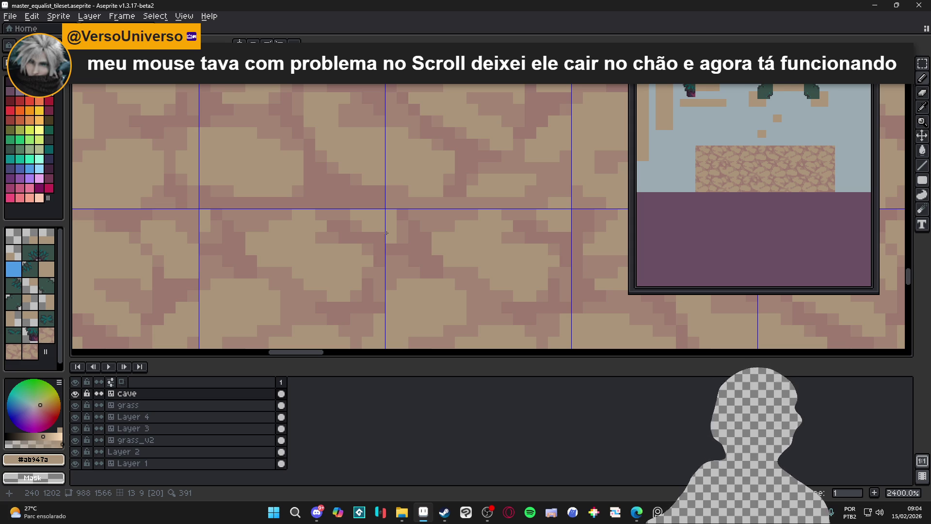
scroll(387, 233, "down", 4)
scroll(383, 223, "up", 4)
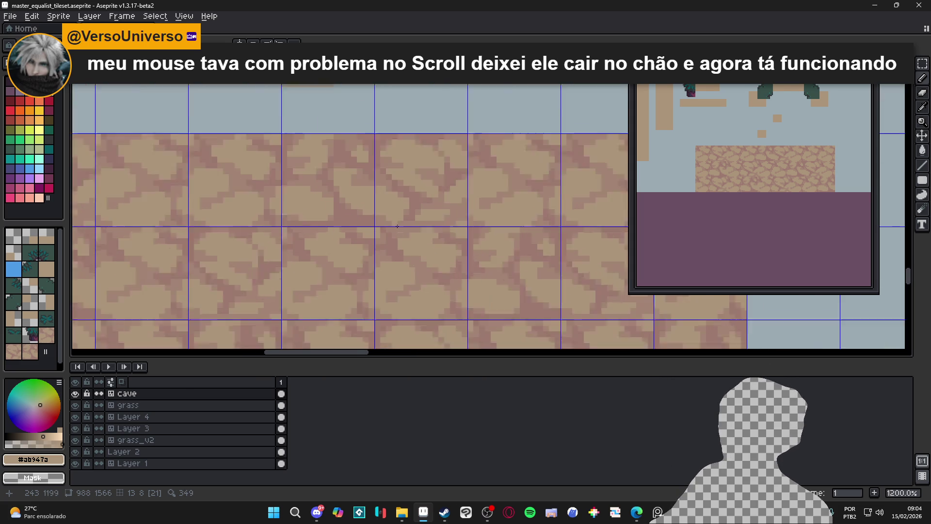
scroll(386, 216, "down", 2)
scroll(398, 234, "down", 2)
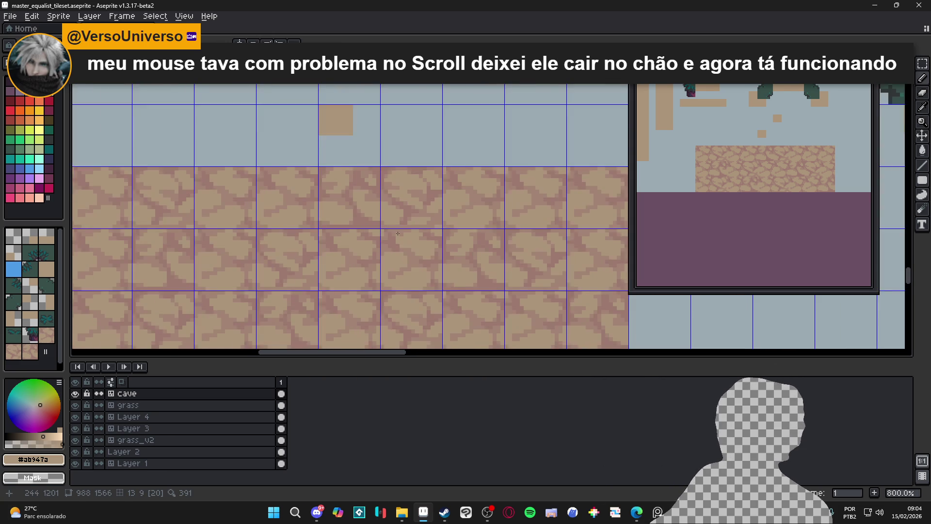
scroll(398, 234, "up", 4)
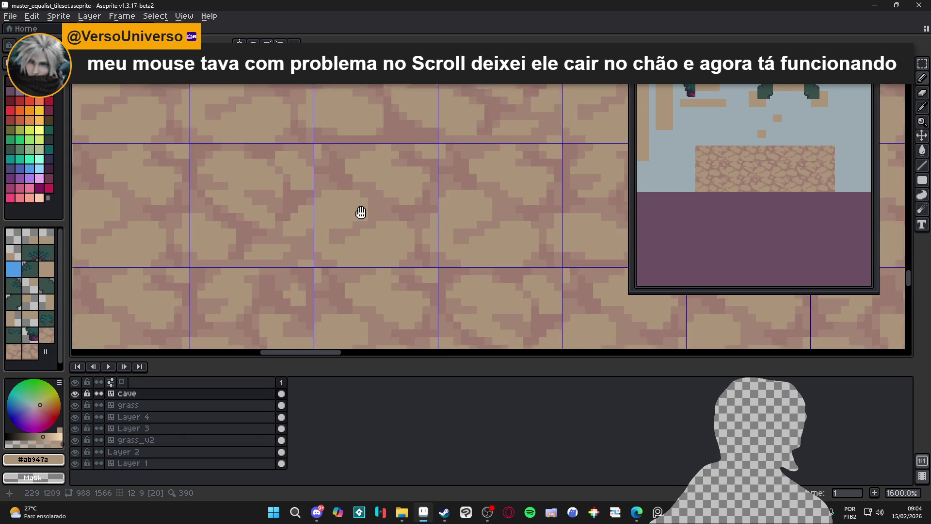
left_click(330, 278, "alt")
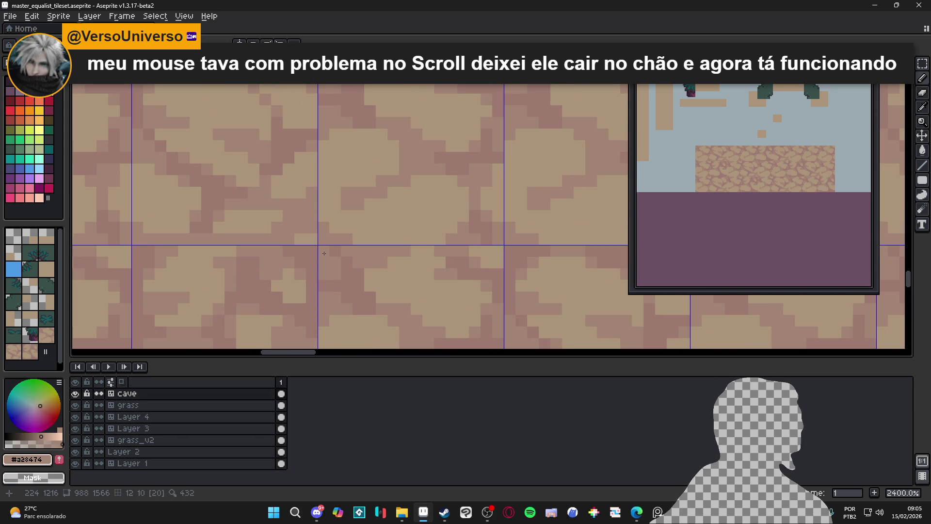
left_click(292, 232, "alt")
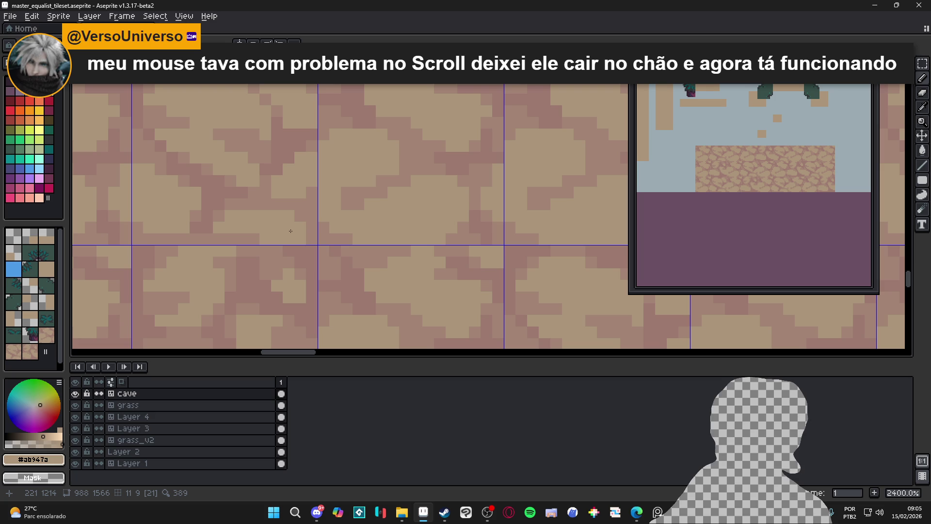
- Take the darker pink crack colour #a28474 from the floor as the drawing colour
scroll(306, 229, "down", 6)
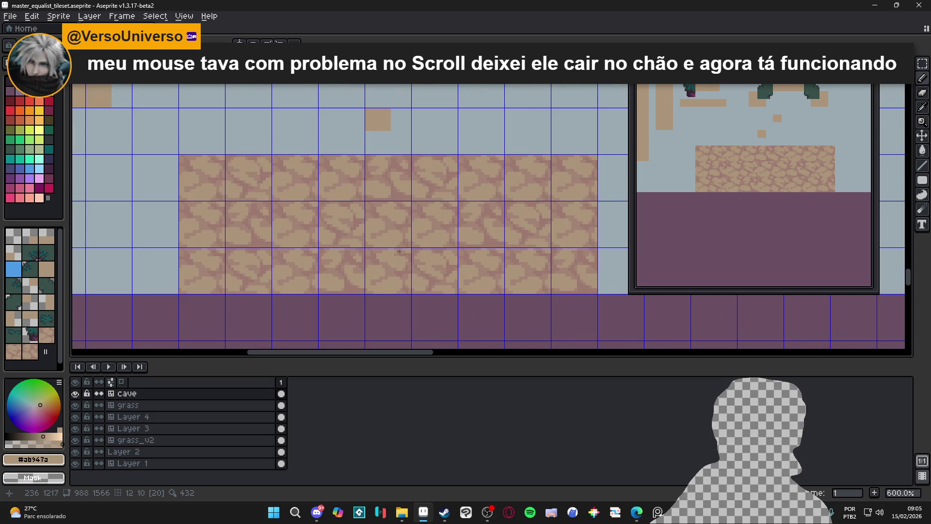
scroll(407, 252, "up", 4)
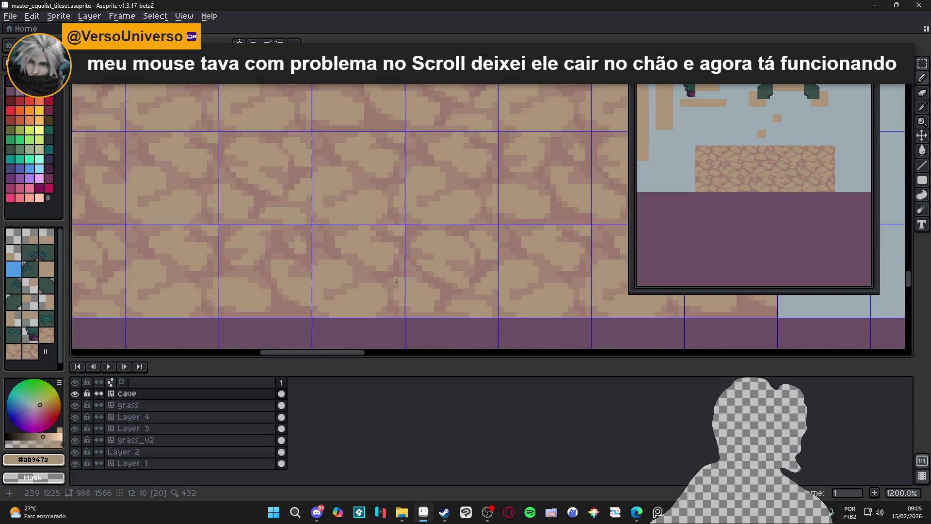
scroll(434, 255, "up", 2)
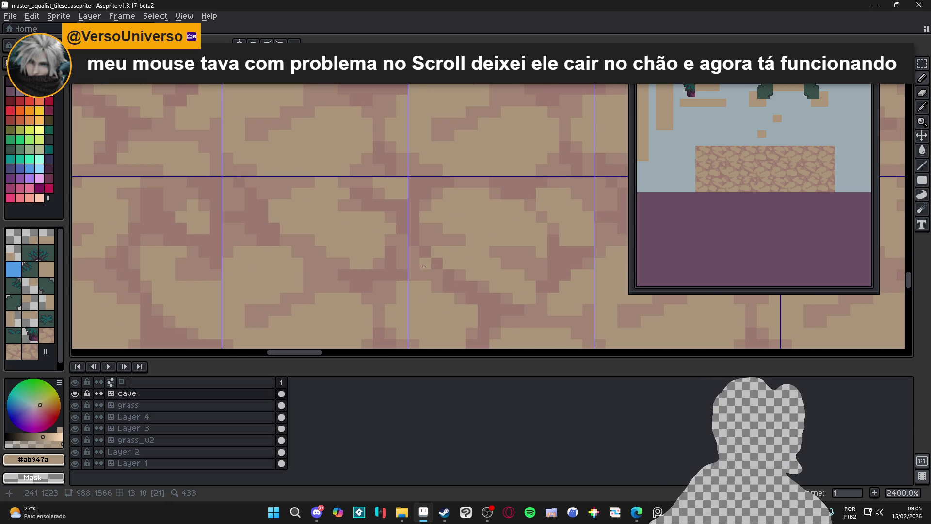
scroll(584, 176, "down", 1)
scroll(584, 176, "up", 1)
left_click(581, 171, "alt")
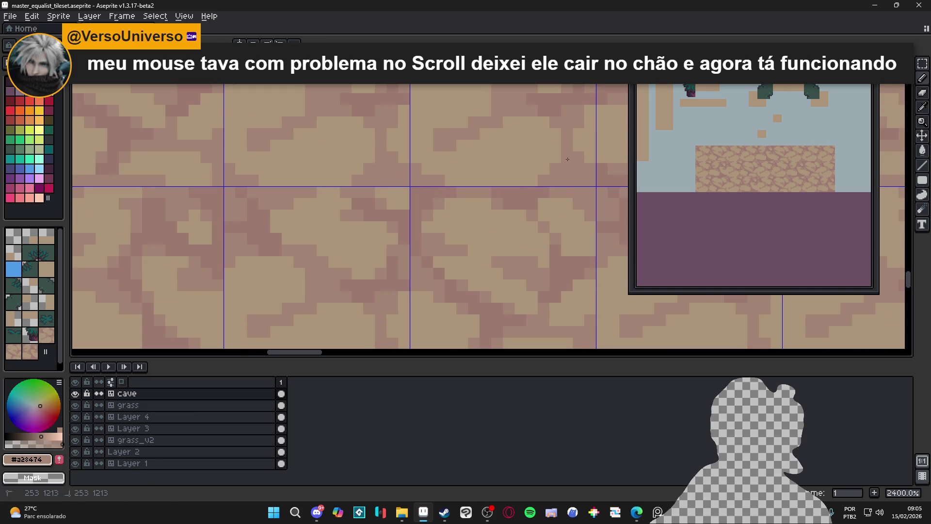
scroll(567, 159, "down", 5)
scroll(525, 176, "right", 1)
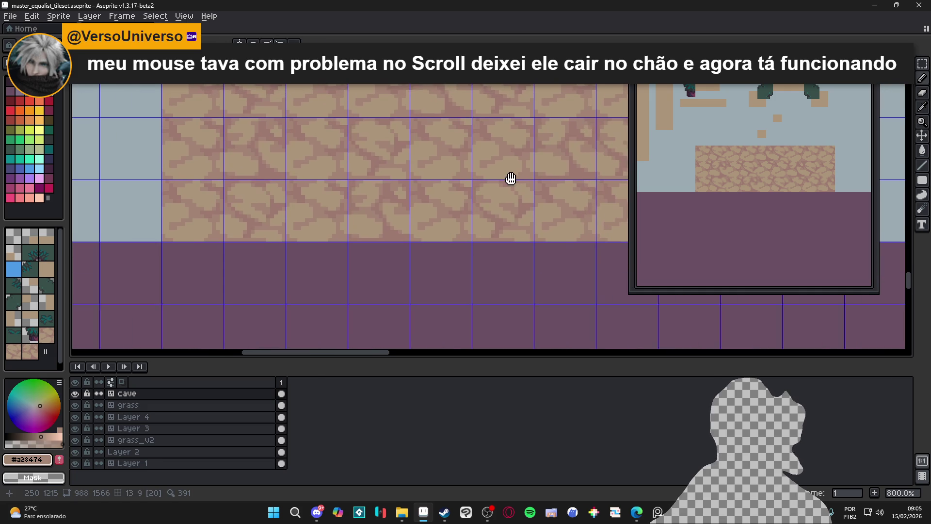
scroll(551, 181, "down", 2)
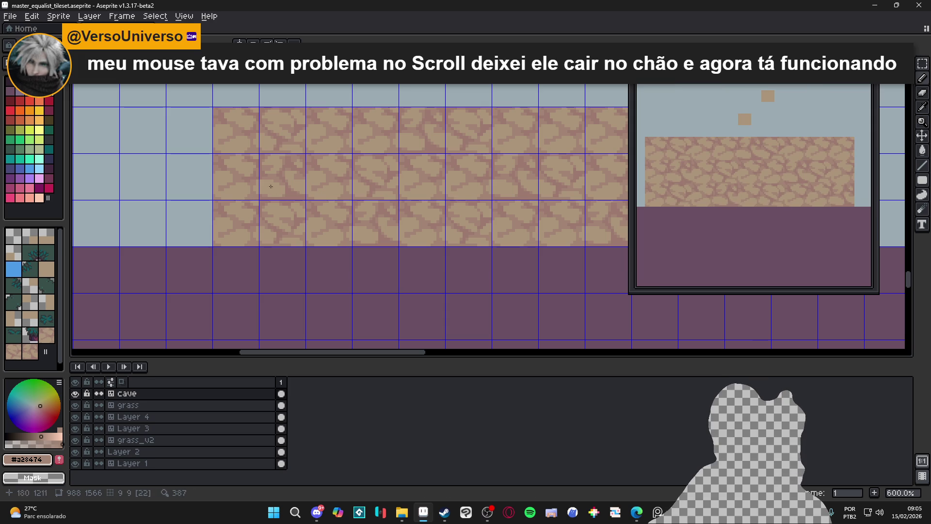
- Show the tile index numbers and sample the lighter tan stone colour
key("ctrl")
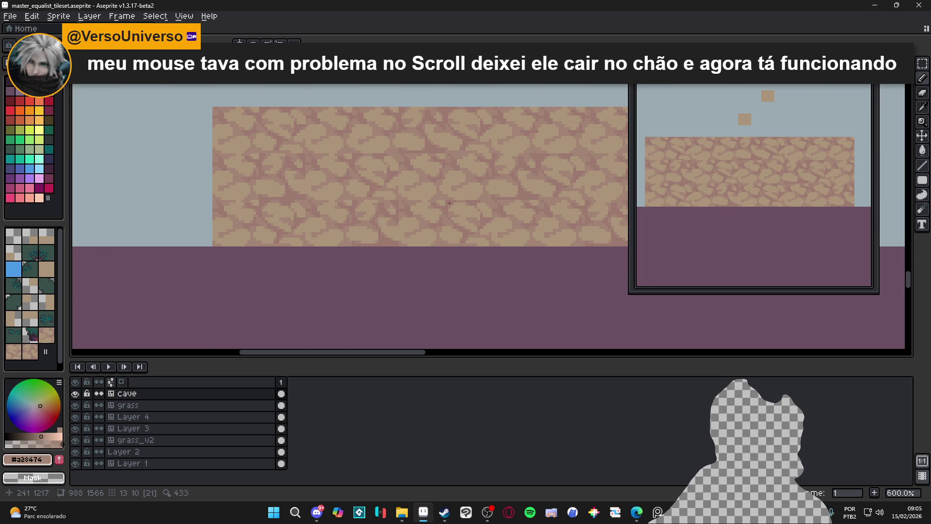
scroll(440, 149, "up", 4)
scroll(439, 150, "up", 2)
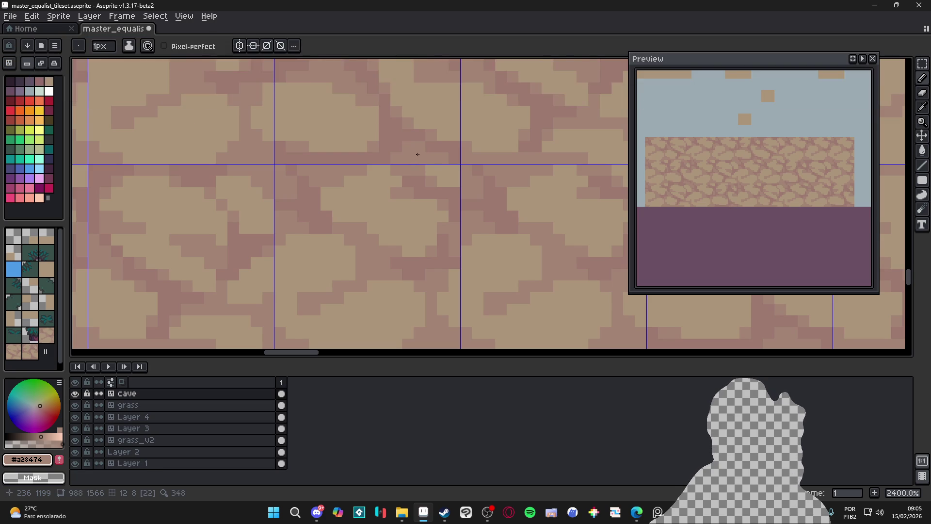
left_click(365, 200, "alt")
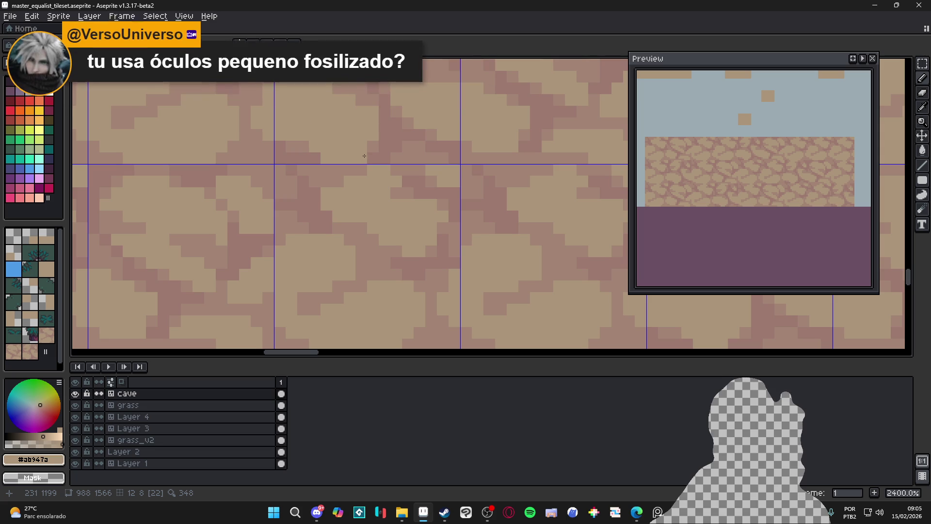
- Pan across the cobblestone floor and re-sample the darker pink crack colour
left_click_drag(151, 172, 287, 201)
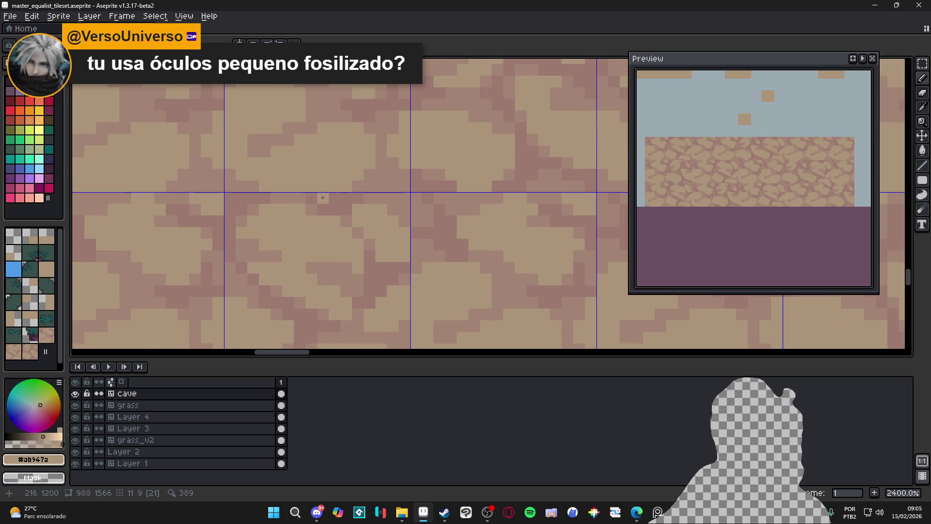
left_click(342, 196, "alt")
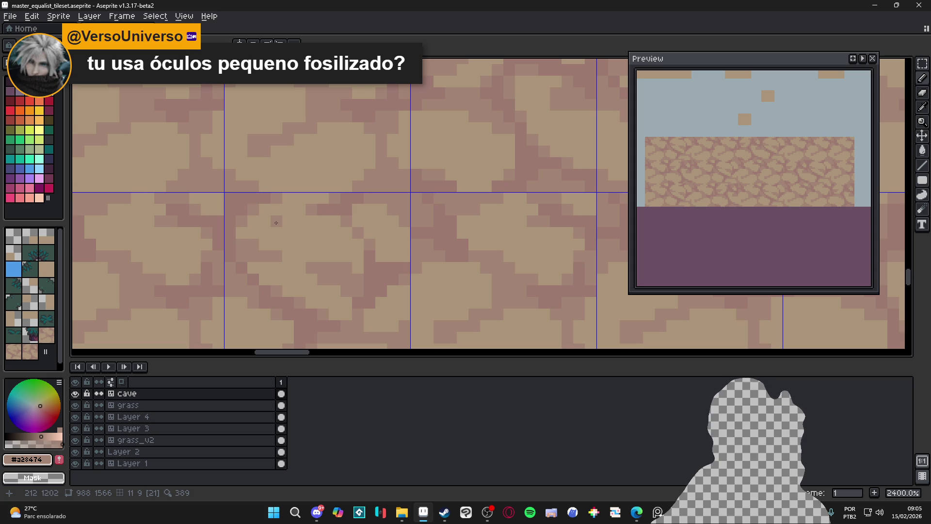
key("alt")
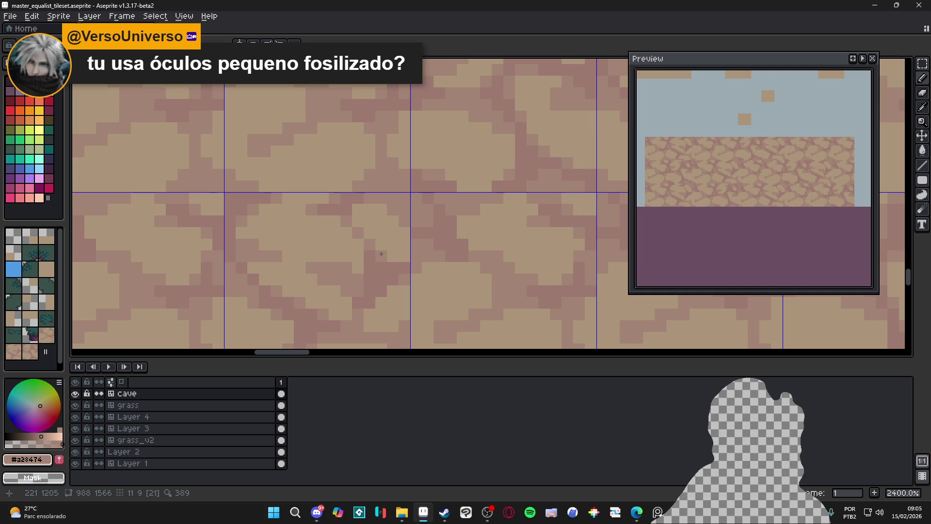
scroll(407, 247, "down", 5)
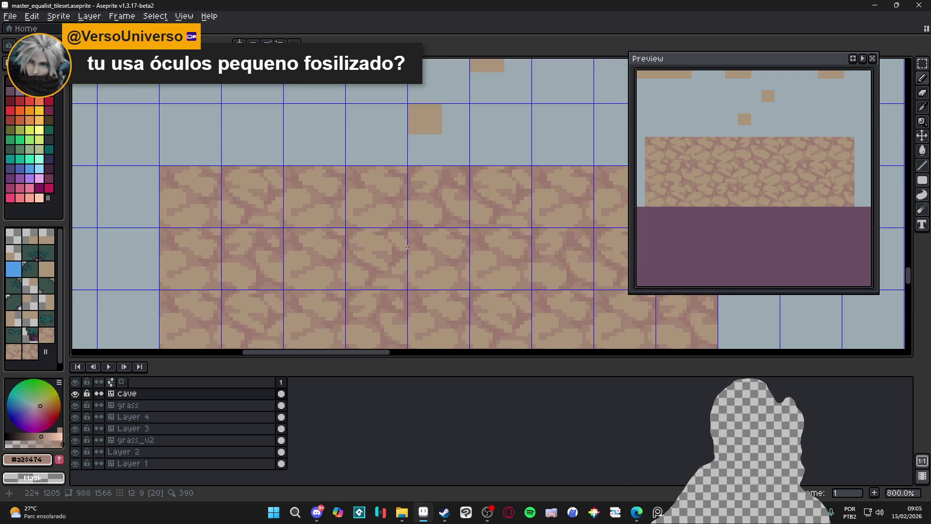
scroll(408, 247, "down", 3)
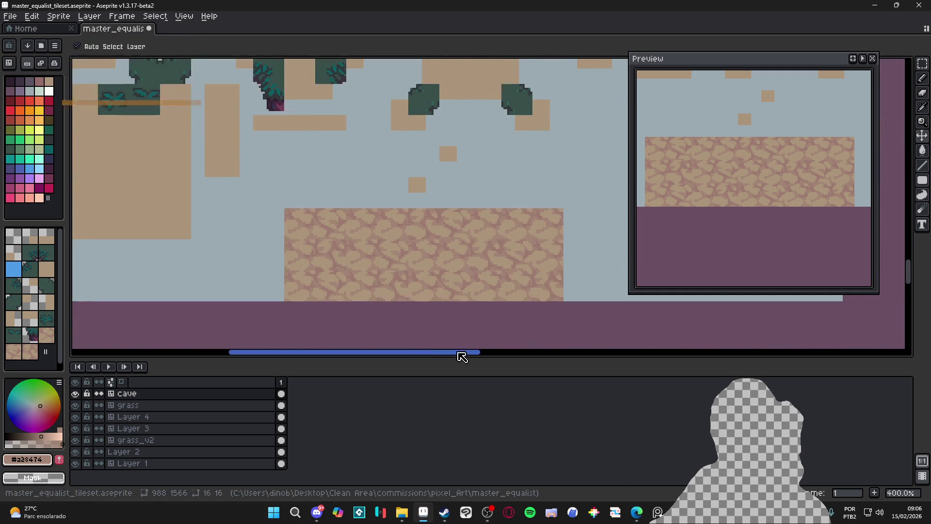
scroll(335, 246, "down", 1)
- Save the tileset, then stamp tile 21 several times to form a small cobble strip
key("ctrl+s")
left_click_drag(358, 307, 294, 296)
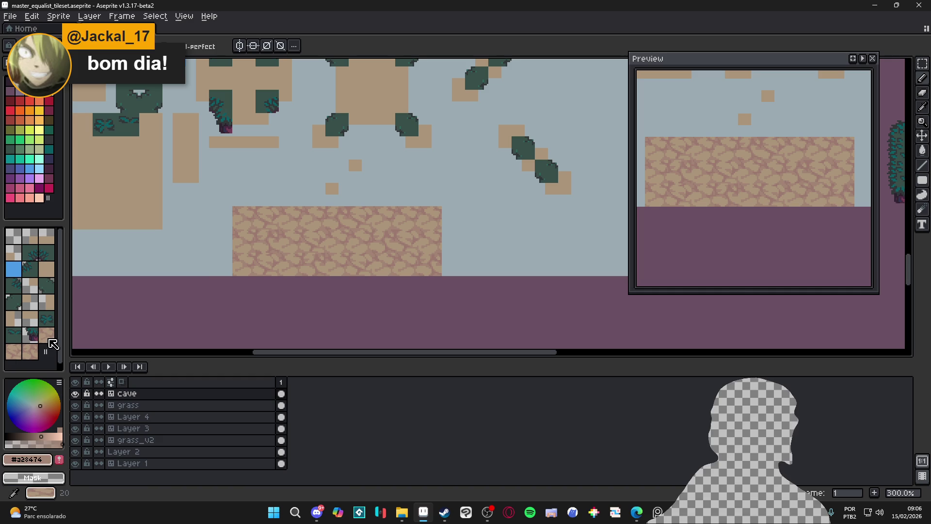
left_click(50, 341)
scroll(265, 319, "up", 1)
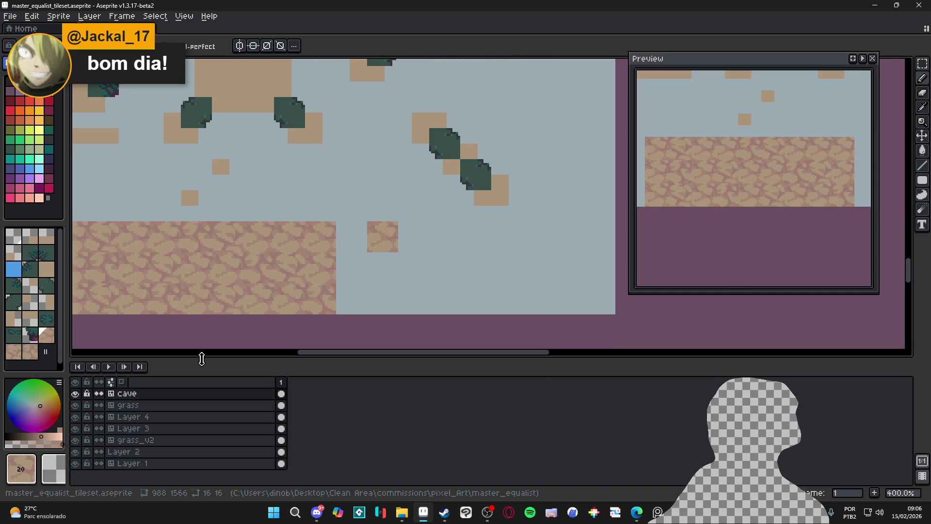
left_click(13, 351)
left_click(370, 254)
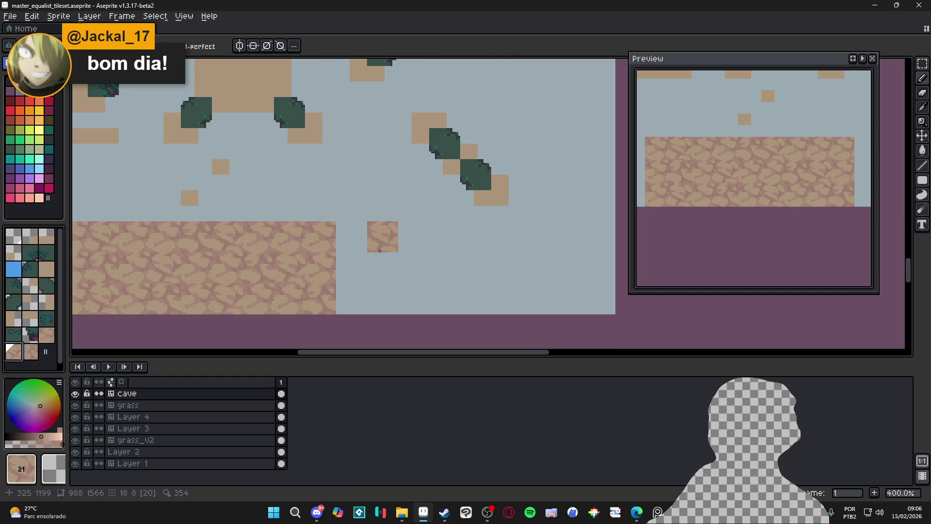
left_click(412, 237)
left_click(30, 351)
left_click(450, 236)
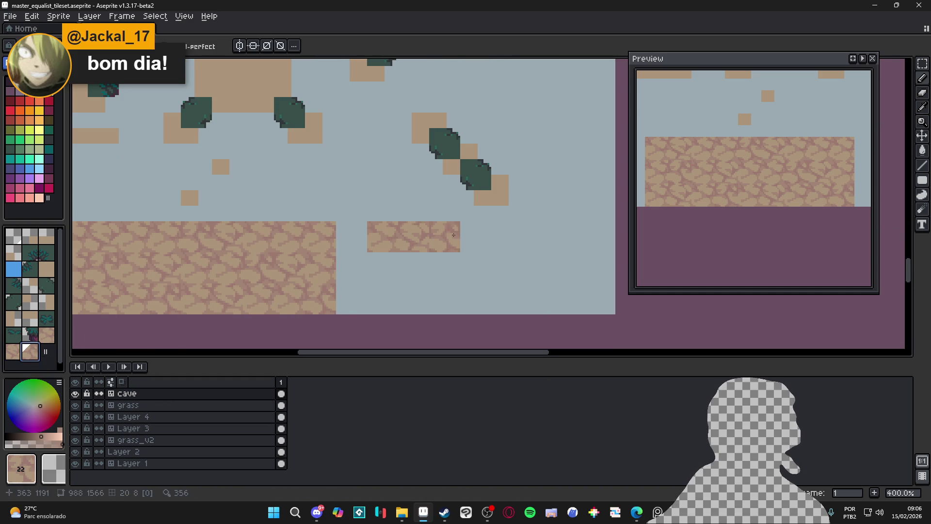
left_click(504, 299)
- Pick palette colour 38, then sample the pinkish crack colour from the floor
scroll(328, 245, "down", 1)
scroll(298, 256, "left", 2)
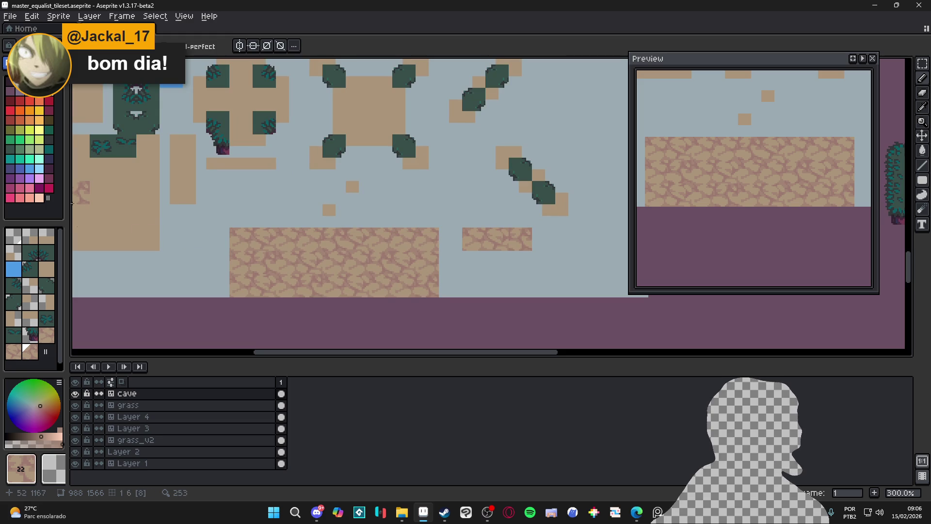
left_click(38, 150)
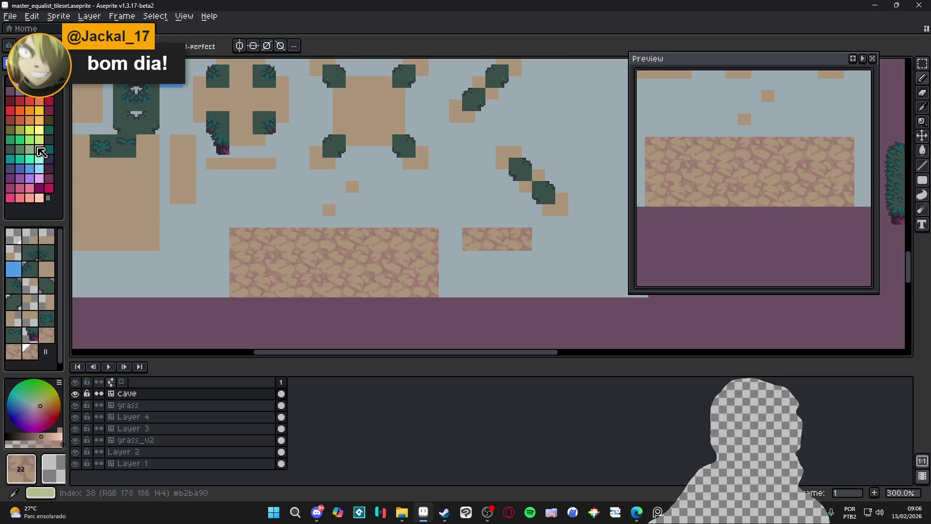
scroll(399, 257, "up", 2)
scroll(399, 256, "up", 5)
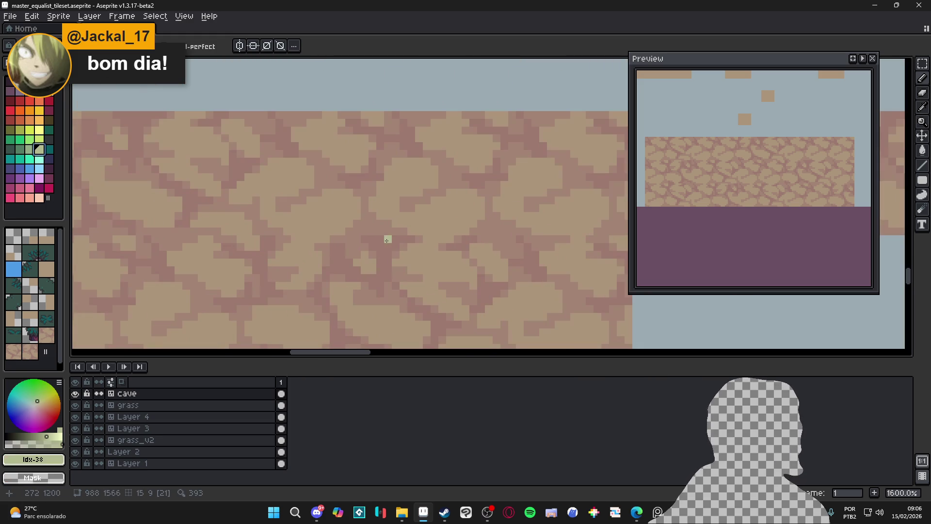
left_click(390, 228, "alt")
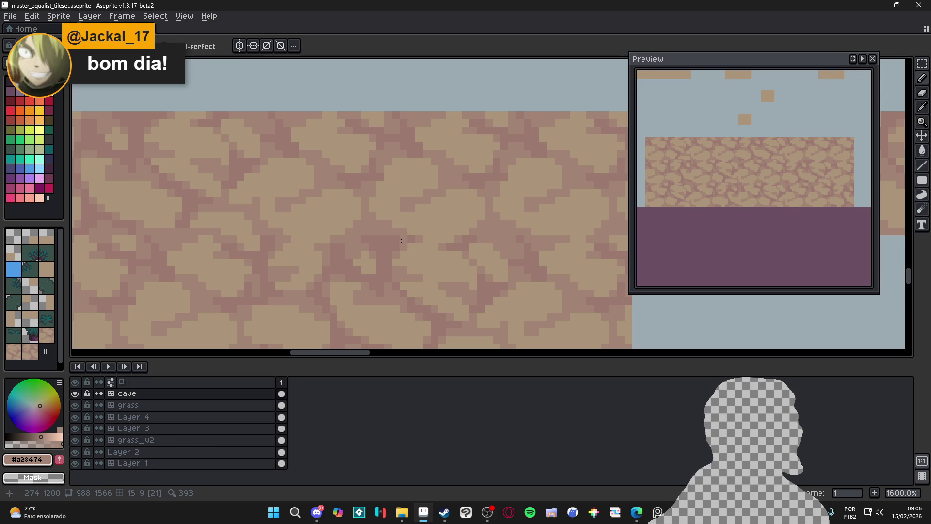
scroll(399, 250, "down", 4)
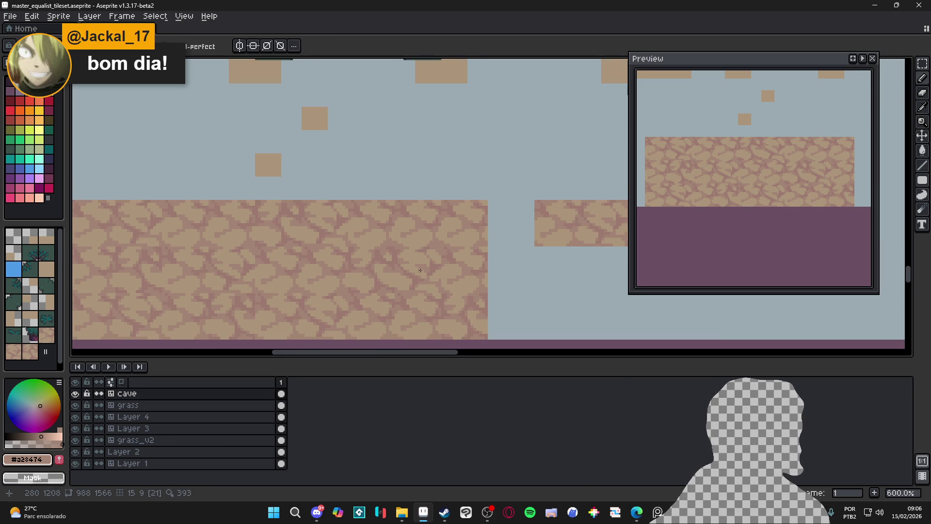
scroll(419, 271, "down", 1)
scroll(345, 264, "up", 2)
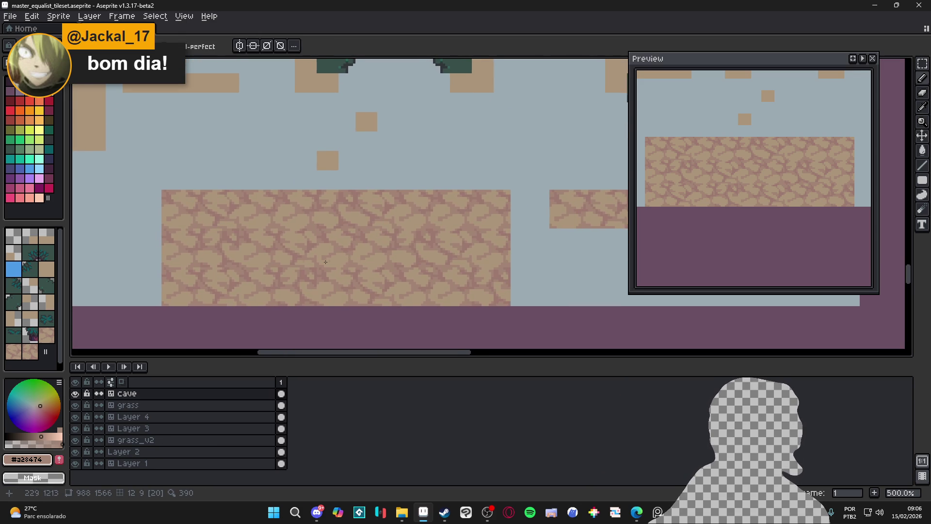
scroll(238, 223, "up", 2)
scroll(247, 228, "down", 4)
- Undo the last two pencil strokes on the cave floor tile
key("ctrl+z")
key("ctrl+z")
scroll(243, 215, "up", 4)
scroll(243, 215, "down", 4)
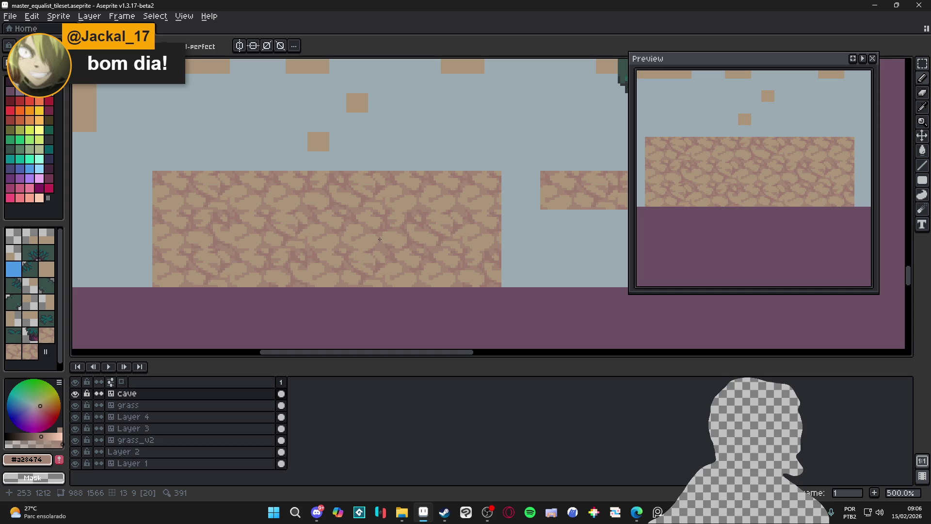
scroll(412, 210, "up", 4)
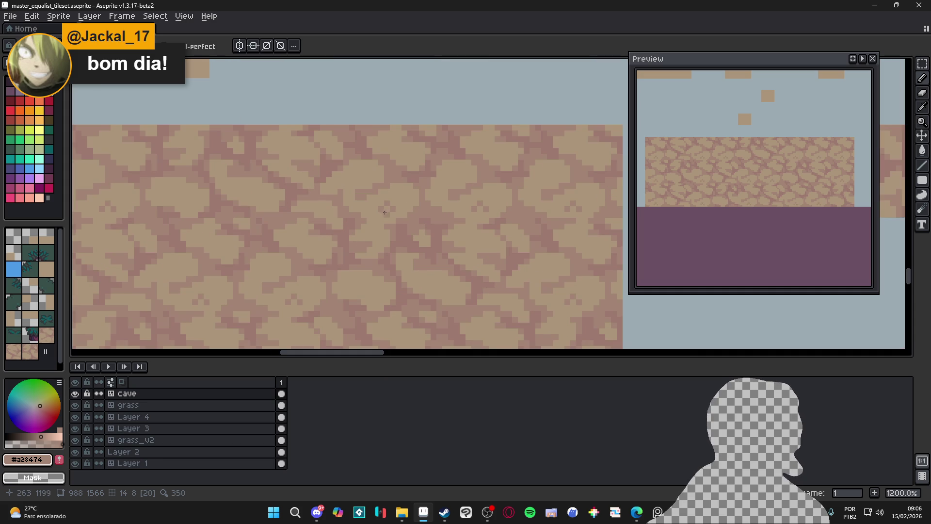
scroll(429, 231, "down", 4)
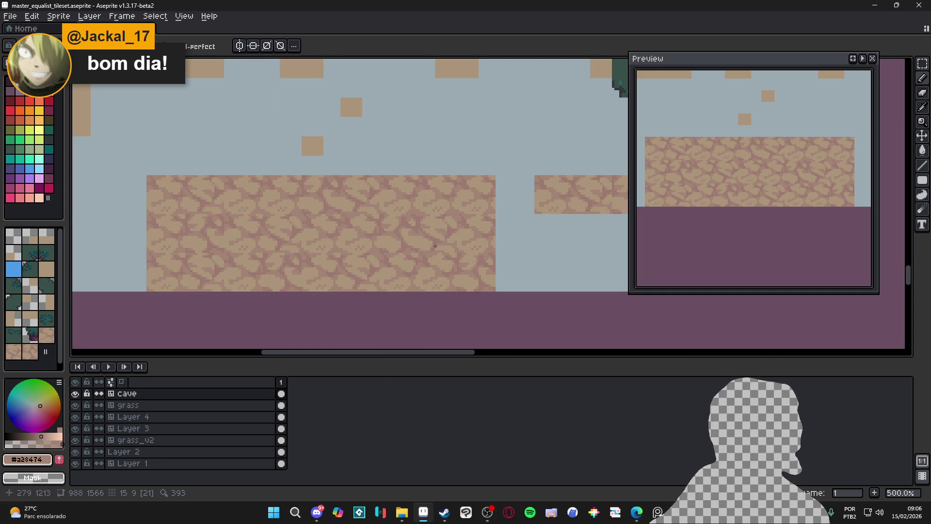
scroll(435, 246, "down", 1)
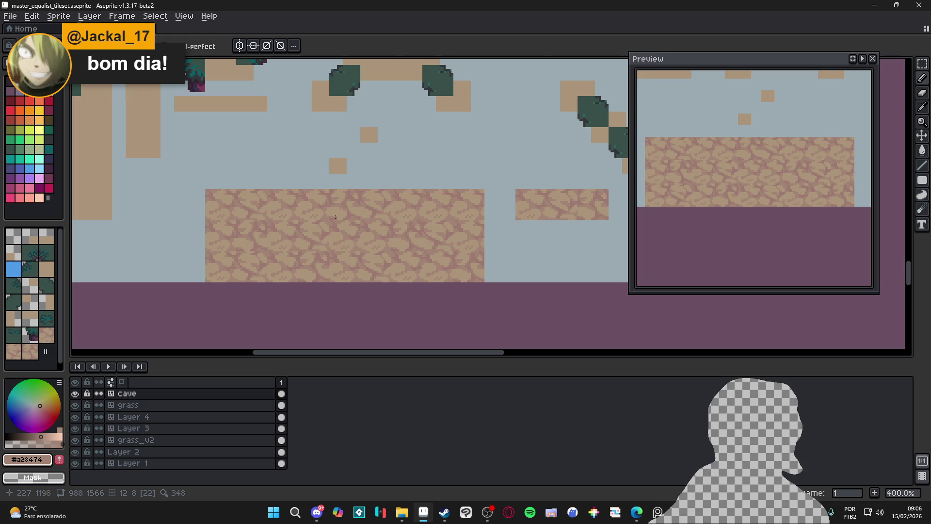
scroll(343, 220, "up", 8)
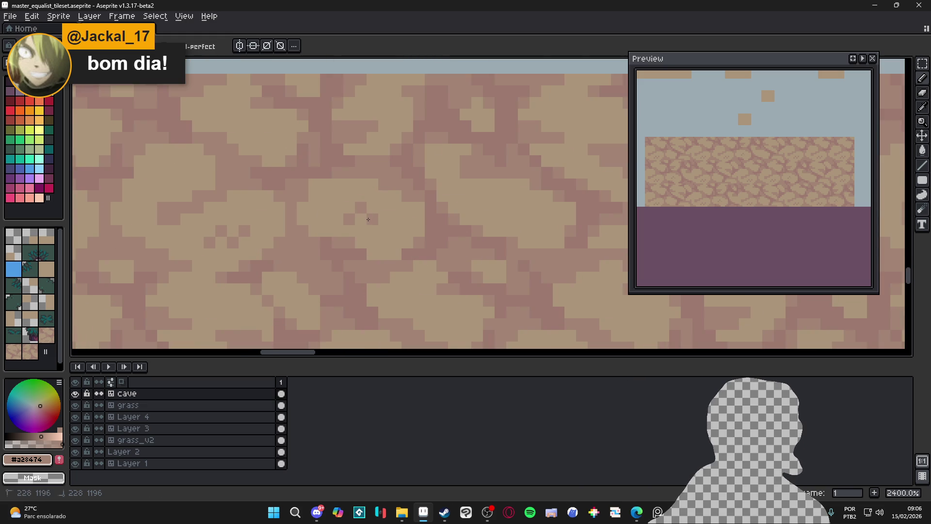
scroll(383, 231, "down", 6)
left_click_drag(410, 240, 398, 215)
scroll(401, 255, "up", 4)
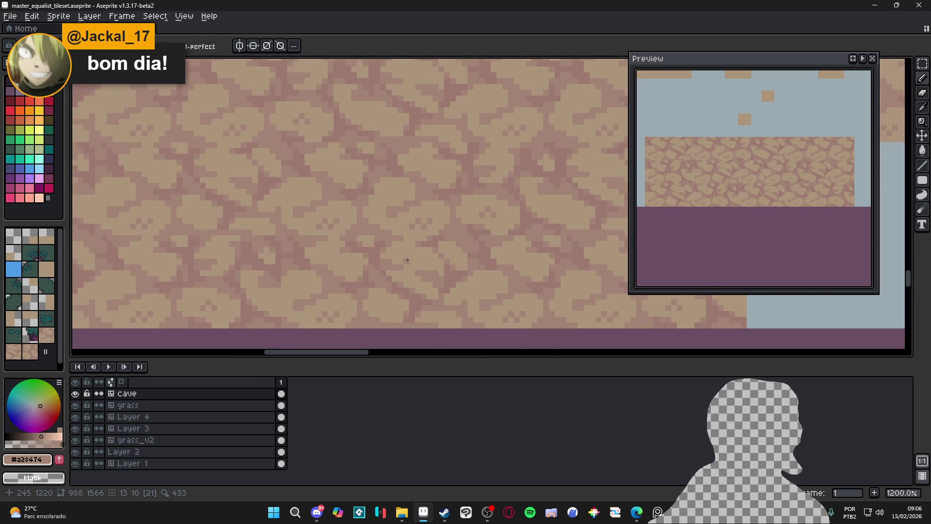
scroll(437, 264, "down", 4)
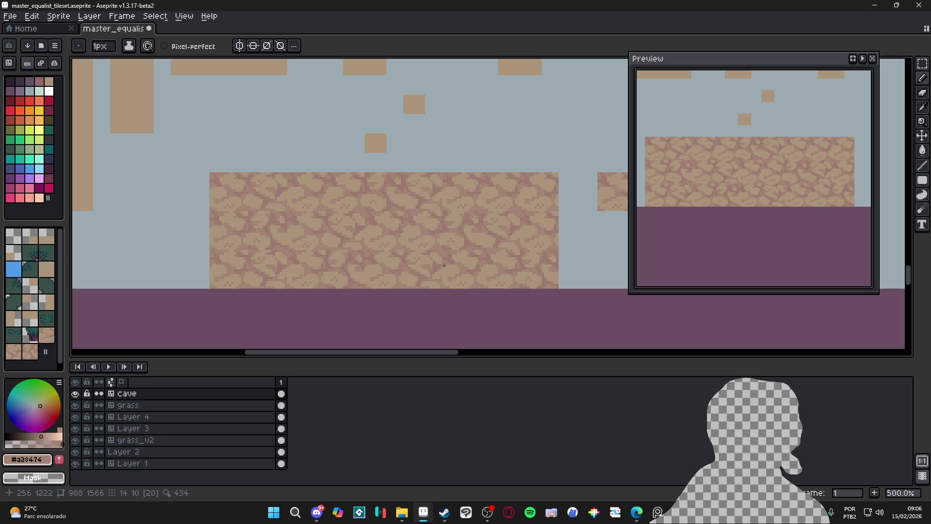
key("ctrl+z")
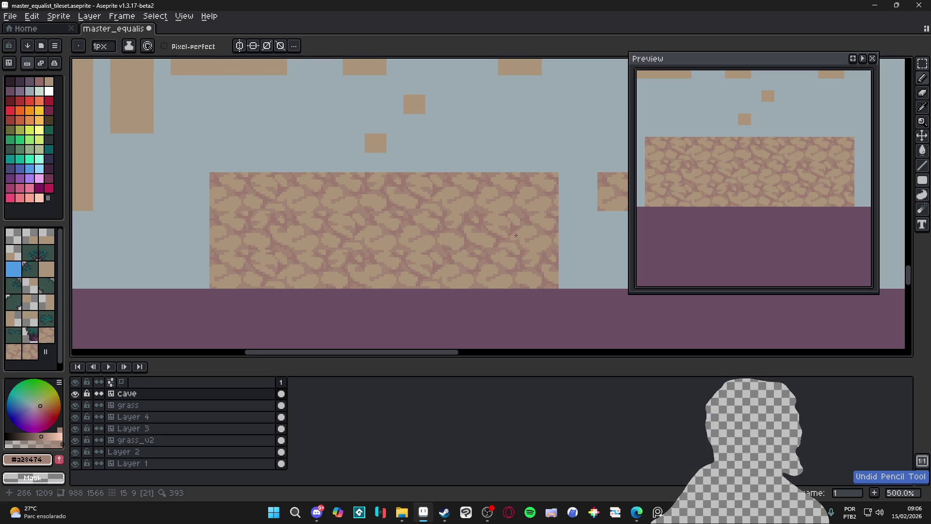
- Sample the tan floor colour #ab947a from the tile as the foreground colour
scroll(524, 241, "down", 1)
scroll(522, 229, "up", 4)
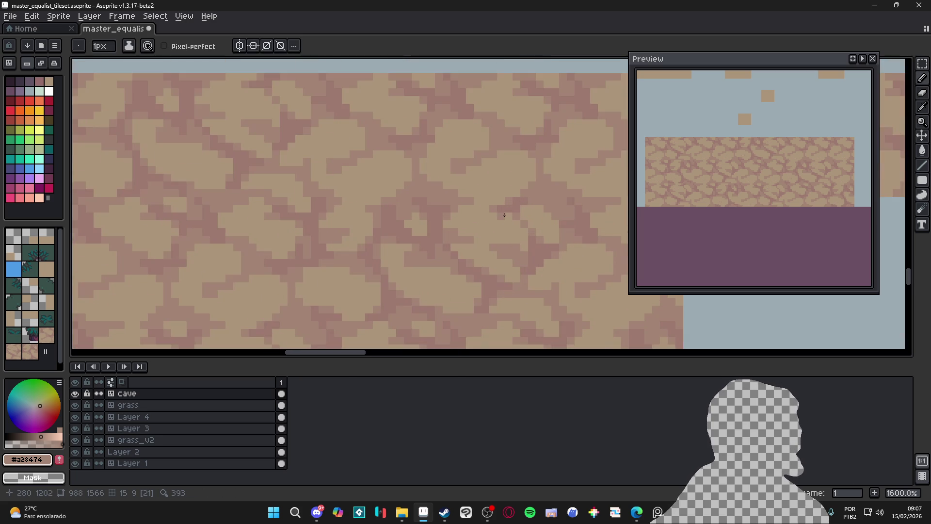
scroll(522, 249, "down", 3)
scroll(510, 246, "up", 3)
left_click(525, 226, "alt")
scroll(536, 259, "down", 3)
scroll(530, 252, "down", 2)
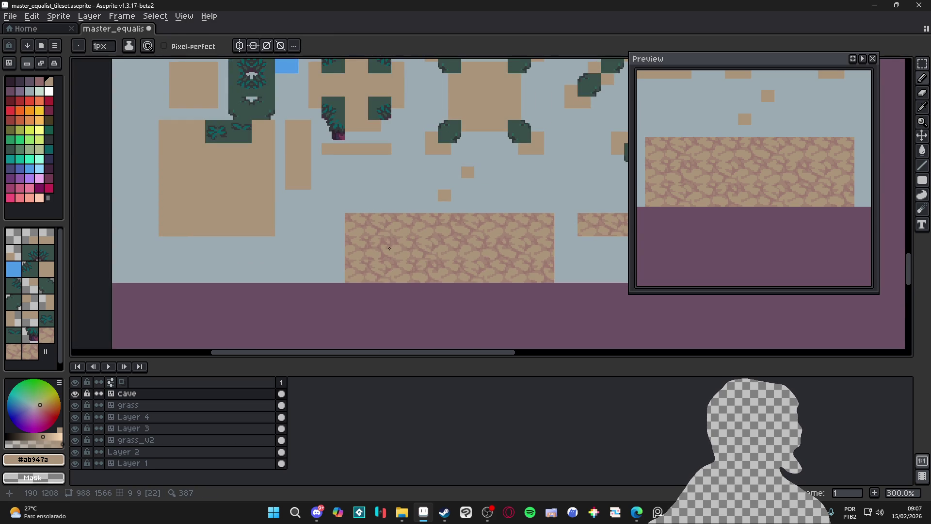
scroll(415, 258, "up", 7)
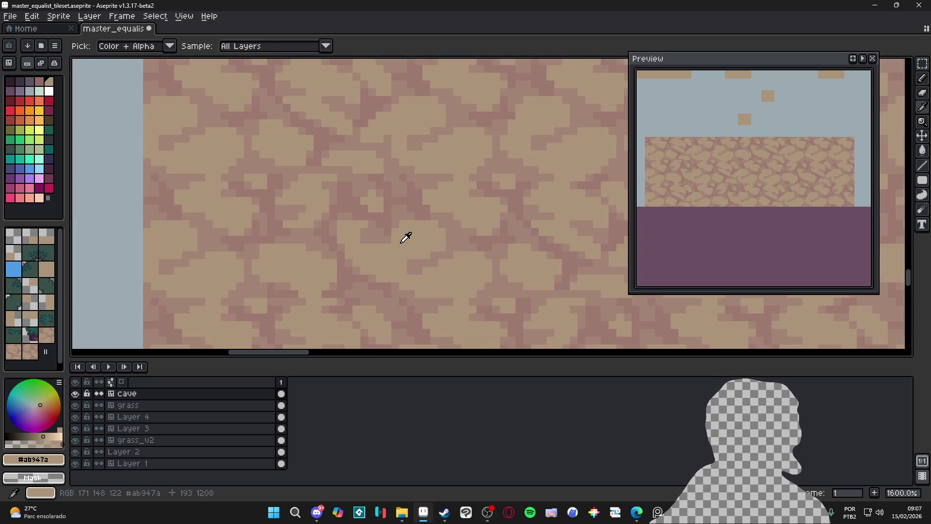
scroll(381, 243, "down", 5)
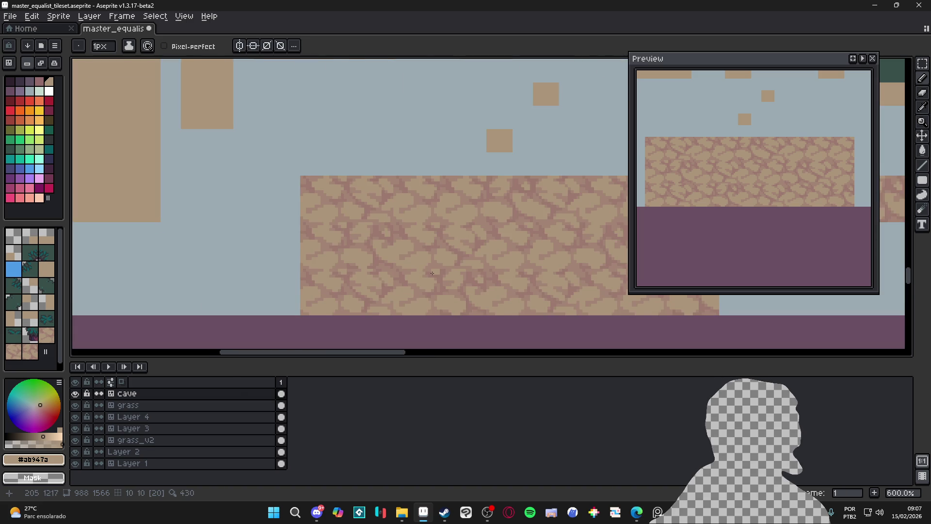
scroll(427, 271, "down", 1)
scroll(453, 261, "up", 1)
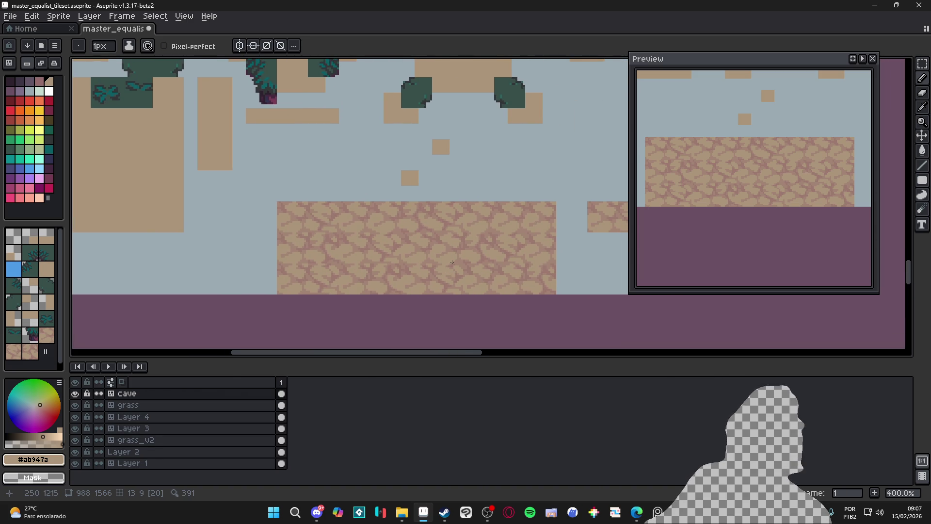
scroll(534, 272, "down", 1)
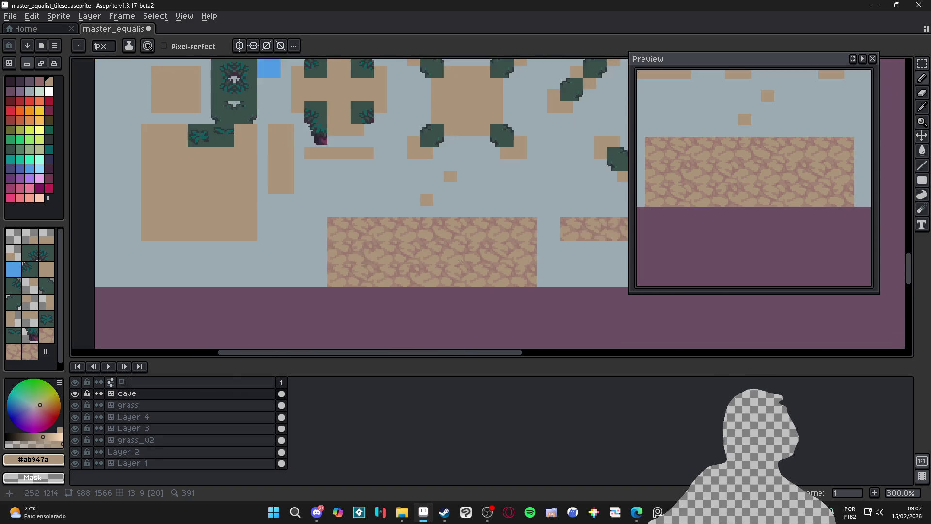
scroll(458, 253, "down", 1)
scroll(451, 252, "up", 1)
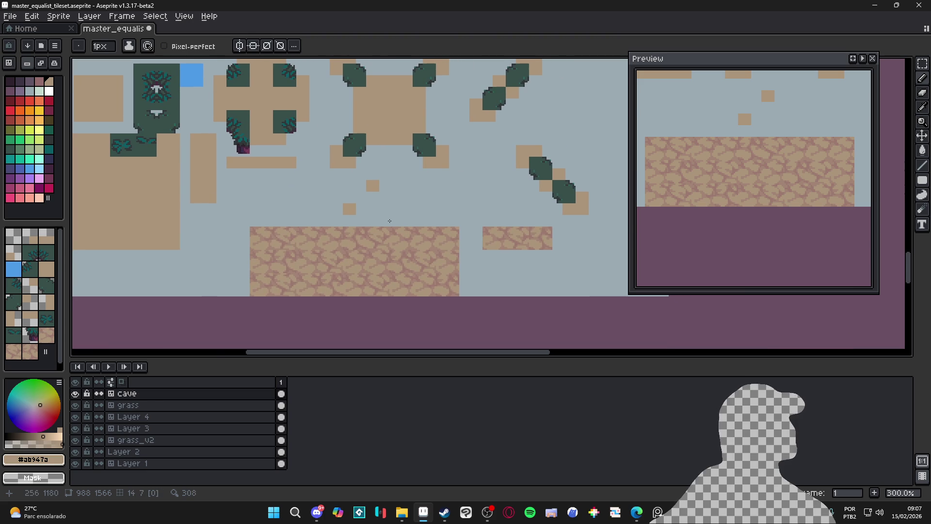
left_click_drag(421, 207, 449, 217)
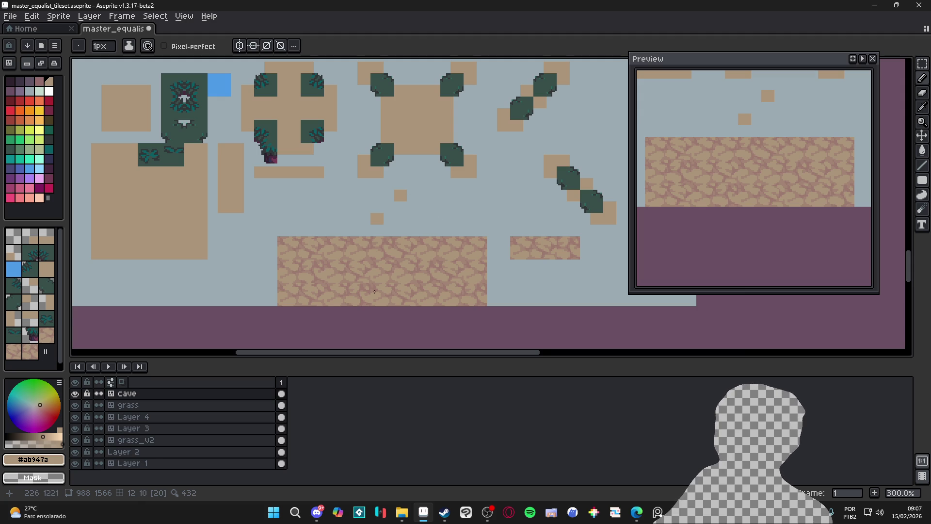
- Sample the mauve crack colour #a28474 from the rock
scroll(365, 293, "up", 1)
scroll(365, 293, "up", 8)
left_click(366, 268, "alt")
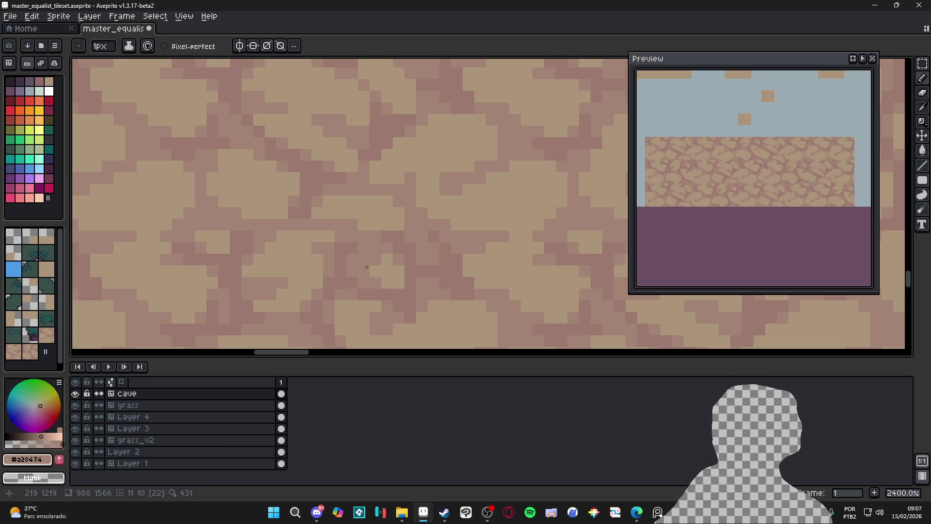
key("alt")
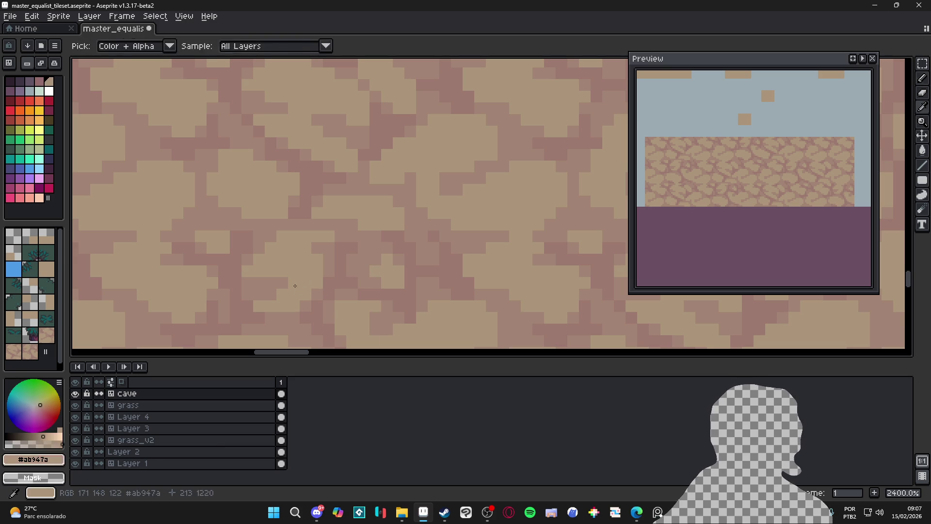
- Save master_equalist_tileset.aseprite
scroll(284, 235, "down", 5)
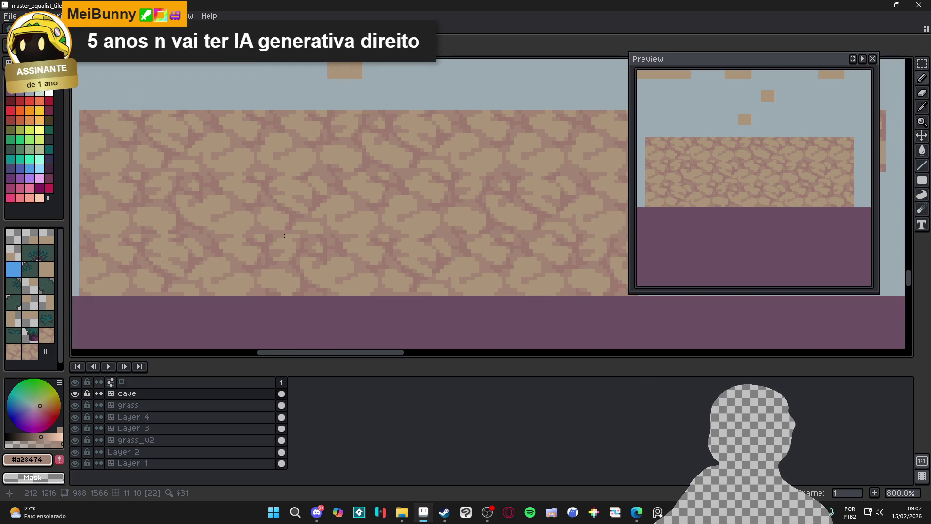
scroll(311, 223, "down", 2)
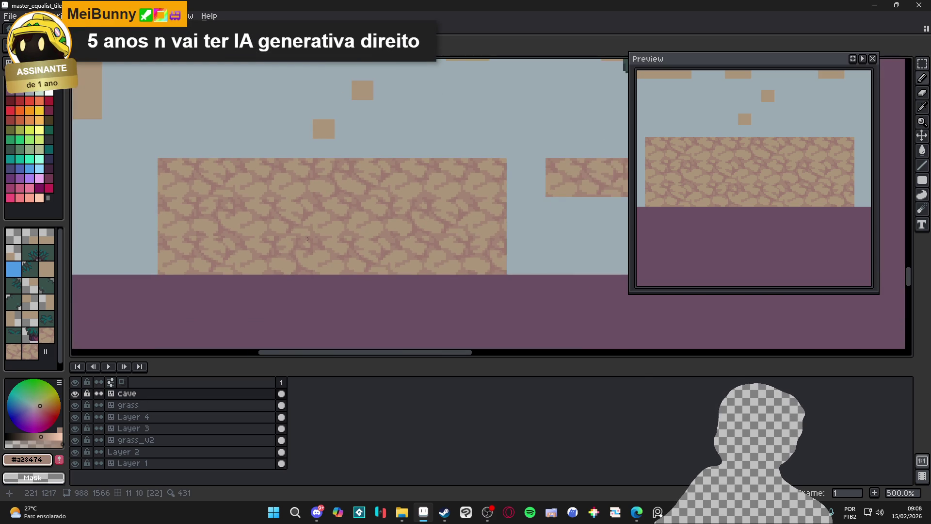
scroll(323, 215, "up", 4)
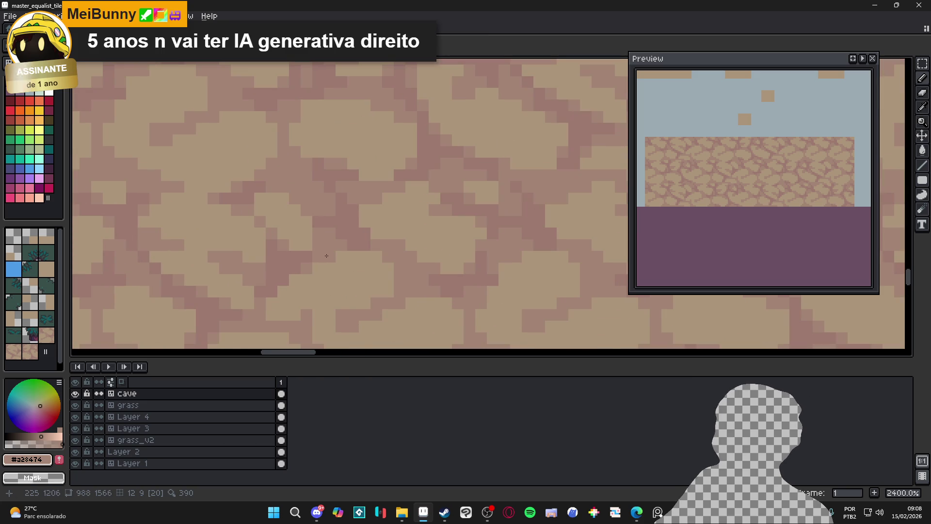
scroll(326, 239, "down", 3)
scroll(329, 254, "down", 1)
key("ctrl+s")
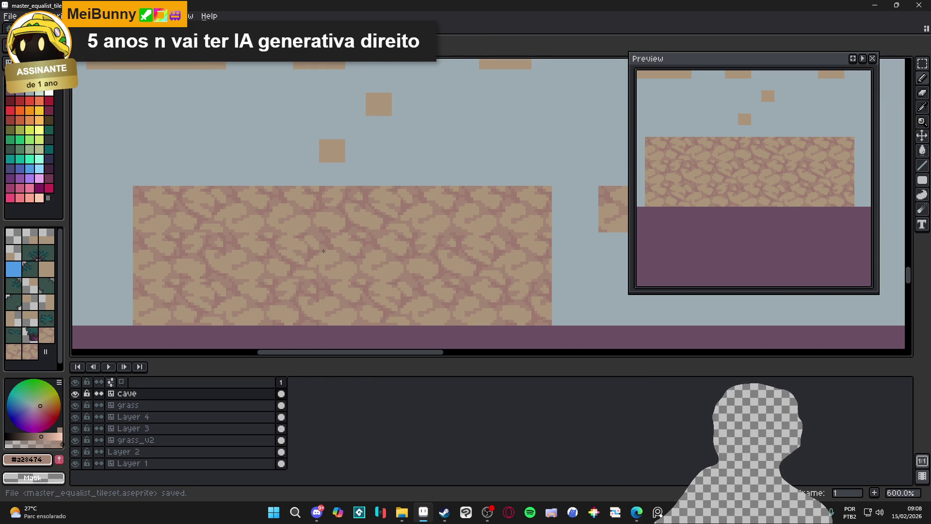
- Paint three #a28474 specks in a zigzag on the rock texture, then zoom back out
scroll(324, 249, "up", 8)
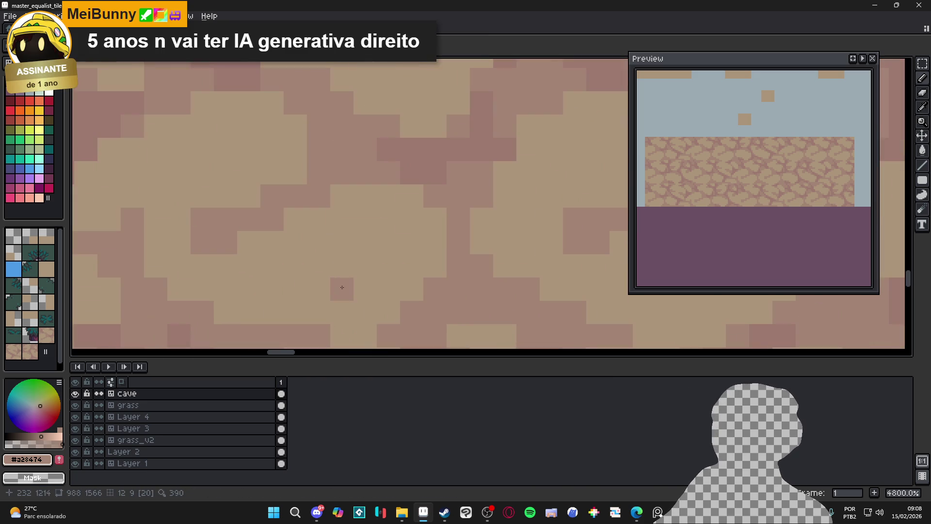
left_click(319, 289)
left_click(341, 313)
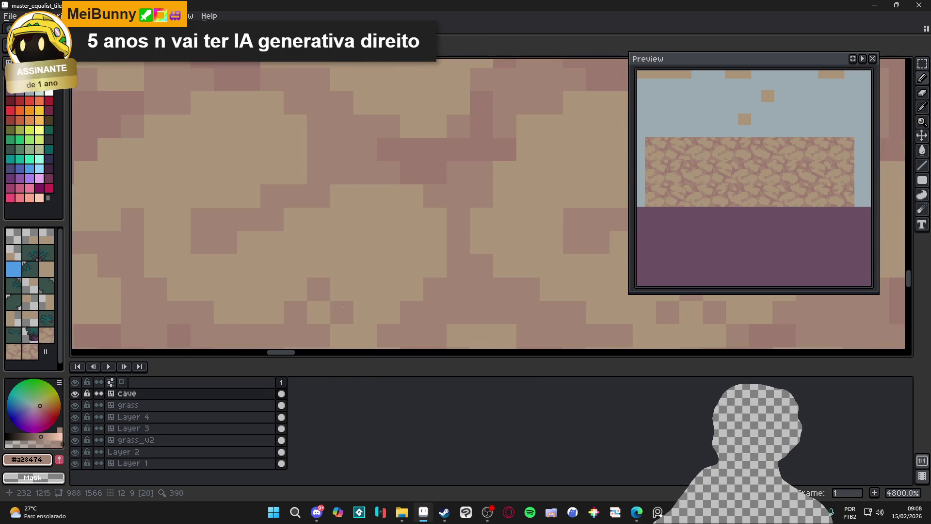
left_click(364, 289)
scroll(363, 289, "down", 7)
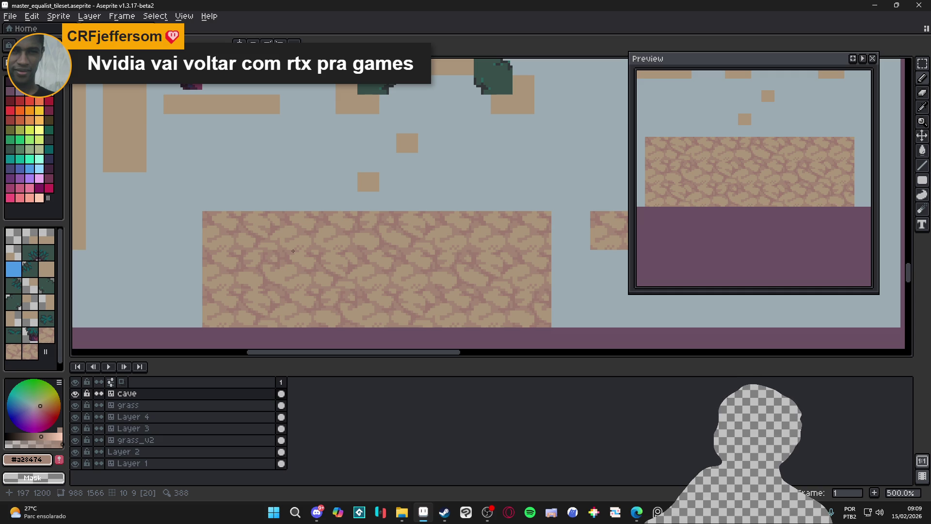
scroll(296, 251, "down", 1)
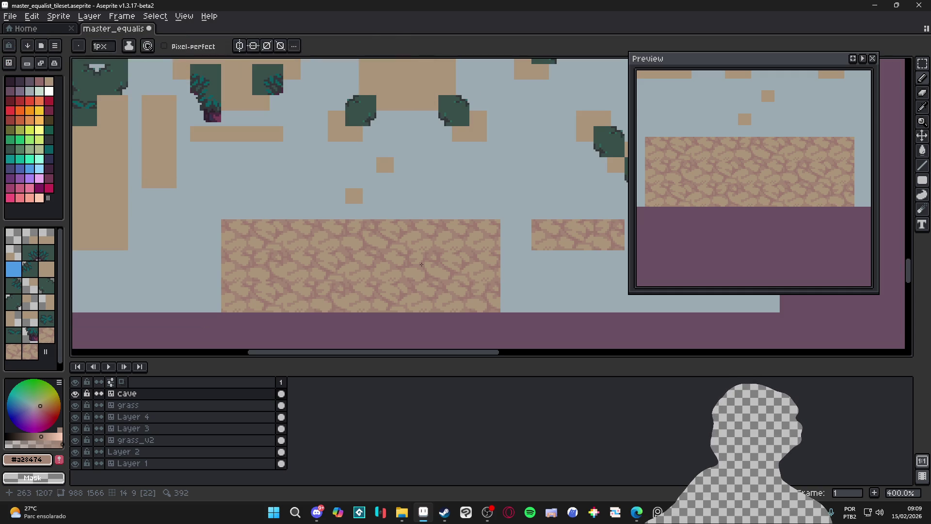
- Undo the recently painted mauve specks on the cave floor
scroll(399, 272, "up", 6)
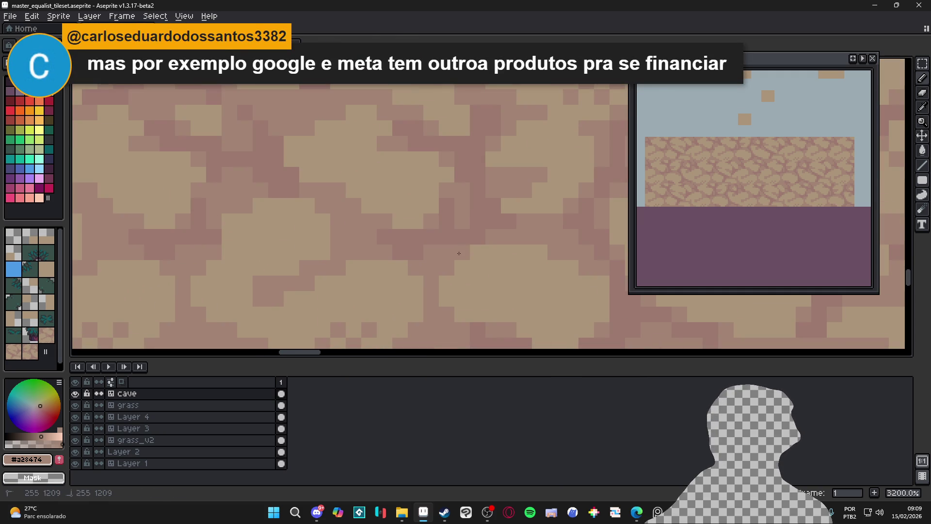
scroll(480, 271, "down", 3)
scroll(480, 271, "down", 3)
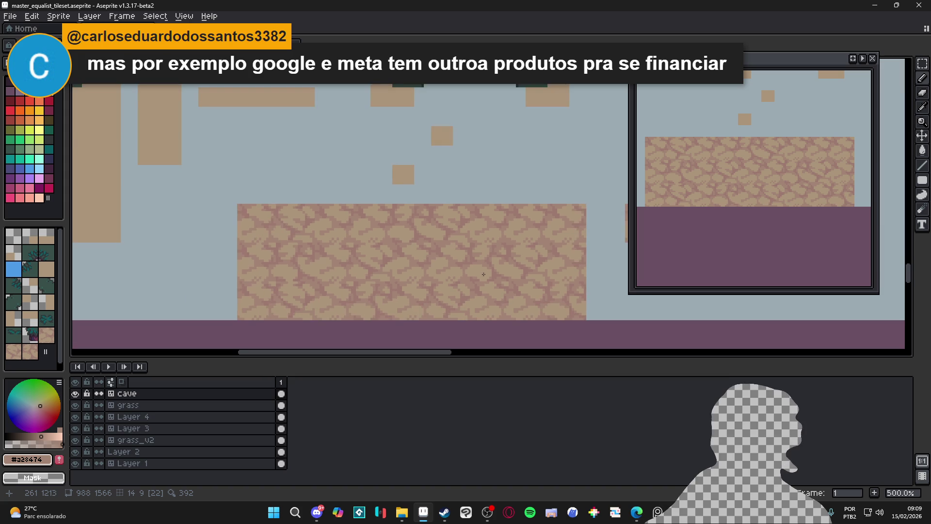
scroll(484, 274, "up", 8)
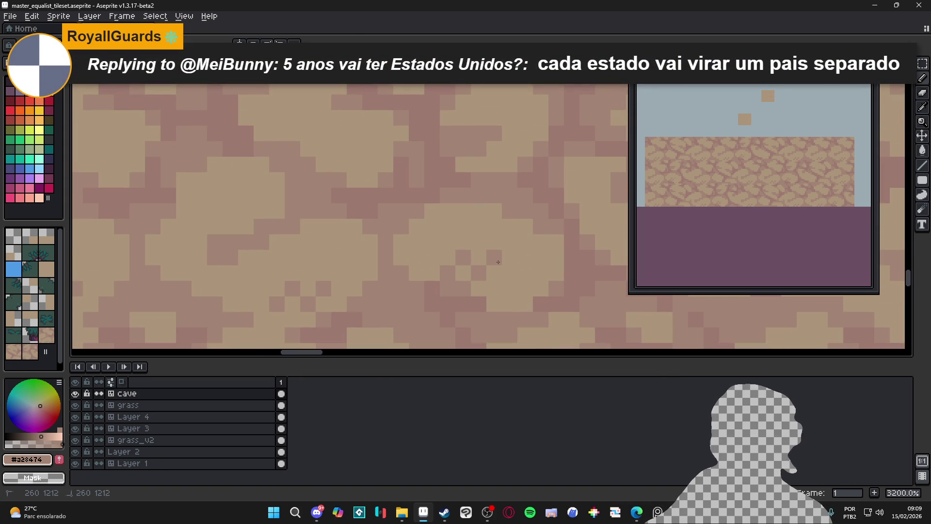
scroll(501, 277, "down", 3)
key("ctrl+z")
key("ctrl+z")
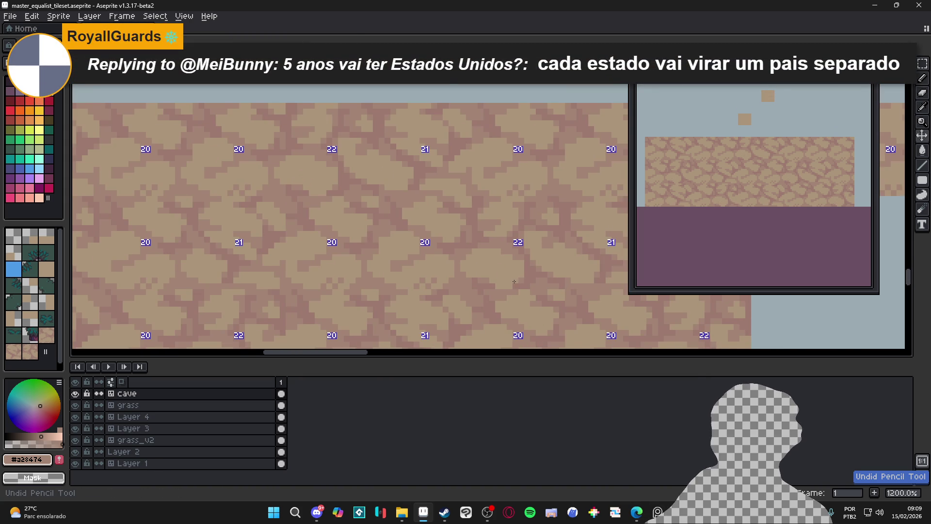
scroll(515, 281, "down", 1)
scroll(514, 281, "down", 2)
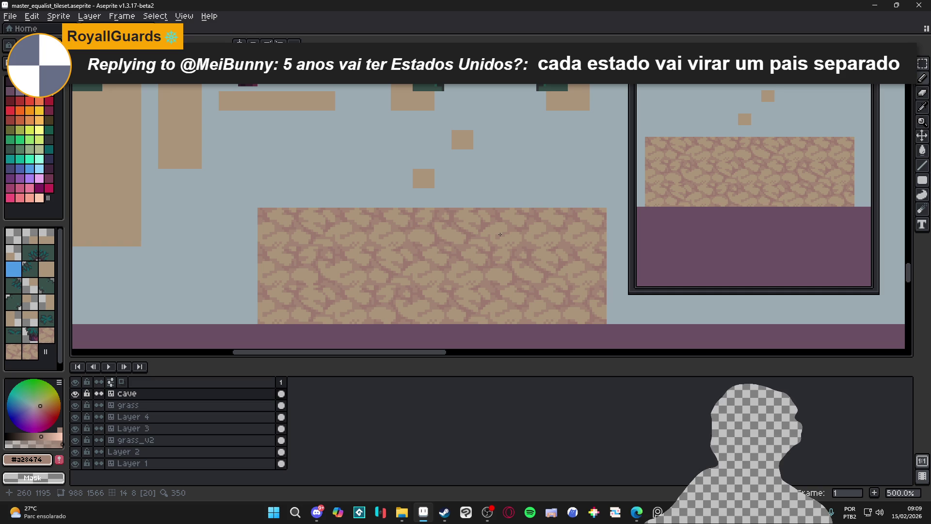
- Sample the tan, mauve and darker mauve-tan shades from the floor texture
scroll(397, 262, "up", 7)
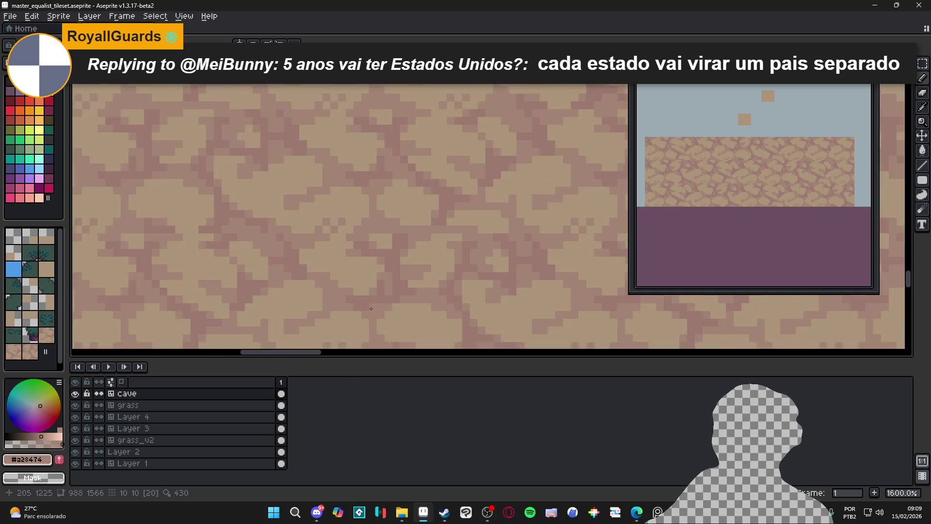
left_click(387, 261, "alt")
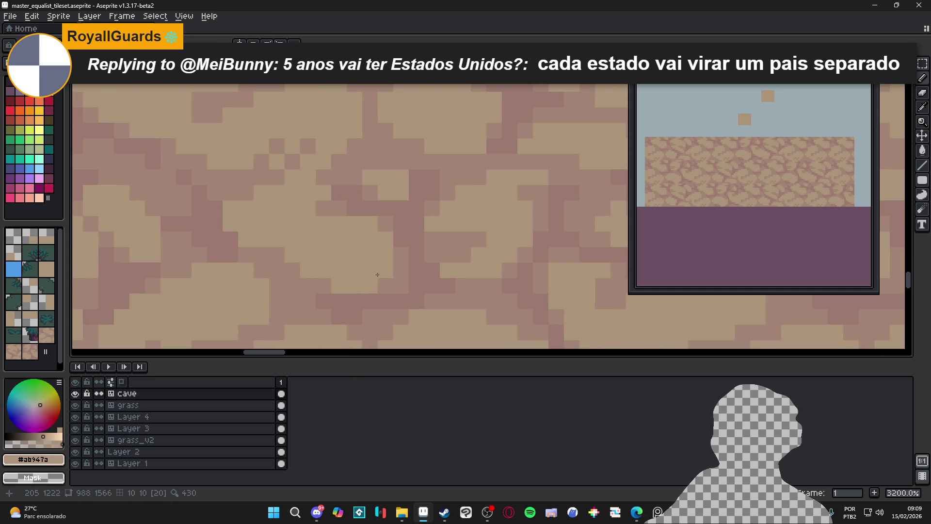
scroll(405, 277, "down", 4)
scroll(406, 277, "up", 1)
left_click(358, 266, "alt")
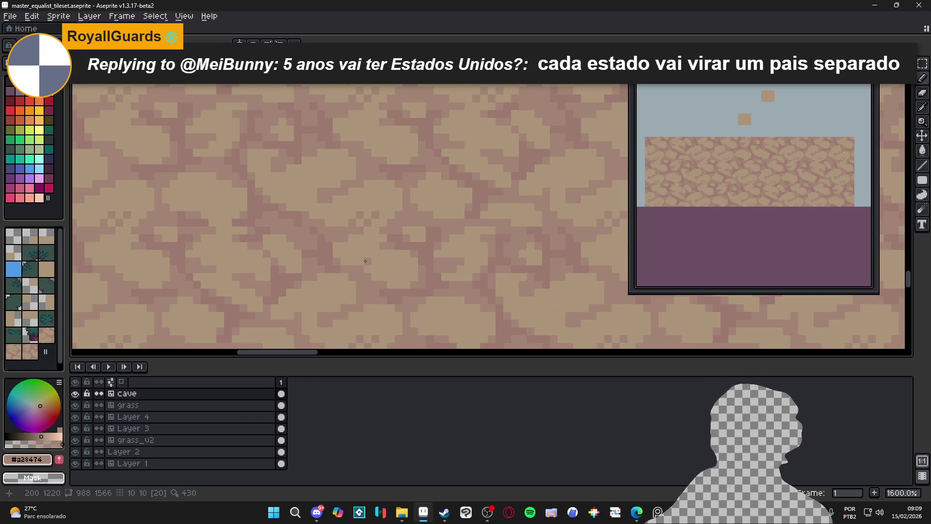
scroll(364, 260, "down", 3)
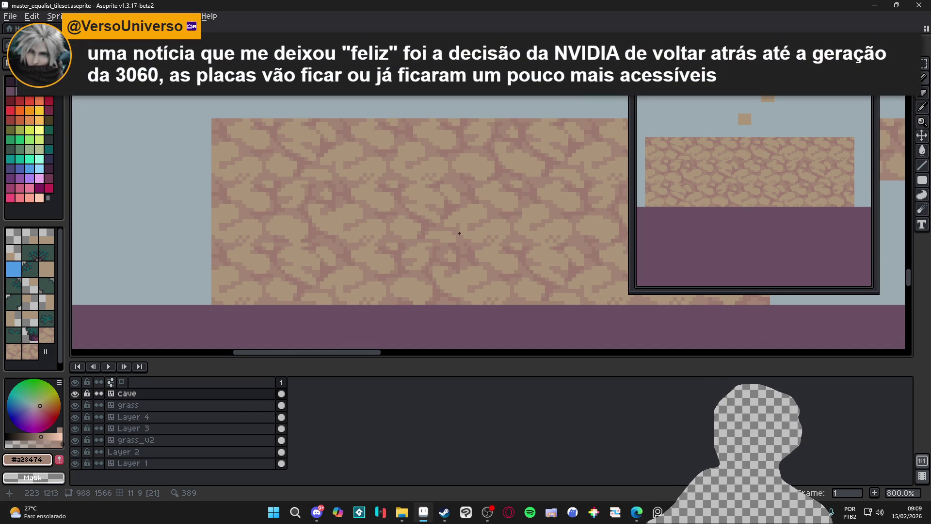
scroll(409, 216, "up", 3)
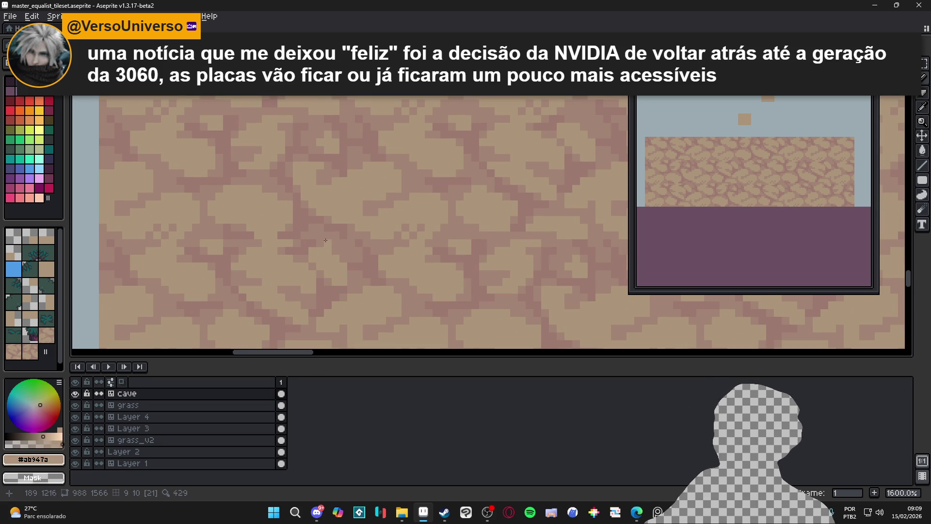
scroll(328, 245, "up", 2)
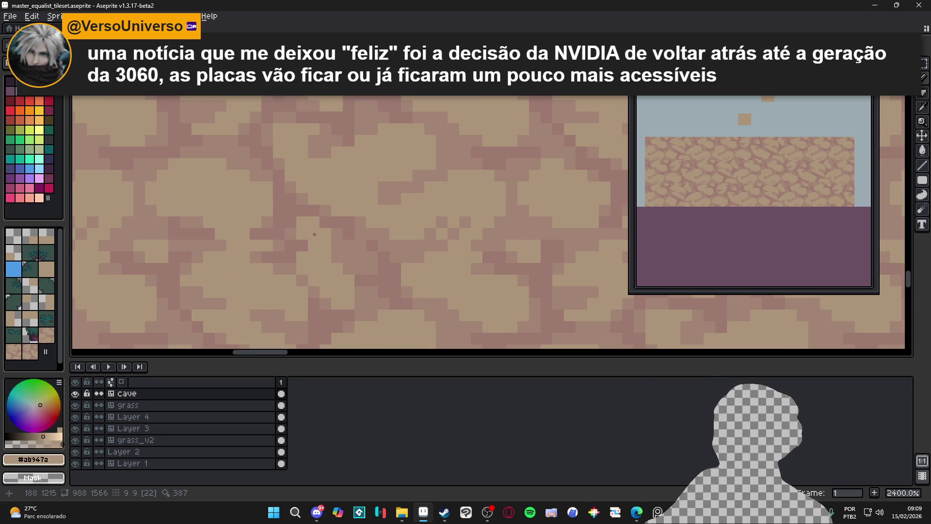
left_click(334, 238, "alt")
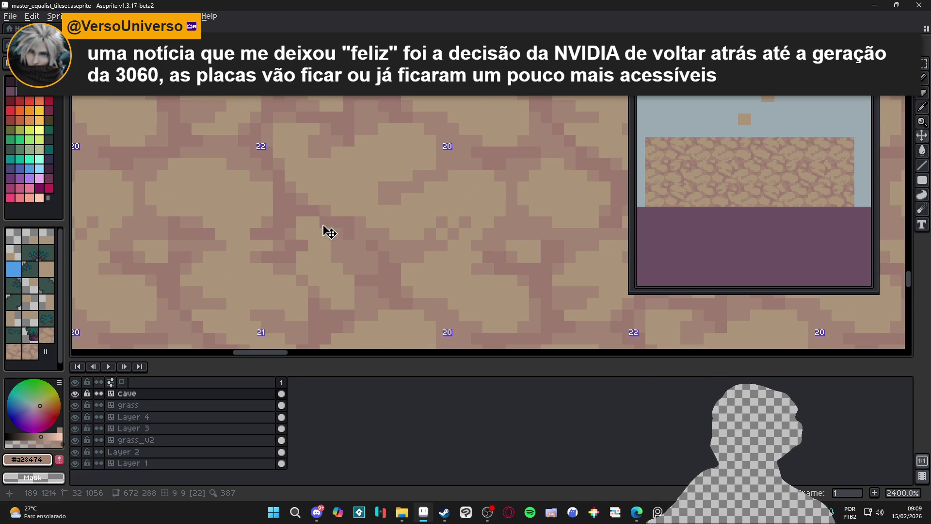
scroll(265, 238, "down", 3)
scroll(272, 237, "up", 3)
- Reselect light tan #ab947a and repaint the stray dark pixel with it
left_click(289, 233, "alt")
left_click(340, 253)
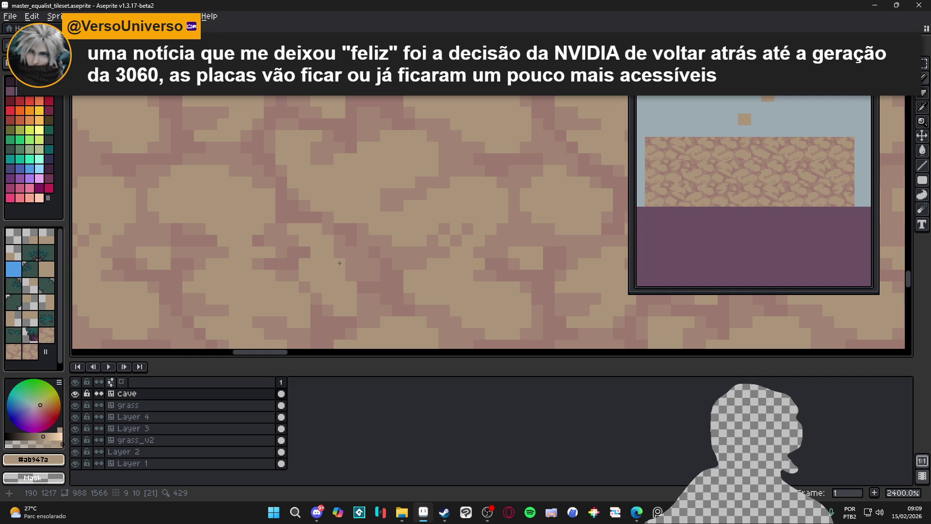
scroll(340, 263, "down", 4)
scroll(344, 266, "up", 5)
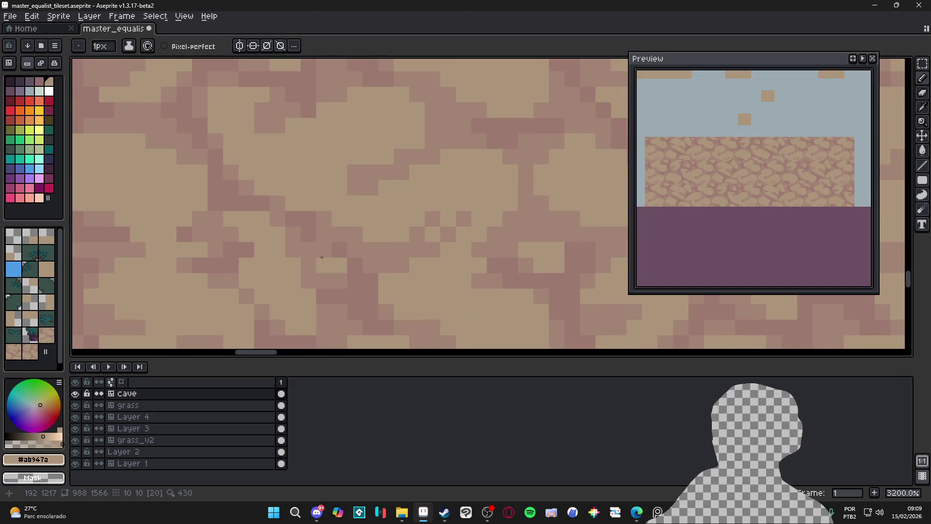
scroll(351, 289, "down", 3)
scroll(354, 289, "down", 3)
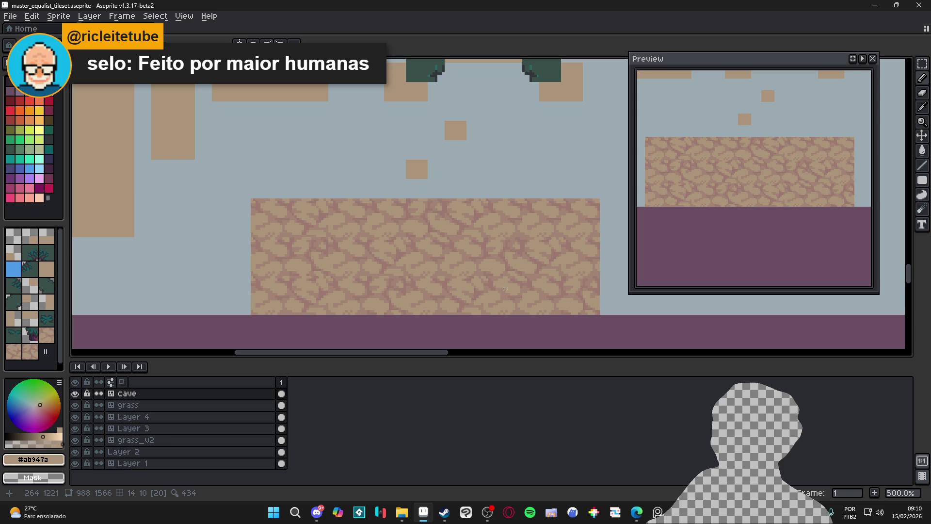
- Save master_equalist_tileset.aseprite, then view the whole cave tile and sky
scroll(472, 288, "up", 7)
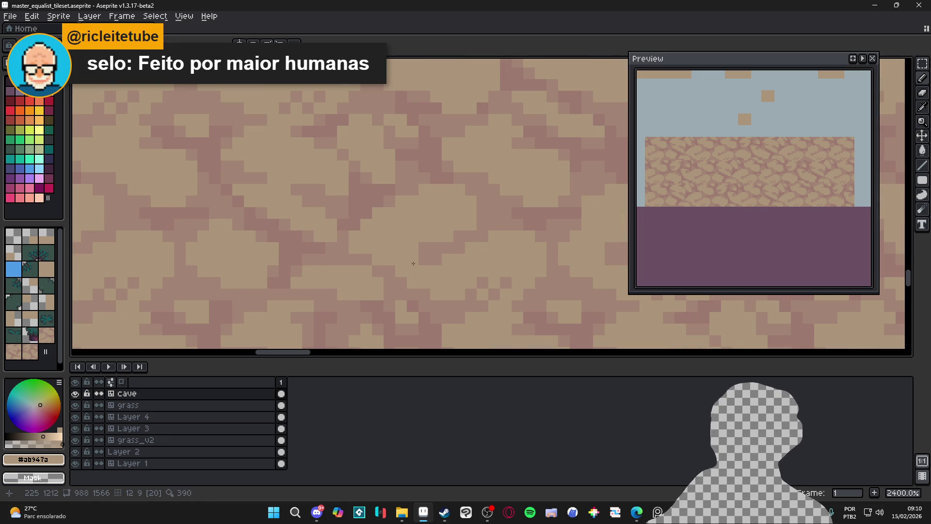
scroll(416, 264, "down", 6)
scroll(427, 259, "down", 1)
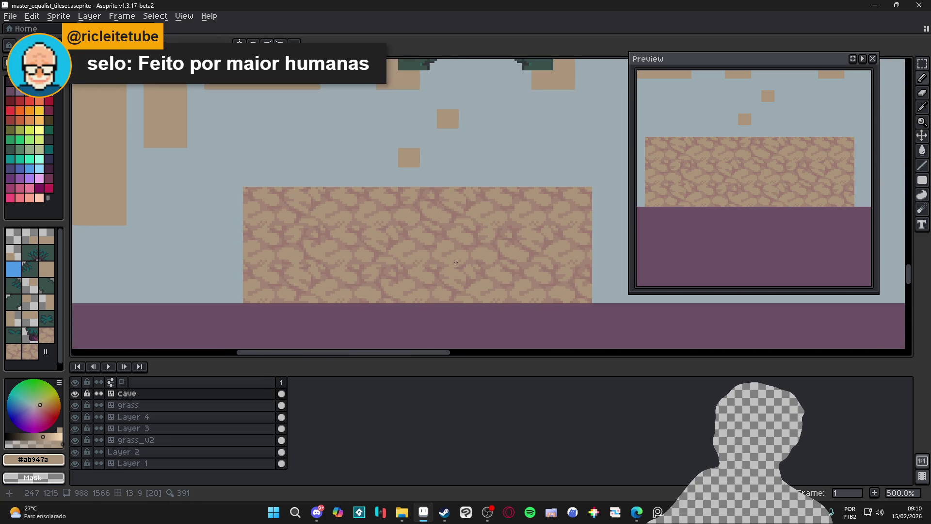
key("ctrl+s")
scroll(474, 269, "up", 7)
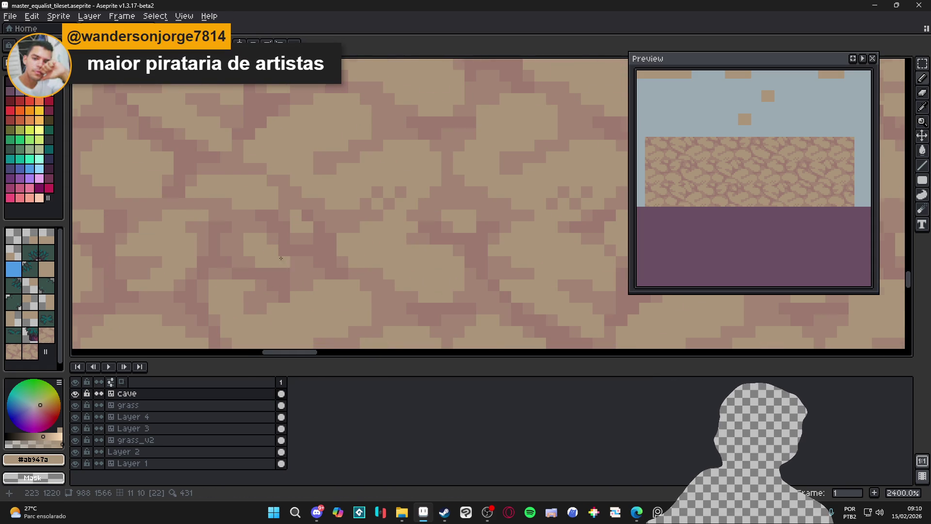
scroll(253, 244, "down", 6)
mouse_move(305, 218)
left_mouse_down()
mouse_move(227, 259)
mouse_move(307, 266)
left_mouse_up()
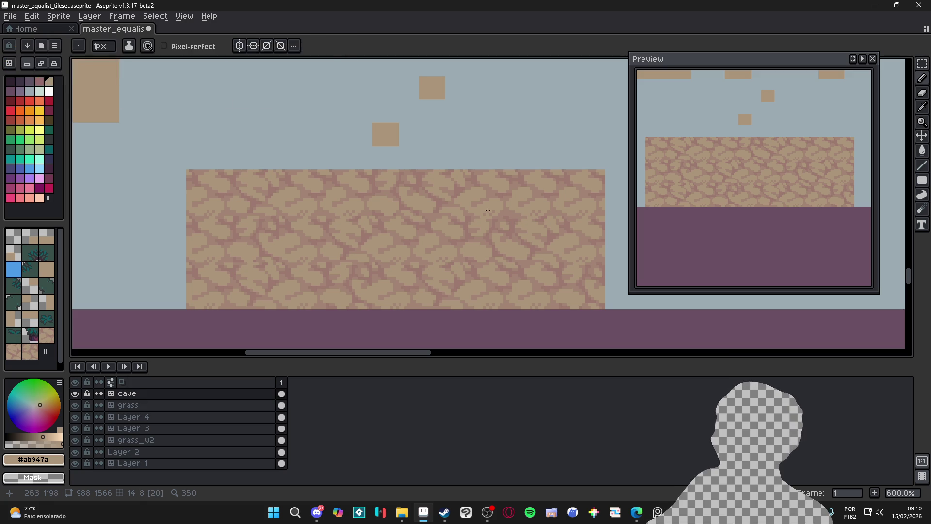
scroll(516, 188, "up", 4)
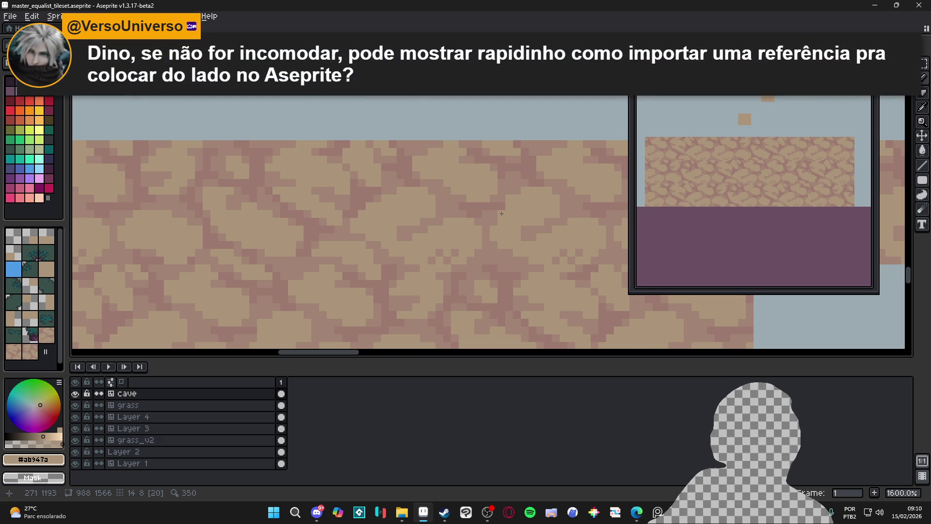
scroll(501, 214, "down", 3)
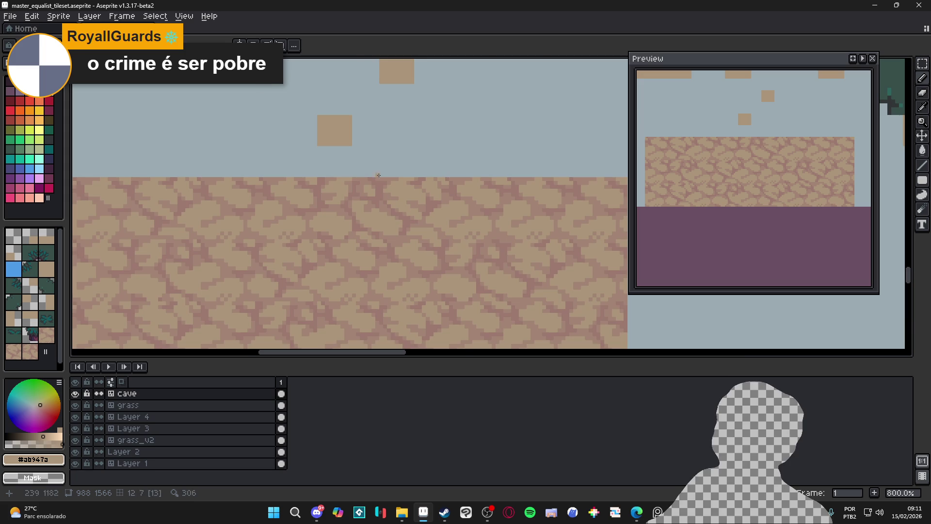
scroll(374, 164, "down", 2)
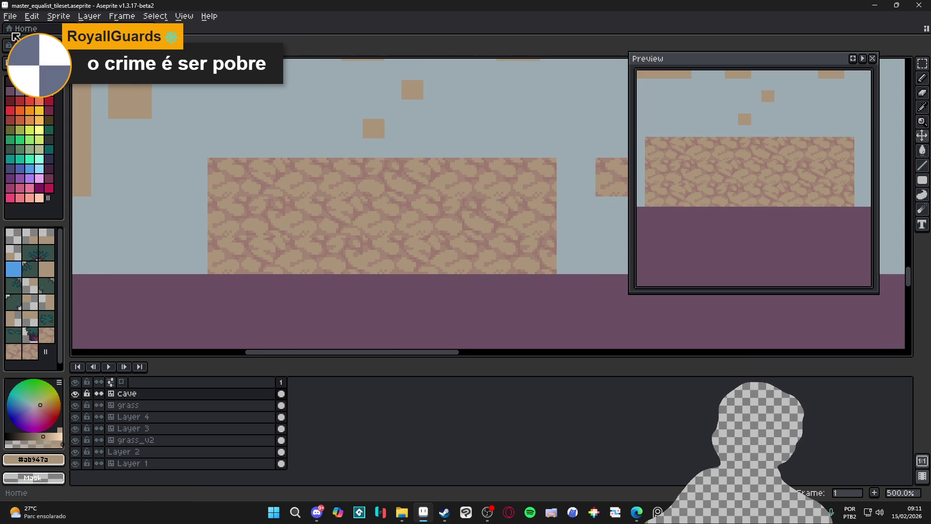
- Open dininja_spritesheet.png from the recent files list
left_click(10, 16)
mouse_move(7, 51)
left_click(254, 110)
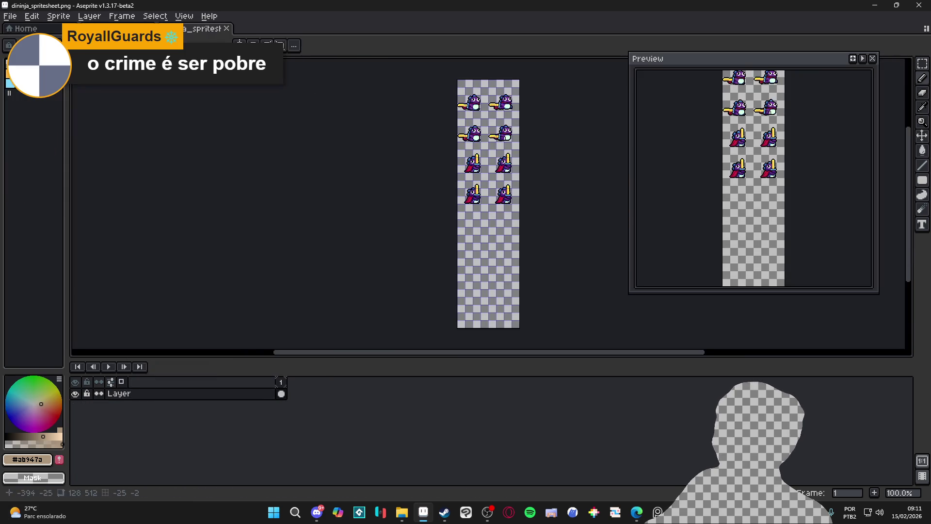
- Dock the sprite sheet left of the tileset and close the Preview panel
mouse_move(213, 37)
left_mouse_down()
mouse_move(185, 35)
mouse_move(75, 141)
mouse_move(350, 352)
mouse_move(85, 220)
mouse_move(108, 276)
mouse_move(105, 86)
left_mouse_up()
mouse_move(117, 53)
left_mouse_down()
mouse_move(401, 58)
mouse_move(402, 68)
left_mouse_up()
mouse_move(116, 53)
left_mouse_down()
mouse_move(908, 193)
mouse_move(908, 228)
mouse_move(875, 245)
left_mouse_up()
left_click_drag(779, 58, 791, 352)
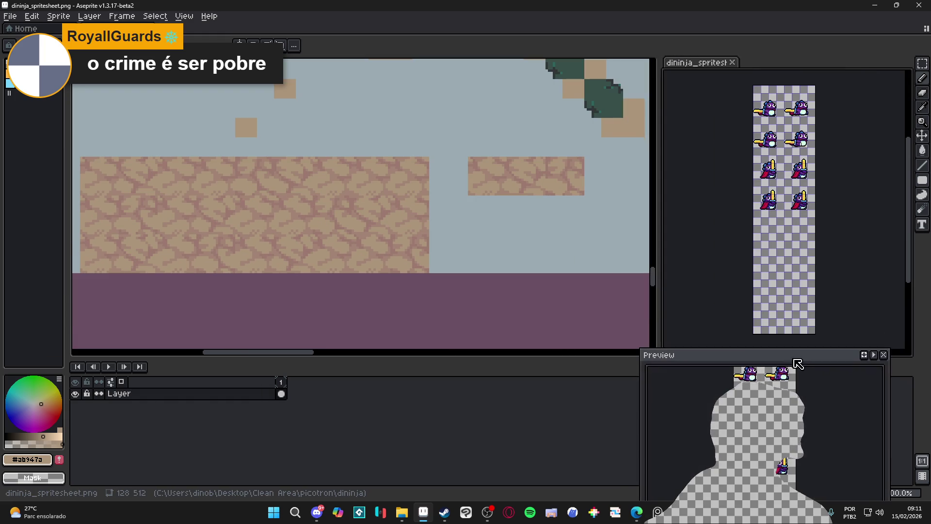
mouse_move(679, 68)
left_mouse_down()
mouse_move(518, 109)
mouse_move(85, 177)
left_mouse_up()
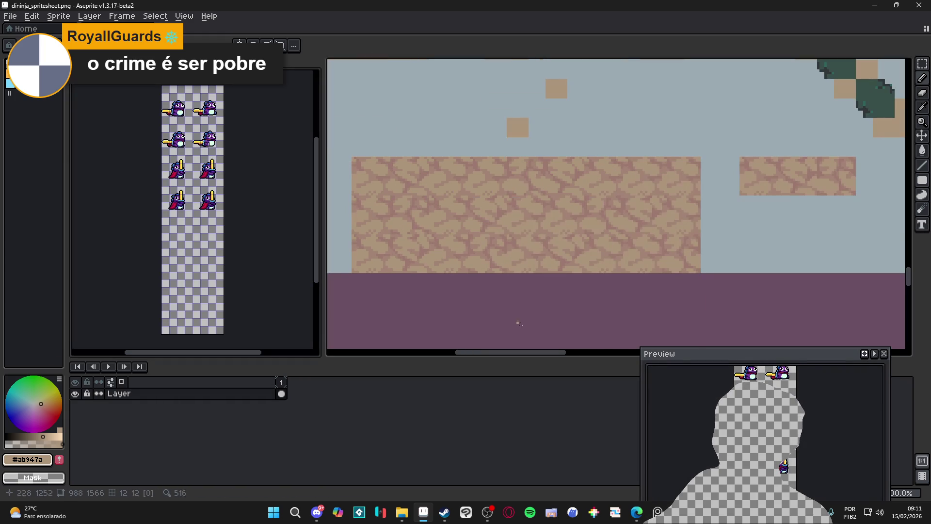
left_click_drag(726, 356, 521, 205)
left_click(680, 202)
left_click_drag(203, 61, 218, 29)
key("ctrl+Tab")
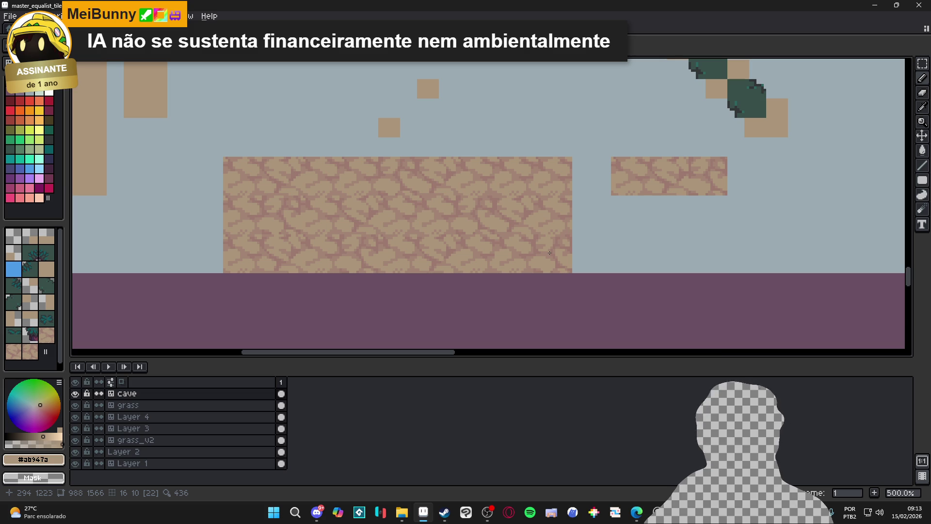
- Switch to the Pencil and save the tileset
scroll(385, 305, "down", 2)
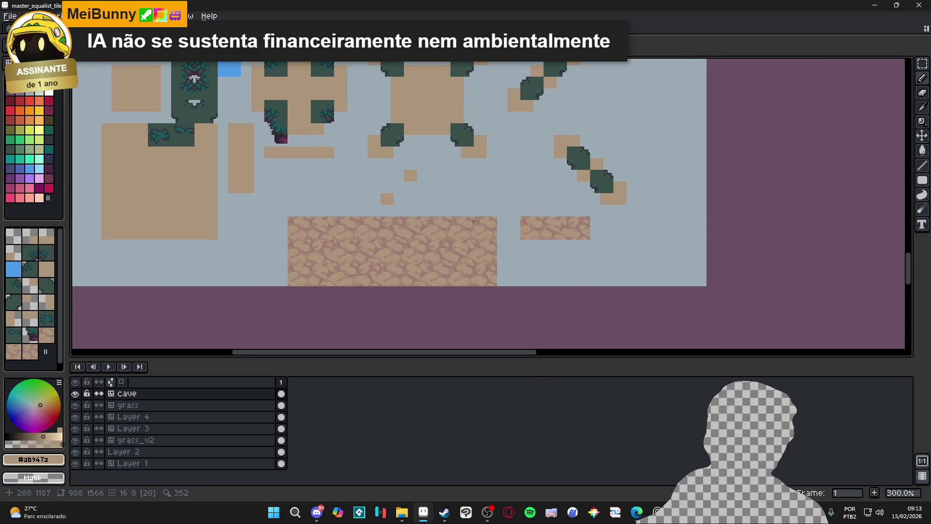
key("b")
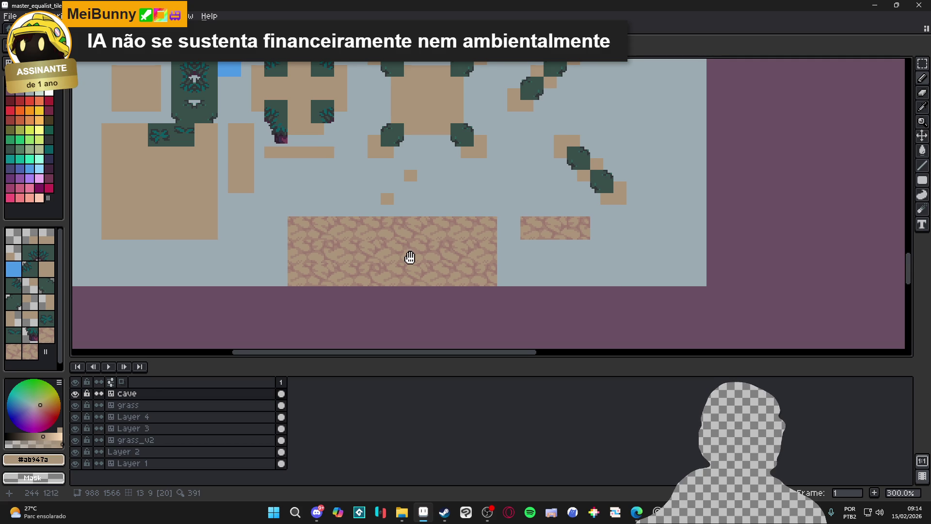
key("ctrl+s")
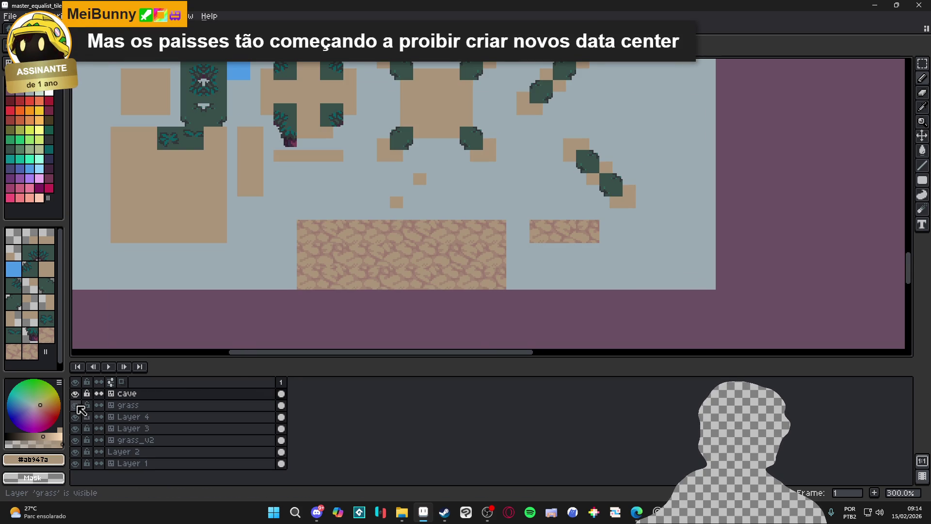
- Hide the grass layer, keep the cave layer visible, and zoom out to 200%
left_click(76, 395)
left_click(76, 396)
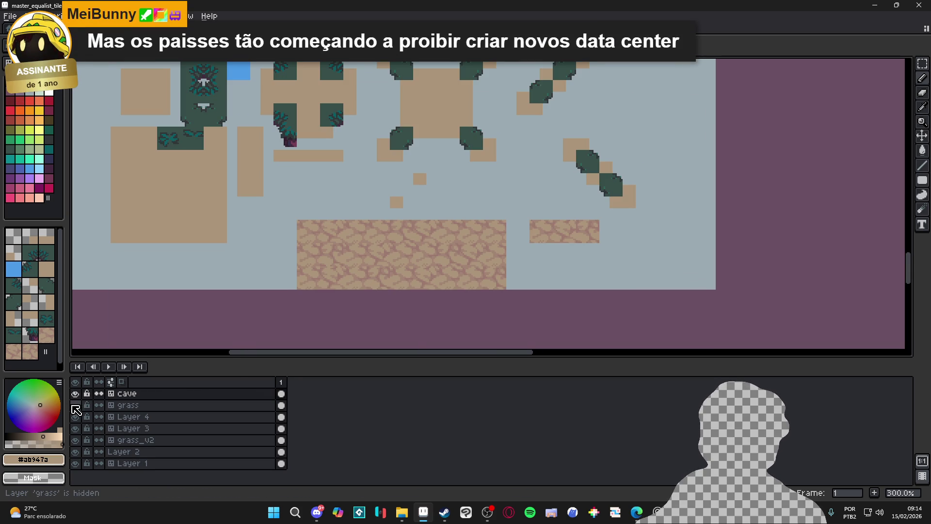
left_click(77, 406)
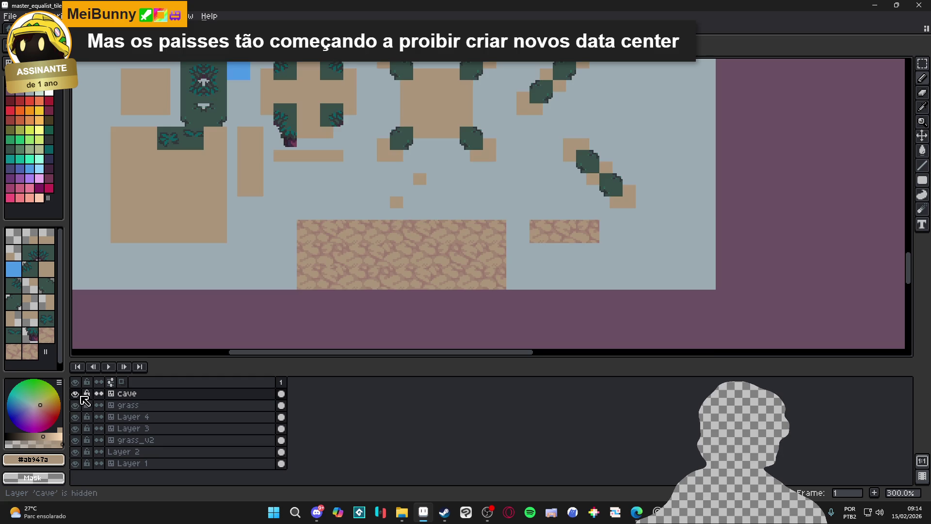
left_click_drag(379, 257, 388, 263)
scroll(391, 264, "down", 1)
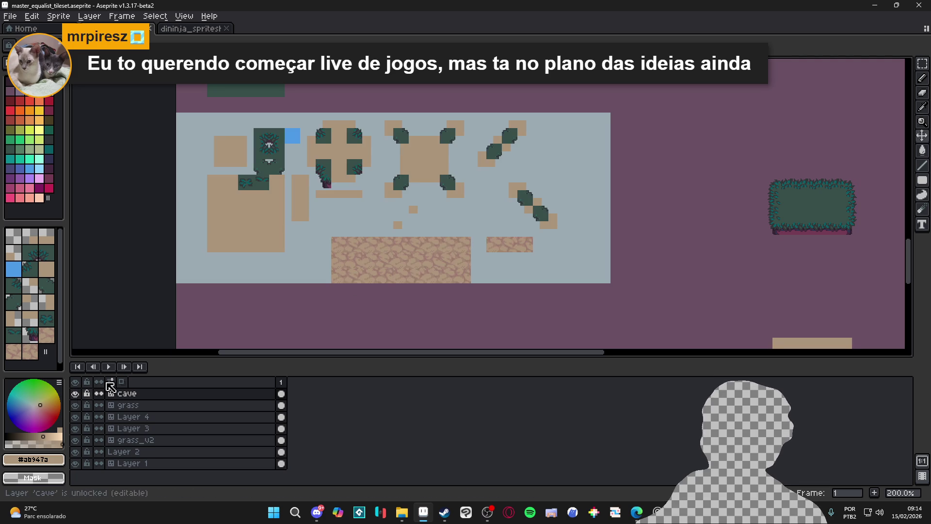
mouse_move(453, 243)
left_mouse_down()
mouse_move(461, 307)
mouse_move(505, 271)
left_mouse_up()
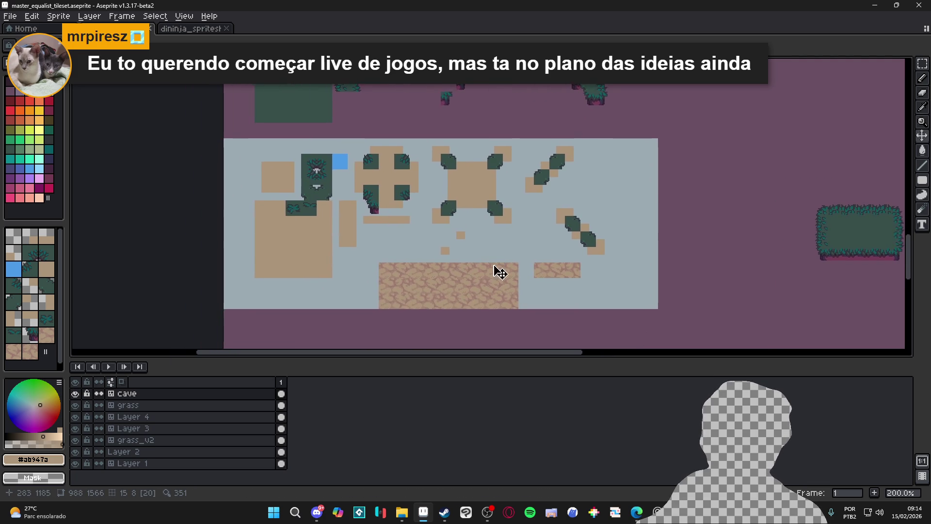
scroll(506, 271, "up", 1)
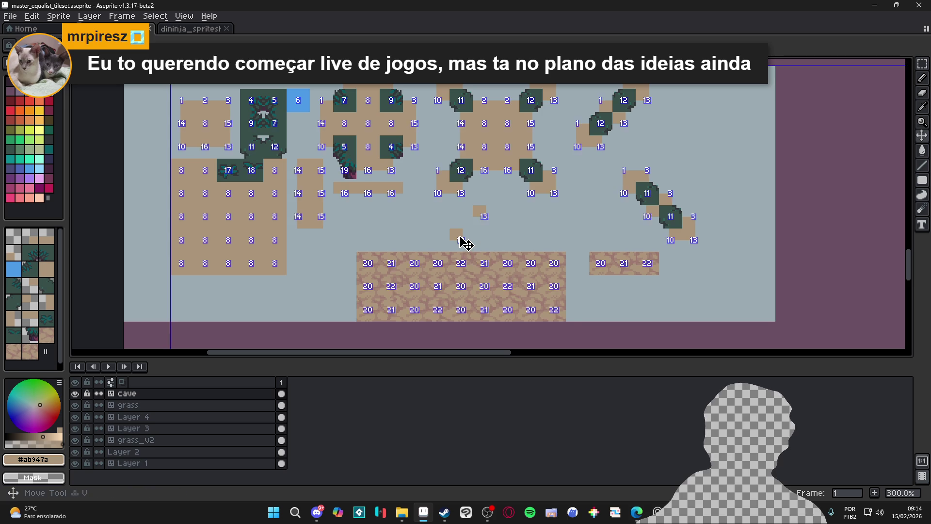
- Select and delete the small tan tiles, then restore them and deselect
key("m")
left_click_drag(426, 205, 474, 251)
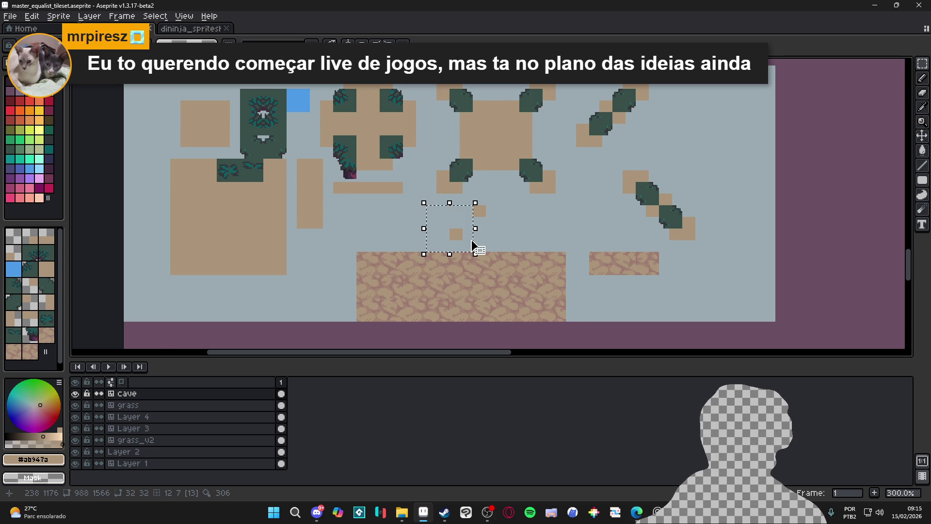
key("Delete")
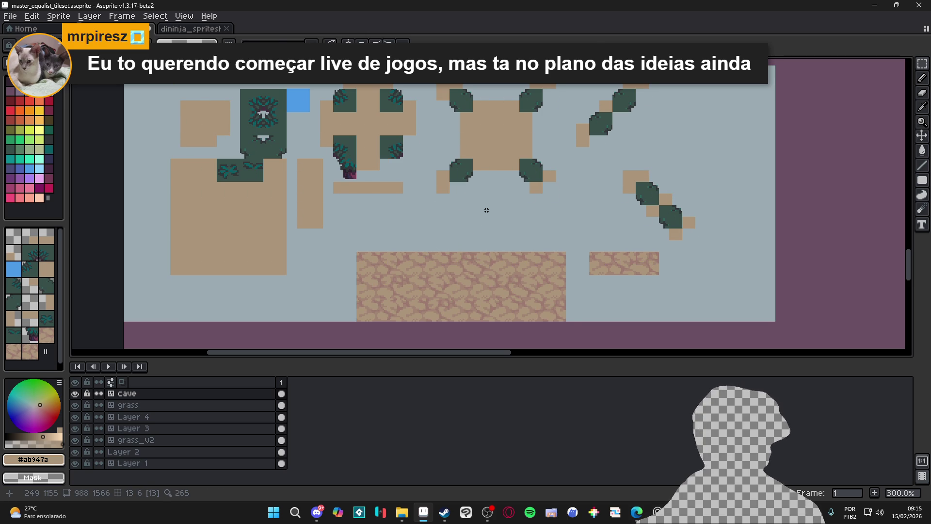
key("ctrl+z")
key("ctrl+d")
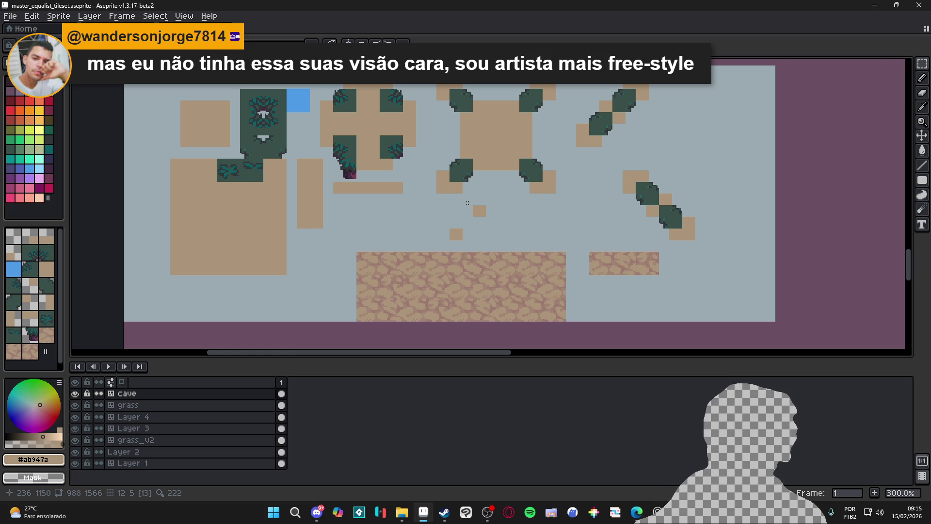
- Select both small tan tiles together, ready to move them
left_click_drag(465, 201, 499, 224)
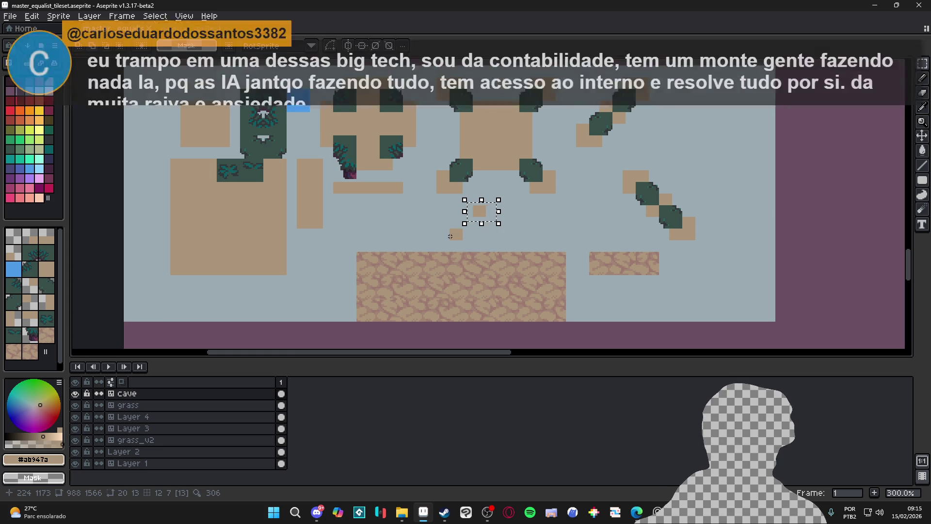
scroll(451, 236, "up", 2)
left_click_drag(439, 251, 509, 197)
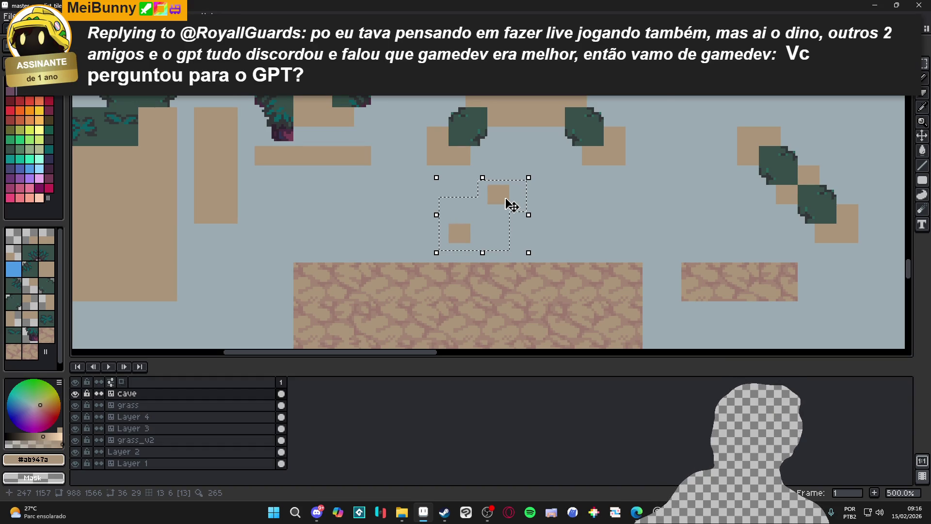
scroll(509, 202, "down", 2)
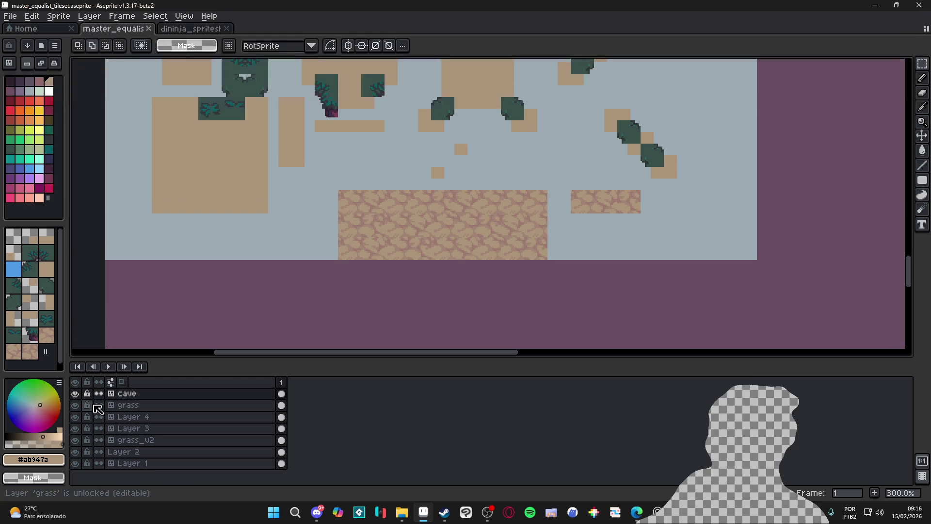
left_click(360, 178)
scroll(347, 194, "up", 2)
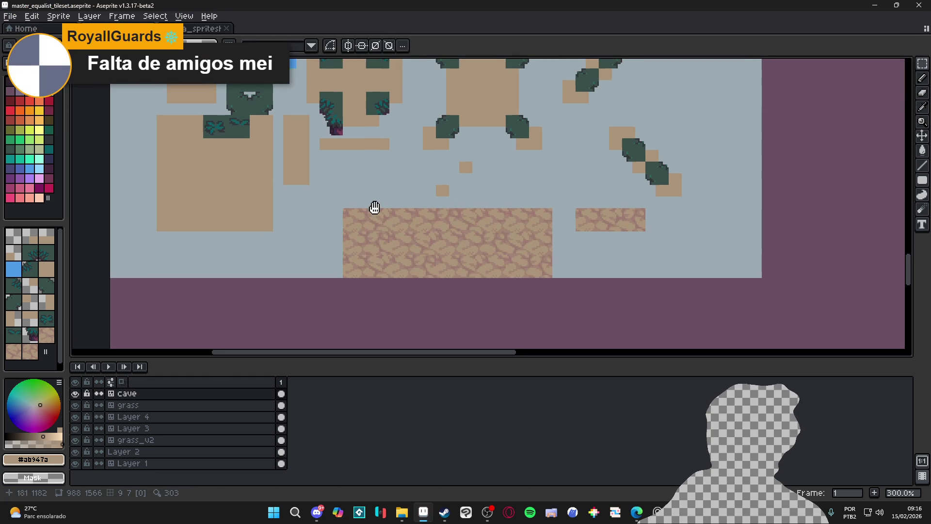
double_click(77, 397)
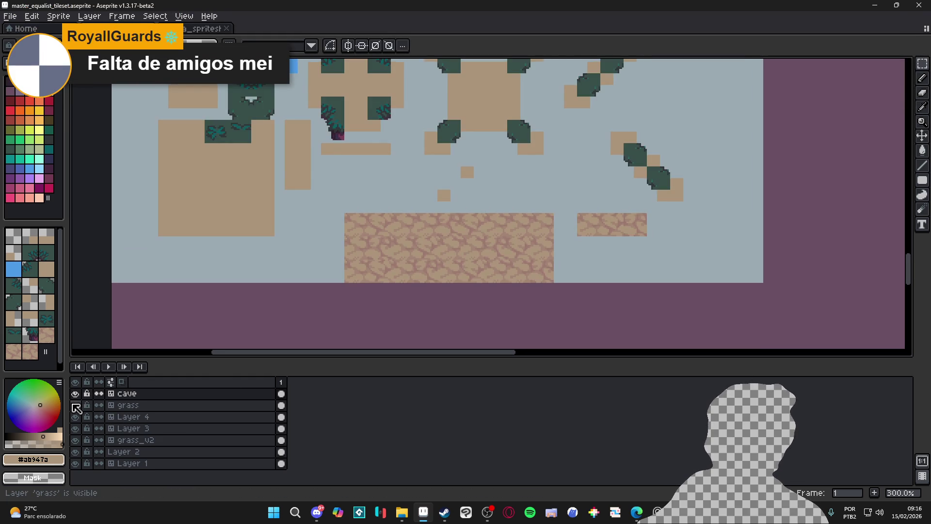
double_click(76, 395)
double_click(77, 395)
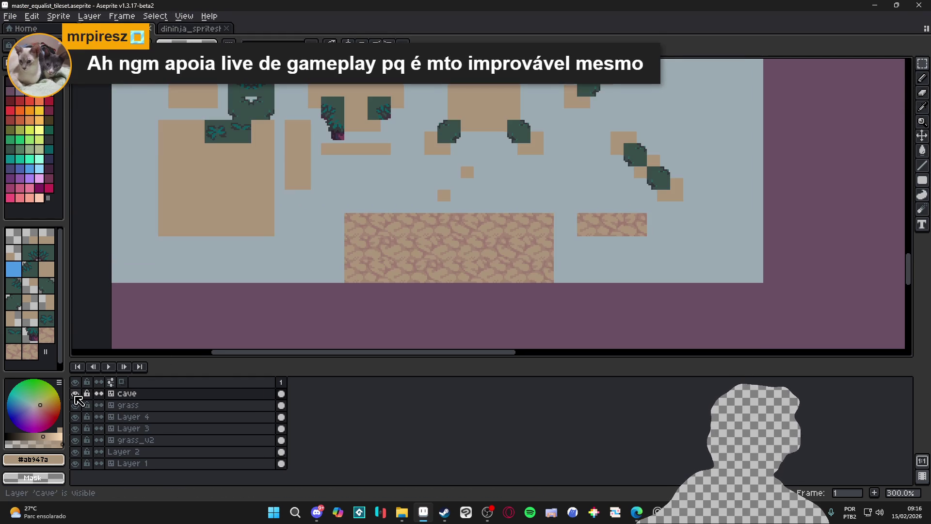
double_click(77, 395)
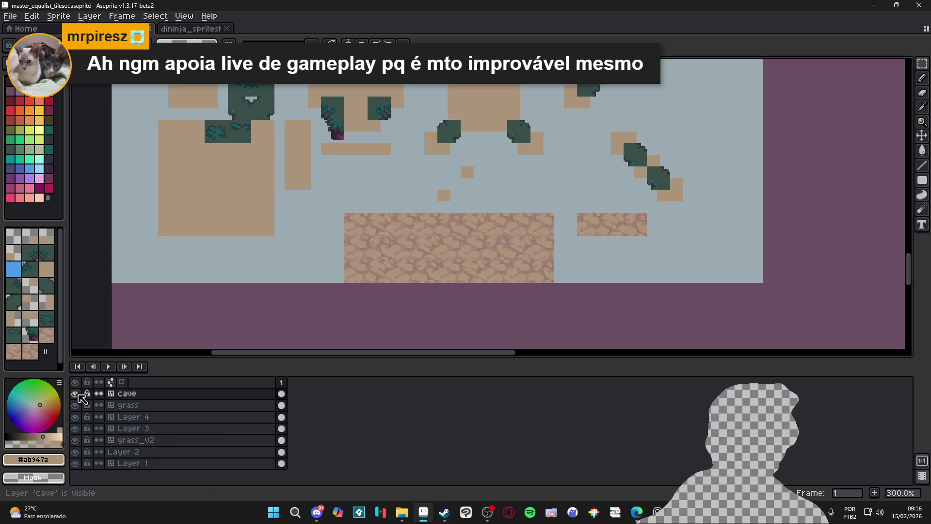
double_click(77, 395)
left_click(78, 396)
left_click(77, 395)
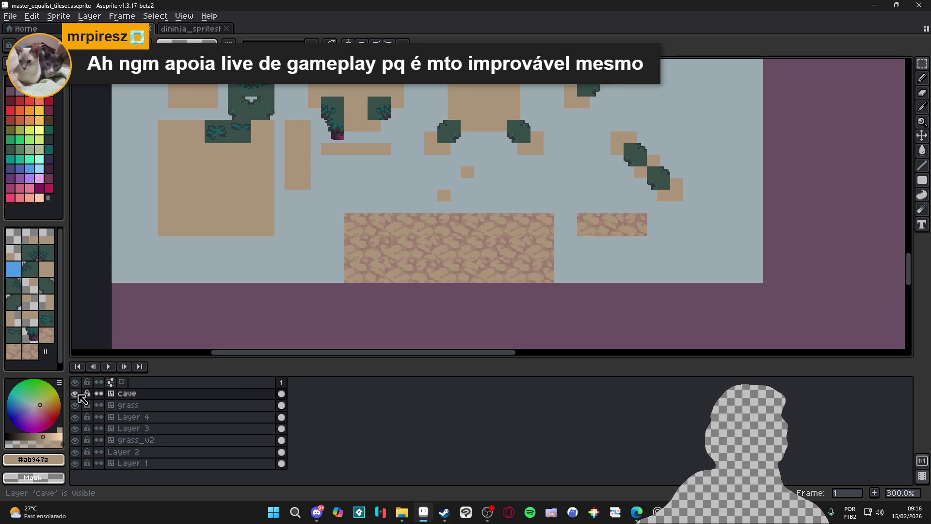
left_click(78, 395)
left_click(76, 394)
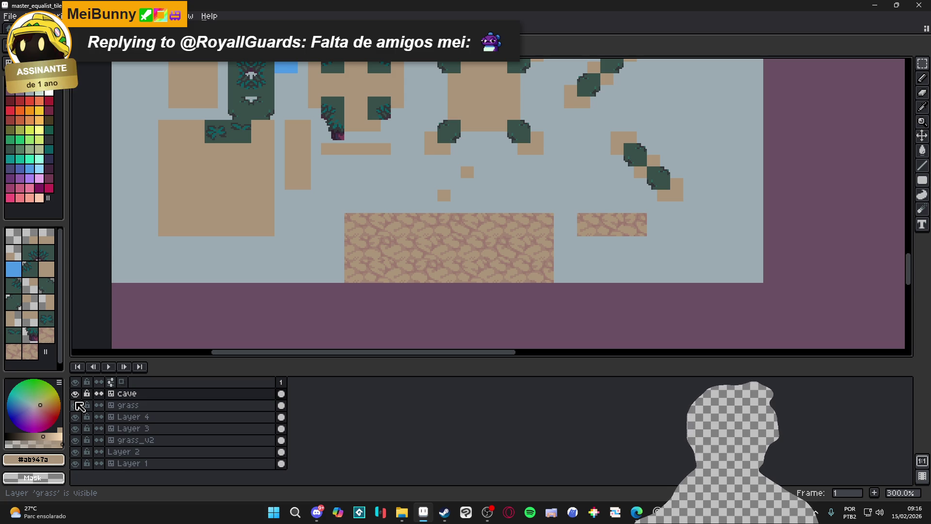
left_click(75, 395)
left_click(75, 393)
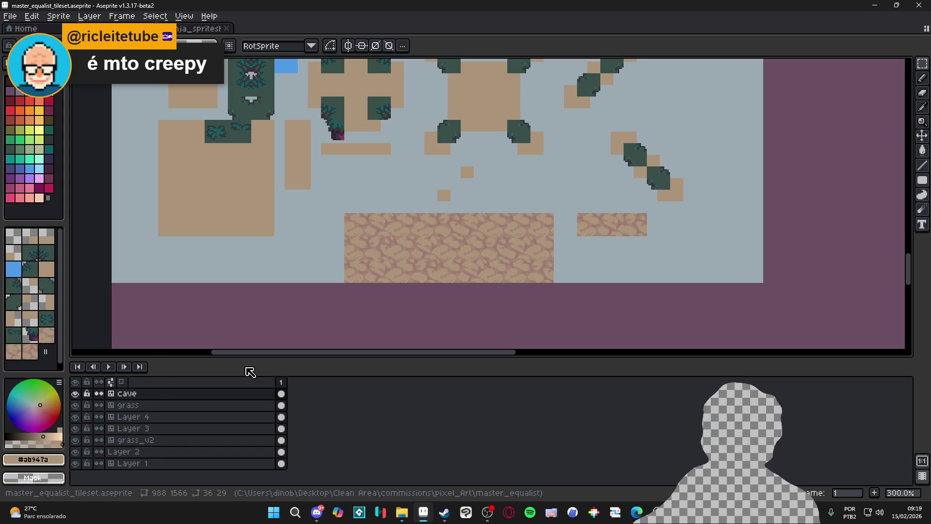
mouse_move(429, 241)
left_mouse_down()
mouse_move(489, 313)
mouse_move(503, 291)
left_mouse_up()
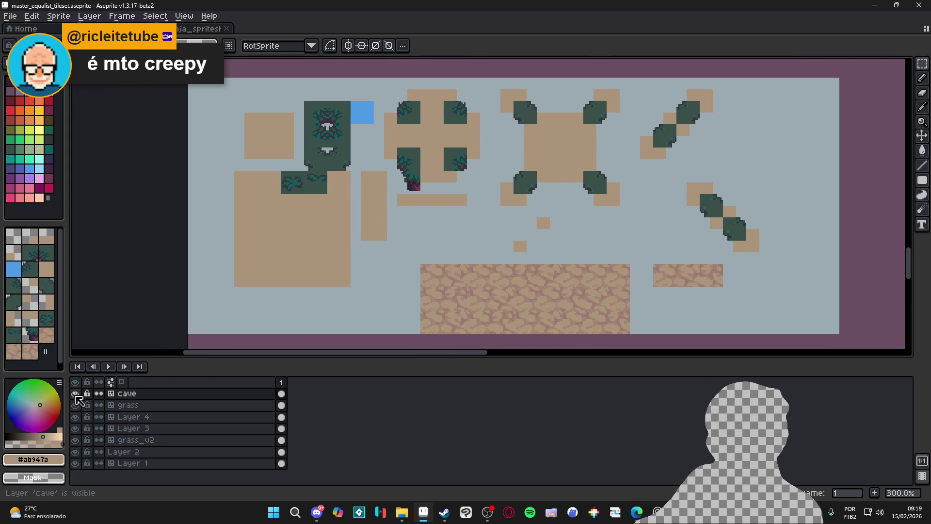
key("ctrl")
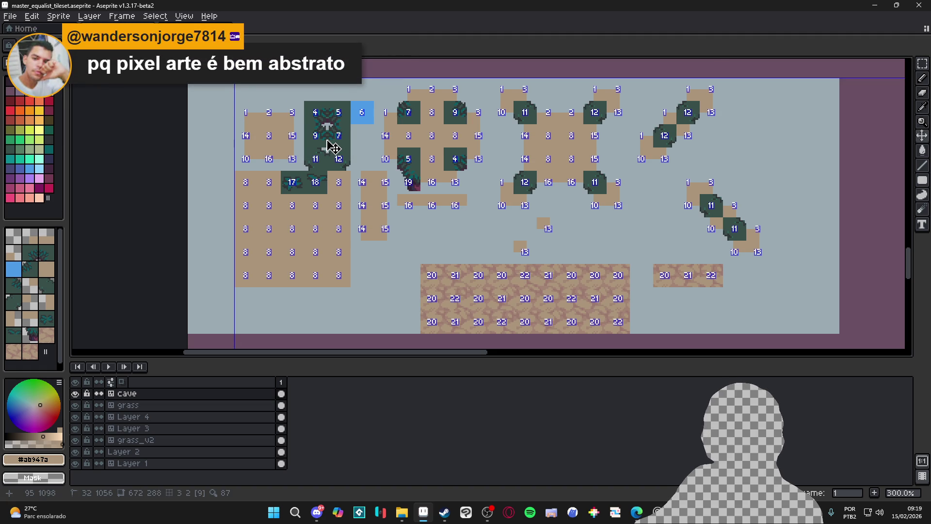
key("b")
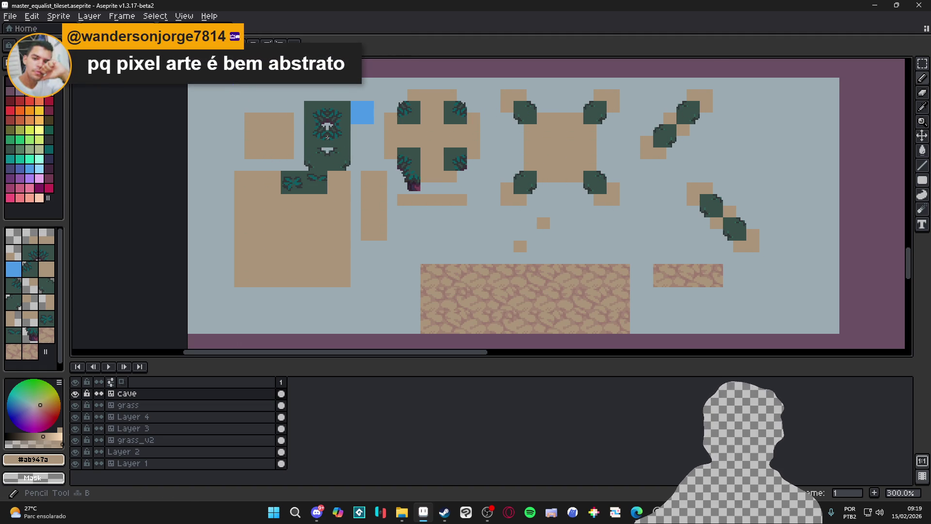
key("v")
scroll(327, 137, "up", 1)
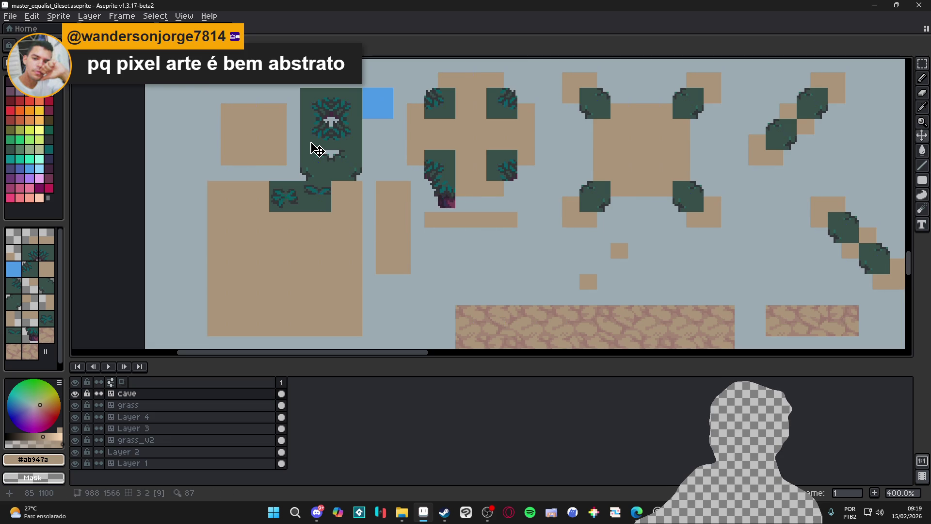
scroll(284, 112, "up", 1)
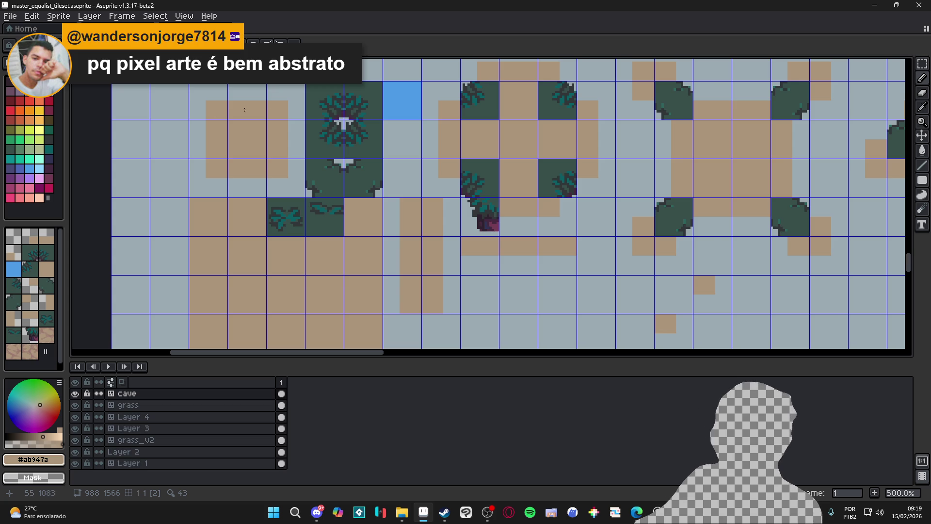
scroll(273, 121, "down", 1)
scroll(272, 155, "down", 1)
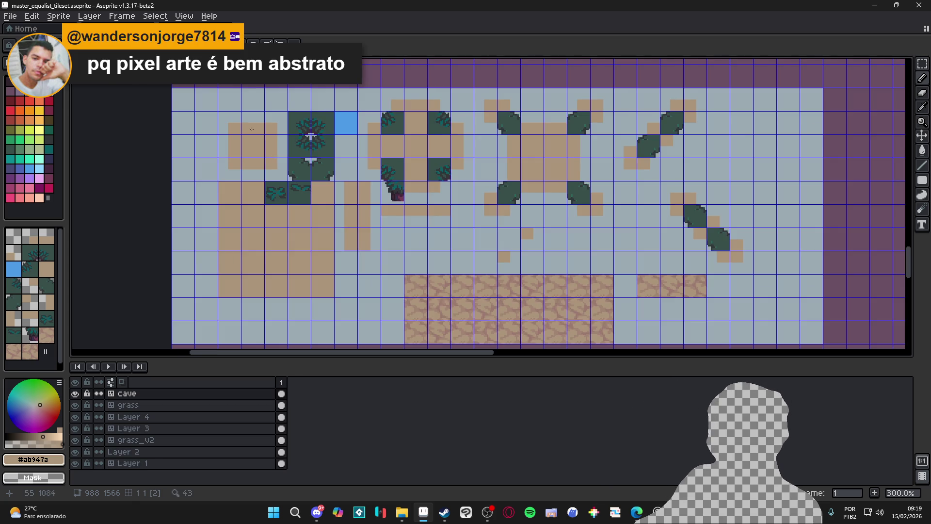
scroll(305, 146, "up", 3)
scroll(330, 123, "up", 1)
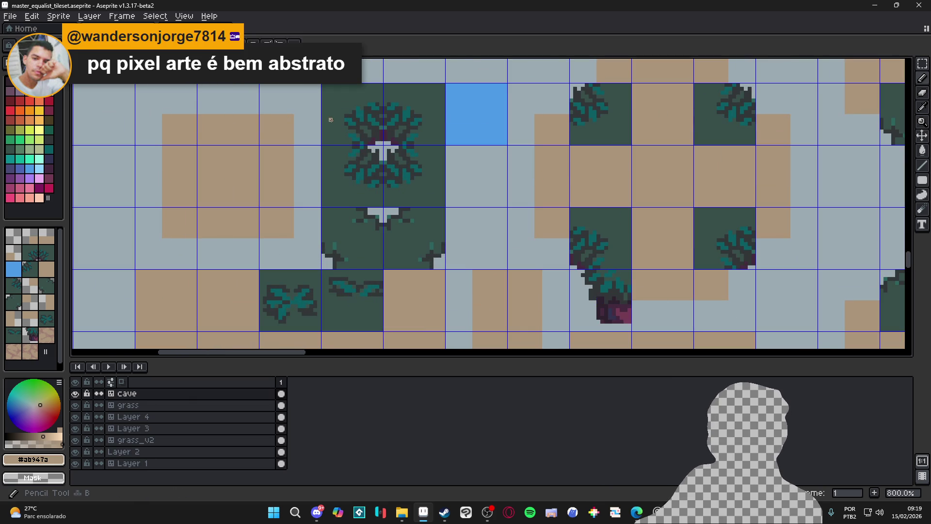
- Sample dark green #374c4a from a tree tile, then undo two trial strokes on the sand tile
left_click(329, 118, "alt")
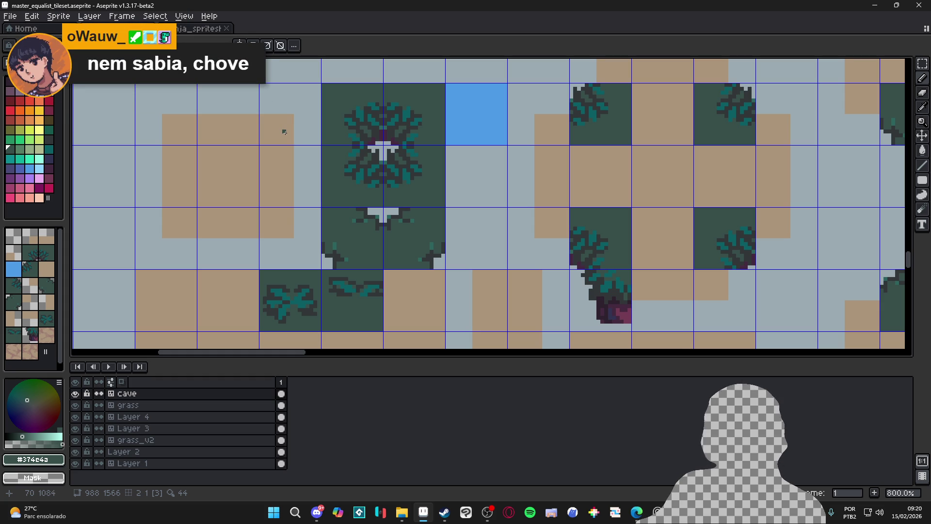
left_click_drag(190, 121, 254, 140)
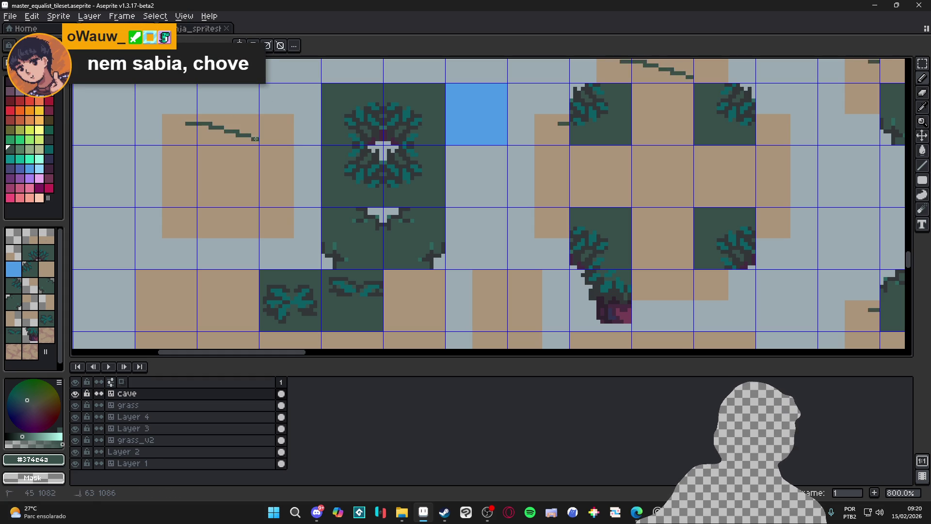
key("ctrl+z")
mouse_move(194, 120)
left_mouse_down()
mouse_move(269, 117)
mouse_move(272, 220)
mouse_move(224, 221)
left_mouse_up()
key("ctrl+z")
left_click_drag(163, 120, 201, 130)
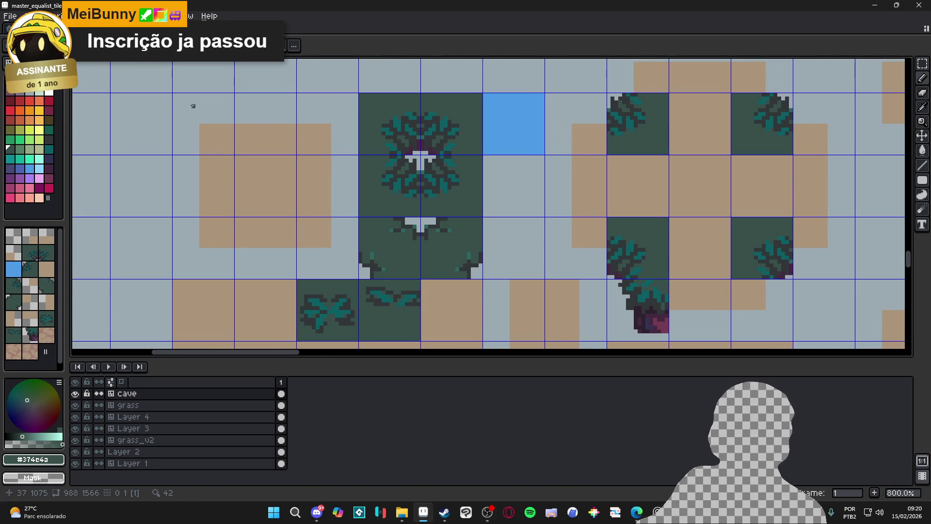
scroll(235, 149, "down", 4)
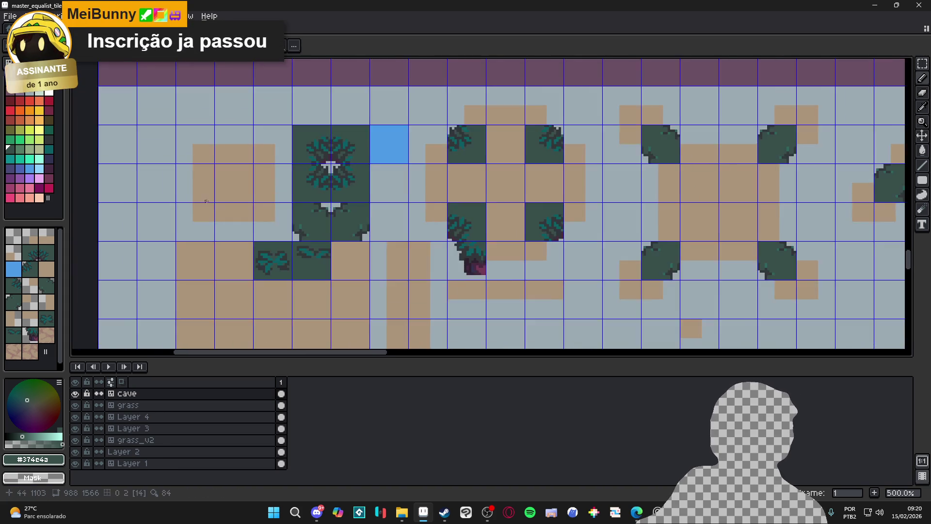
- Sample the rock-texture tones, then pick palette colour Idx-3 (mauve) as the foreground colour
scroll(236, 149, "down", 1)
scroll(510, 285, "up", 2)
left_click(510, 288, "alt")
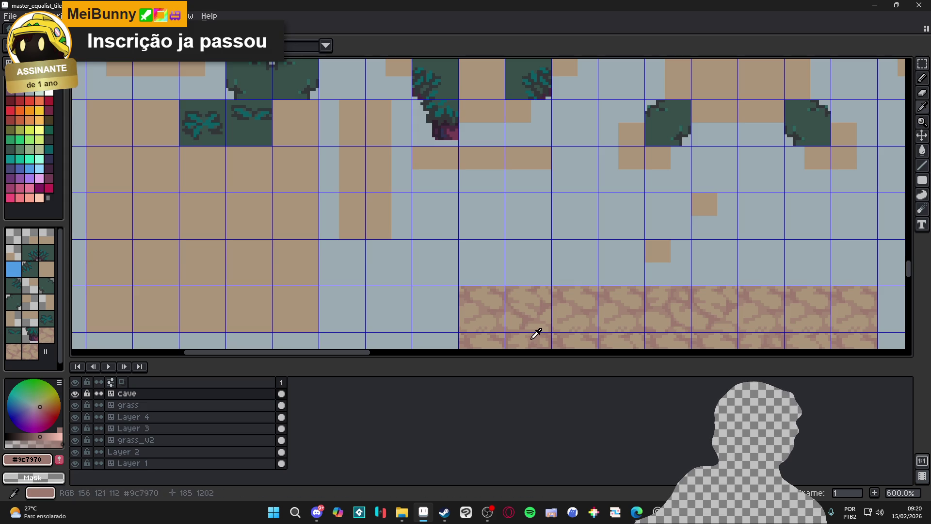
left_click(464, 303, "alt")
left_click(29, 92)
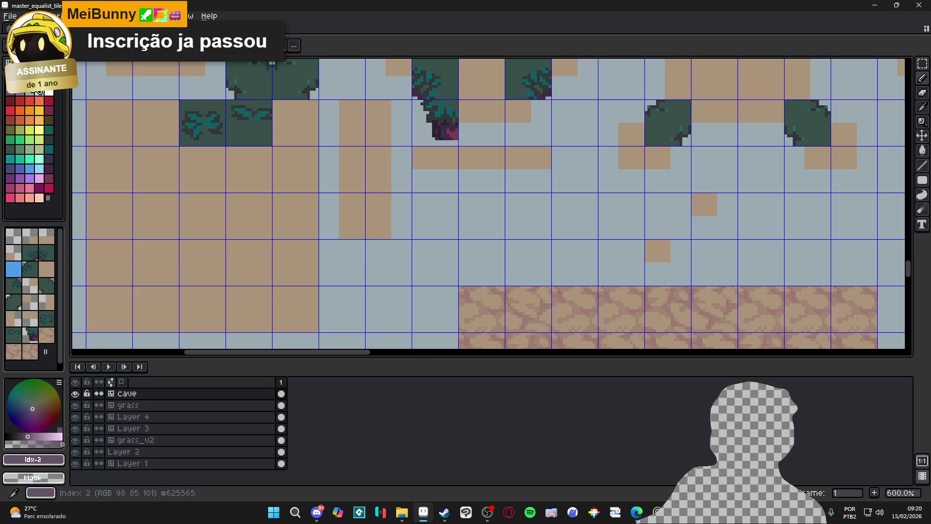
scroll(260, 156, "up", 3)
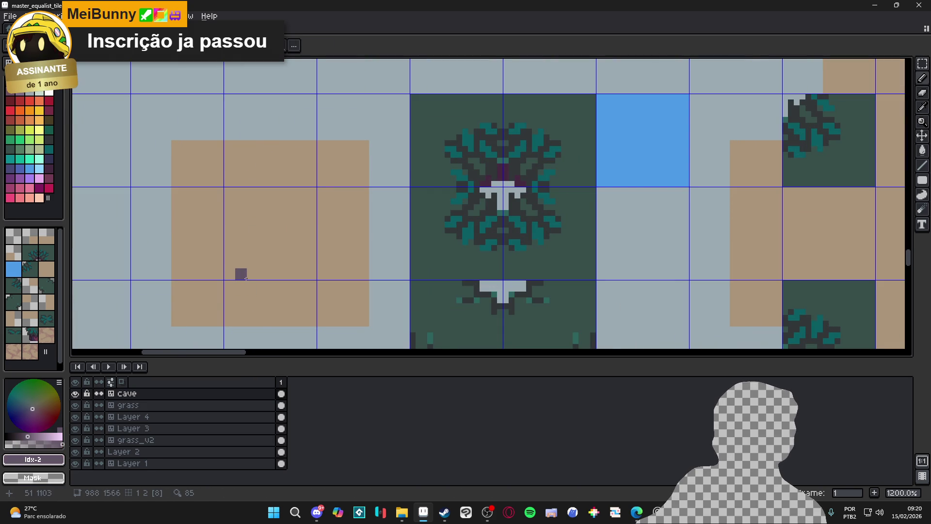
scroll(241, 280, "down", 2)
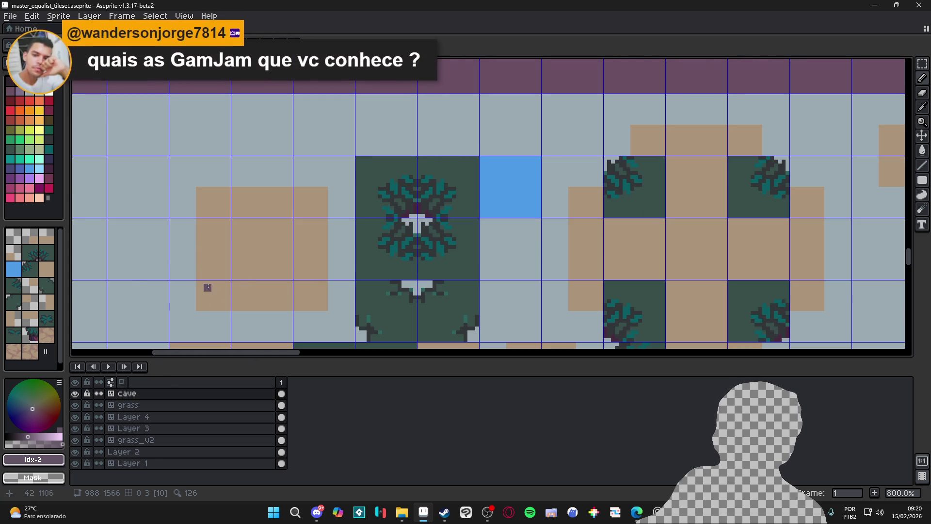
left_click(49, 93)
- Paint mauve rock pixels at the tan floor tile's corner
scroll(263, 257, "down", 2)
scroll(340, 218, "down", 3)
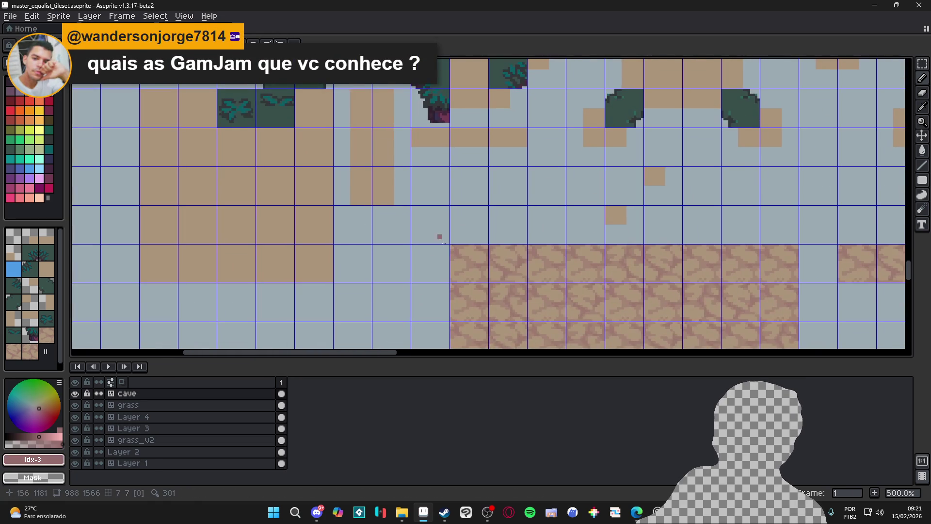
scroll(393, 225, "up", 5)
scroll(392, 225, "left", 3)
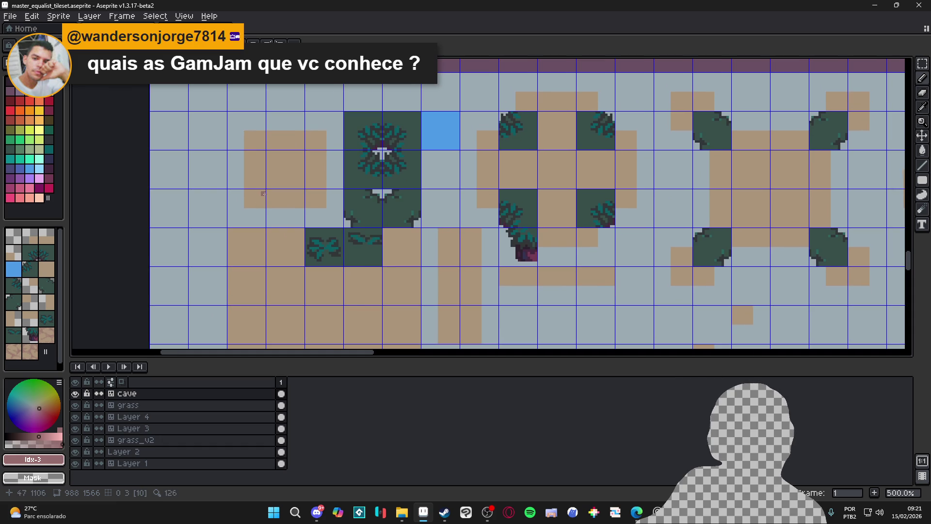
scroll(255, 162, "up", 2)
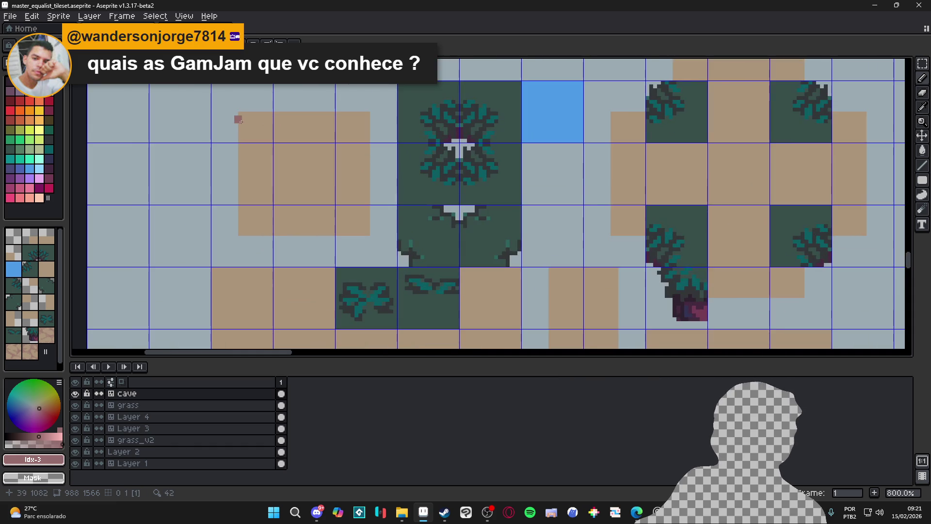
mouse_move(247, 112)
left_mouse_down()
mouse_move(241, 123)
mouse_move(265, 116)
mouse_move(263, 127)
left_mouse_up()
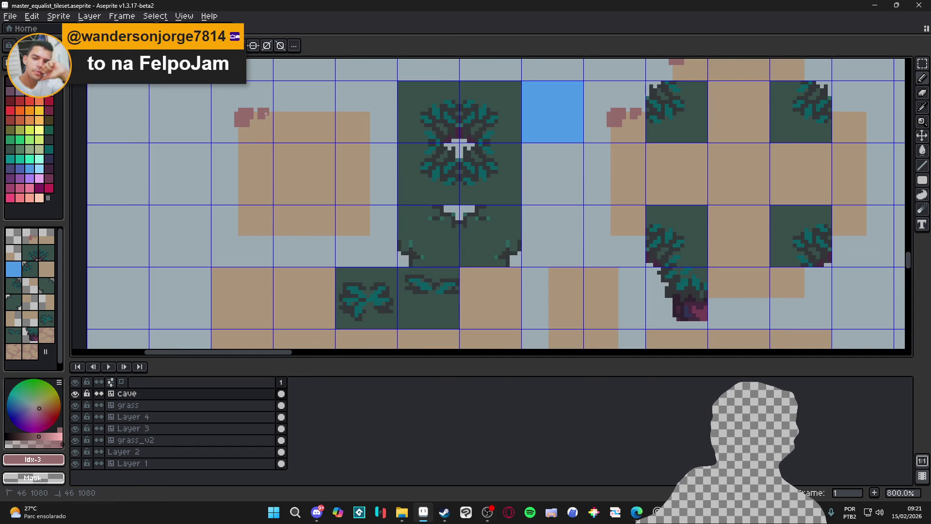
- Build up the mauve corner rock and extend it down the patch's left edge
left_click(246, 138)
left_click(241, 139)
left_click(242, 151)
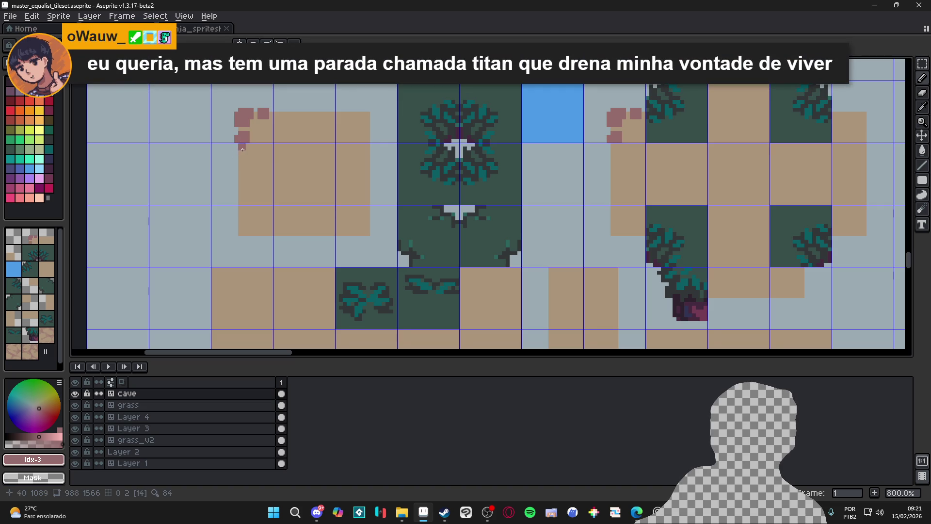
left_click(241, 155)
mouse_move(246, 158)
left_mouse_down()
mouse_move(253, 163)
mouse_move(238, 162)
mouse_move(241, 171)
mouse_move(256, 162)
left_mouse_up()
left_click(232, 159)
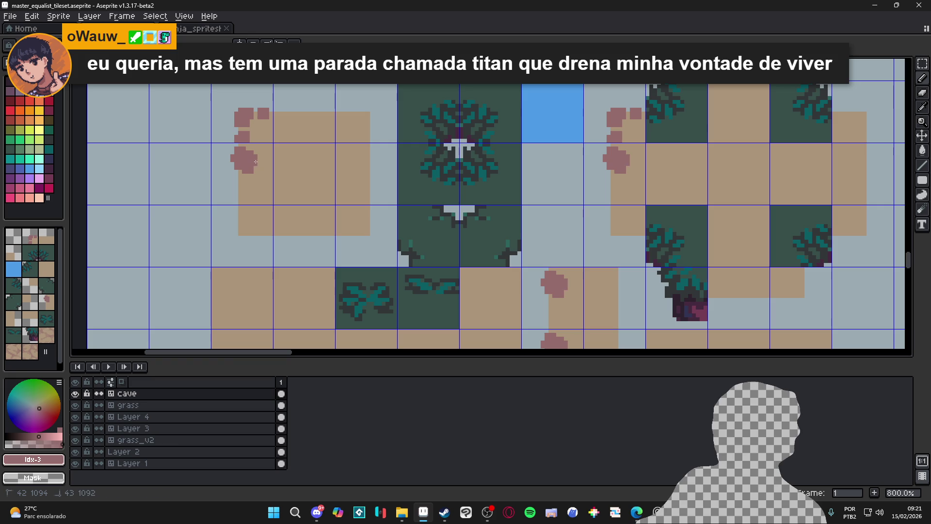
- Add mauve specks at the floor's bottom-left and two pixels below the rock cluster
left_click(235, 186)
left_click_drag(238, 178, 243, 182)
left_click(237, 187)
left_click(236, 189)
scroll(247, 186, "down", 1)
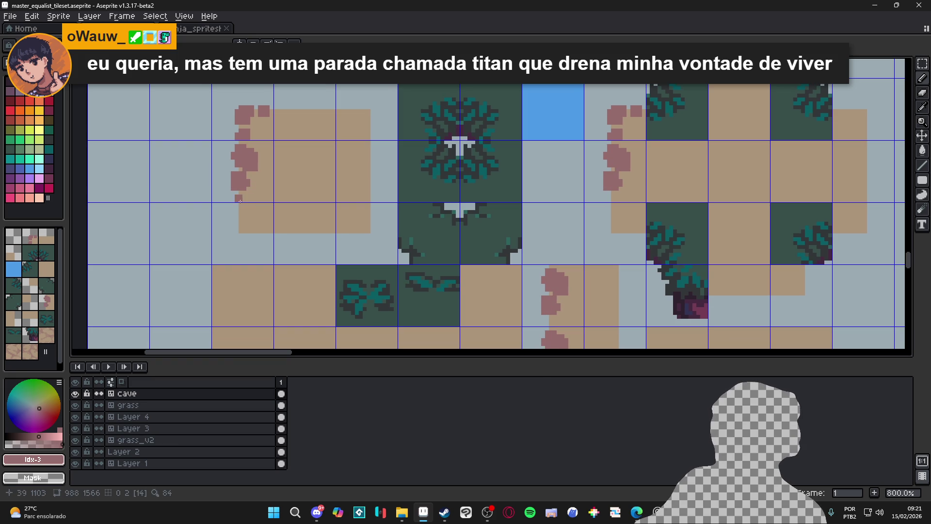
scroll(262, 164, "down", 3)
scroll(257, 161, "right", 3)
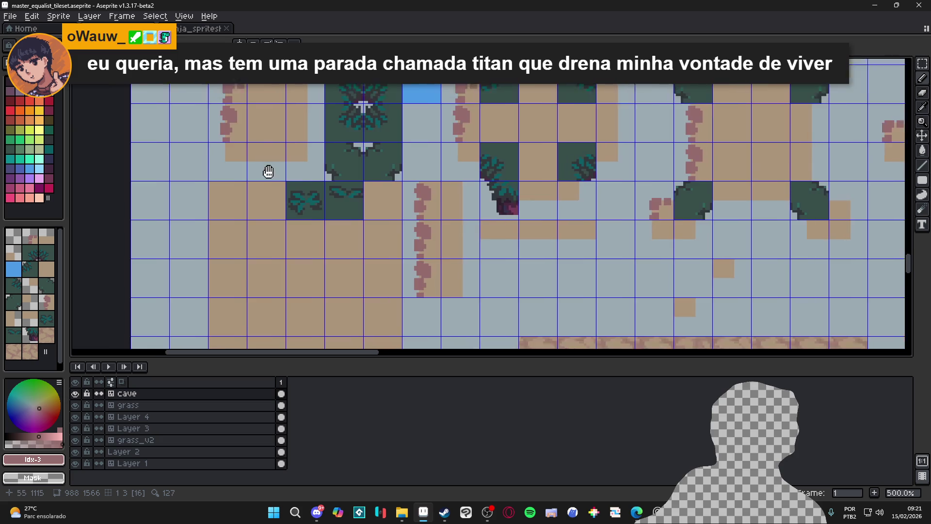
scroll(283, 184, "up", 5)
left_click_drag(275, 193, 282, 193)
scroll(291, 203, "up", 1)
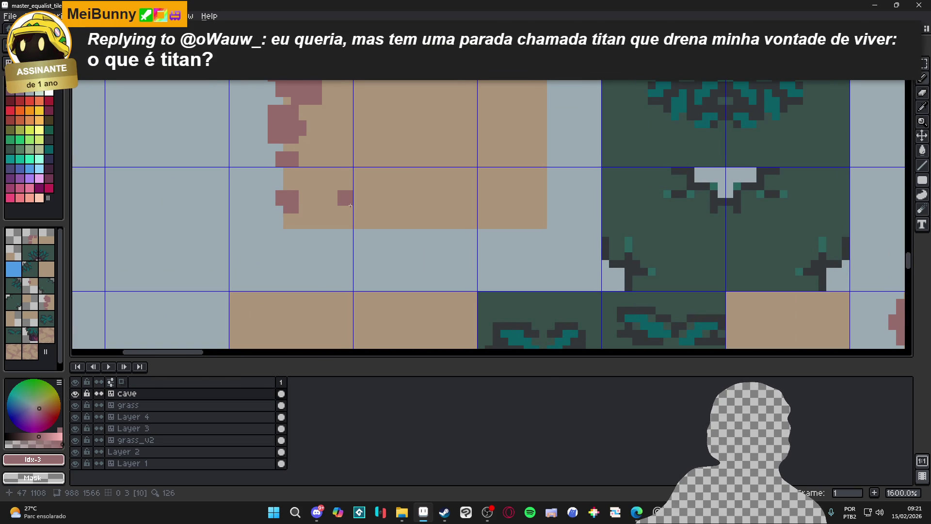
- Add mauve blocks beside and below the rock cluster, extending around its lower right
left_click(291, 191)
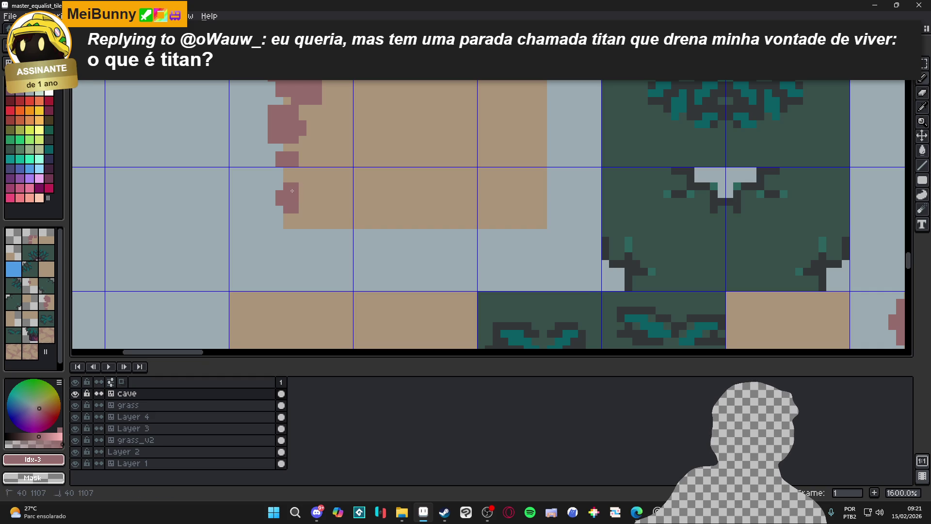
left_click(305, 234)
mouse_move(305, 235)
left_mouse_down()
mouse_move(303, 217)
mouse_move(323, 236)
mouse_move(329, 286)
left_mouse_up()
scroll(328, 287, "down", 3)
scroll(290, 268, "up", 3)
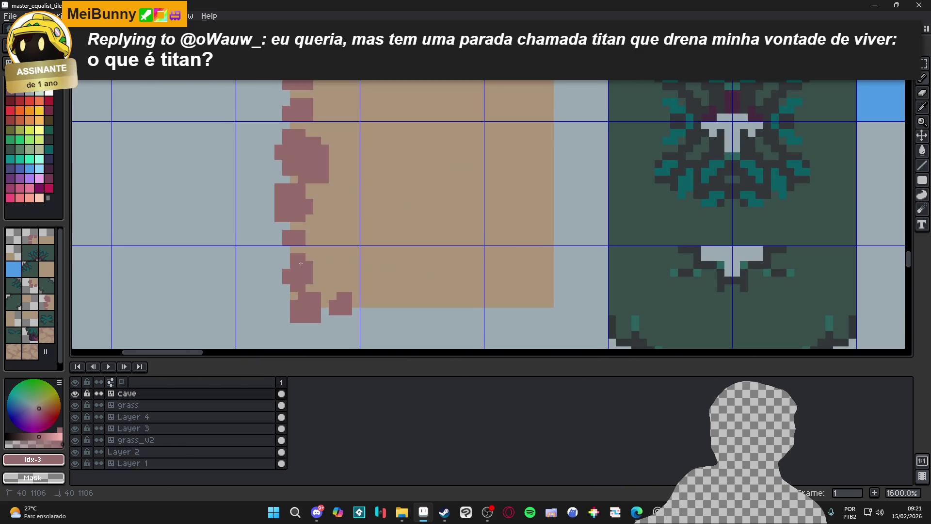
scroll(290, 268, "down", 4)
scroll(301, 291, "up", 4)
- Paint a rock along the bottom edge, undo two strokes, and re-add lower-right mauve pixels
left_click(301, 291)
mouse_move(302, 291)
left_mouse_down()
mouse_move(323, 291)
mouse_move(310, 301)
mouse_move(333, 296)
mouse_move(354, 269)
mouse_move(342, 272)
mouse_move(367, 273)
mouse_move(377, 299)
mouse_move(380, 287)
mouse_move(401, 292)
left_mouse_up()
key("ctrl+z")
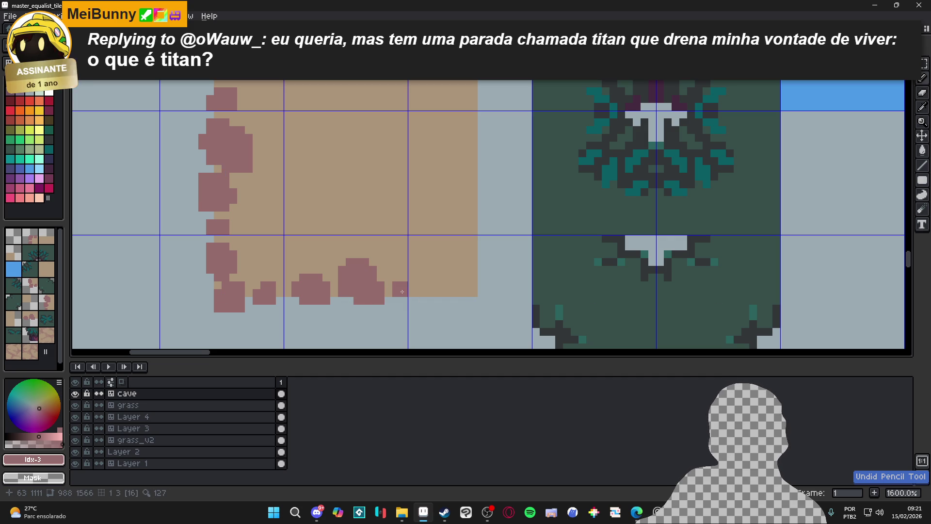
key("ctrl+z")
left_click(389, 301)
left_click(386, 280)
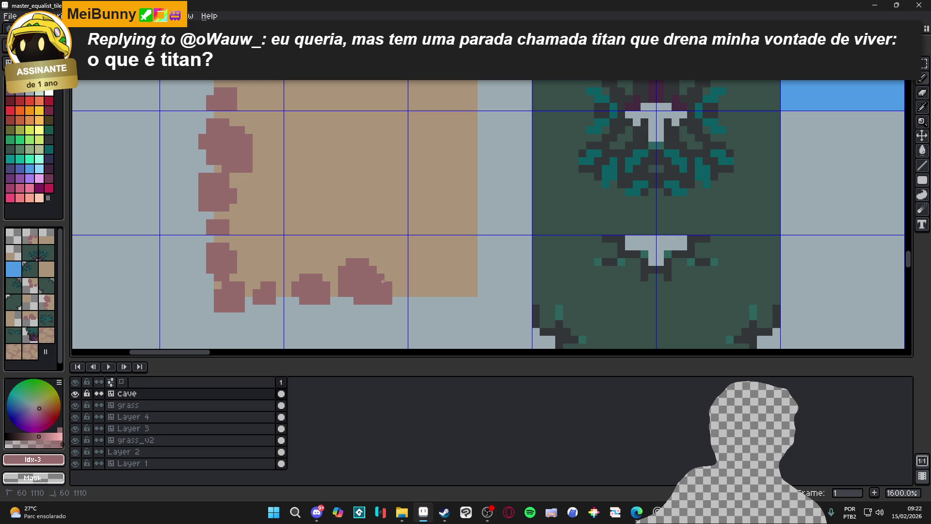
- Add mauve specks at the tan floor's bottom edge and a block at its bottom-right corner
scroll(385, 283, "down", 3)
left_click(420, 286)
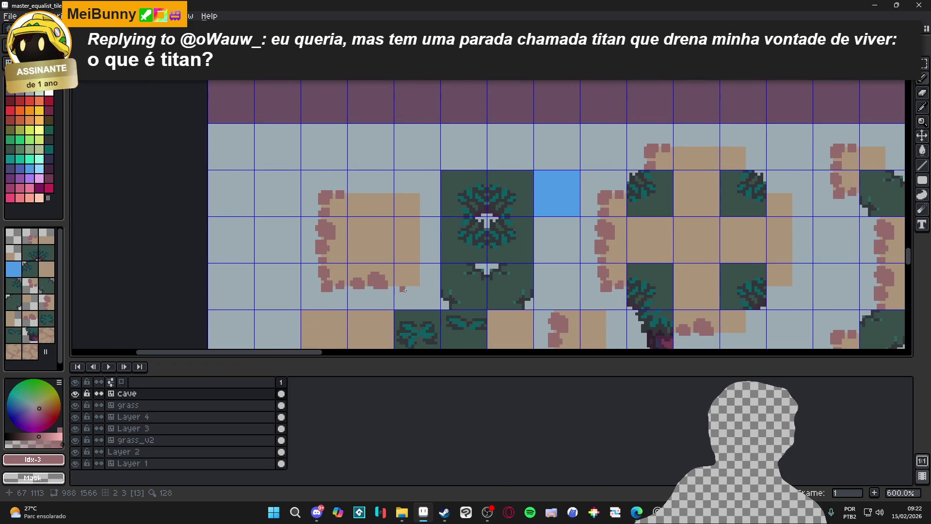
scroll(404, 289, "down", 3)
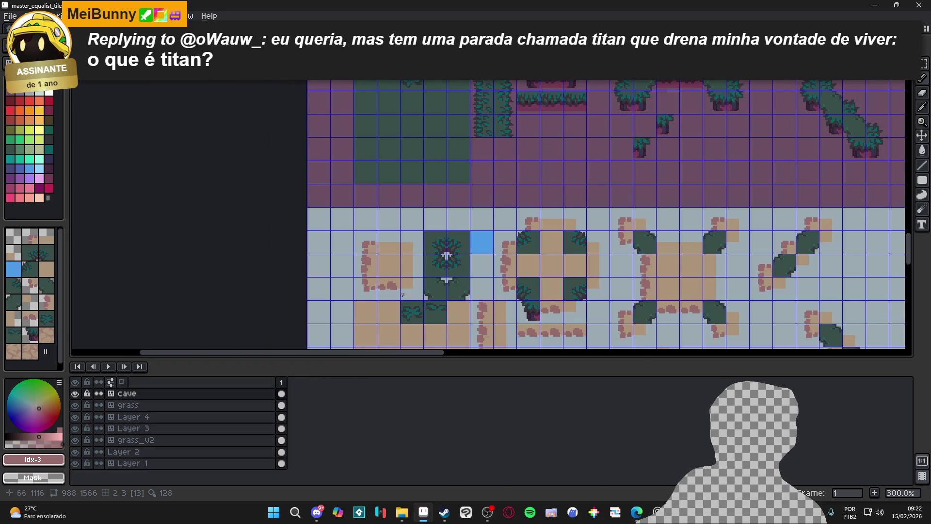
scroll(369, 287, "up", 4)
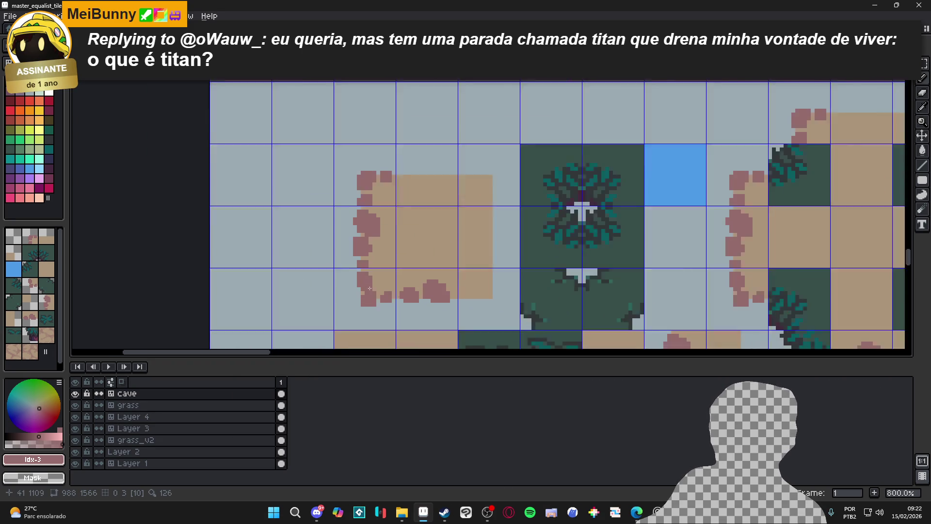
scroll(369, 288, "up", 3)
key("Tab")
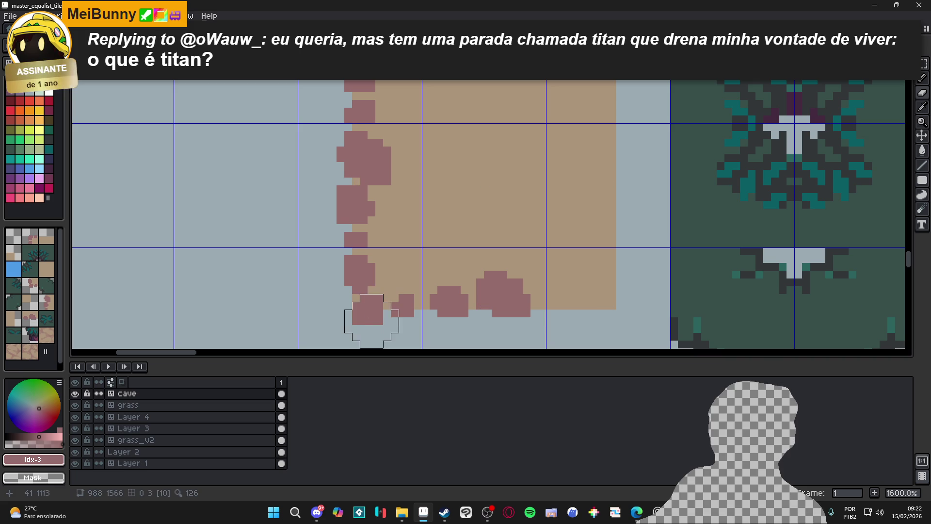
key("Tab")
left_click(400, 291)
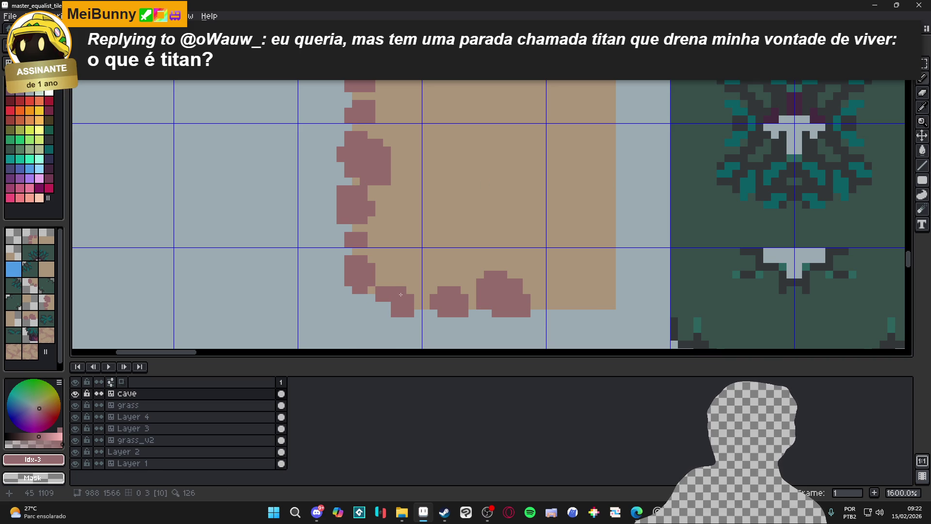
- Enlarge the brush to 3px and paint mauve rocks around the bottom-right corner
scroll(395, 289, "down", 5)
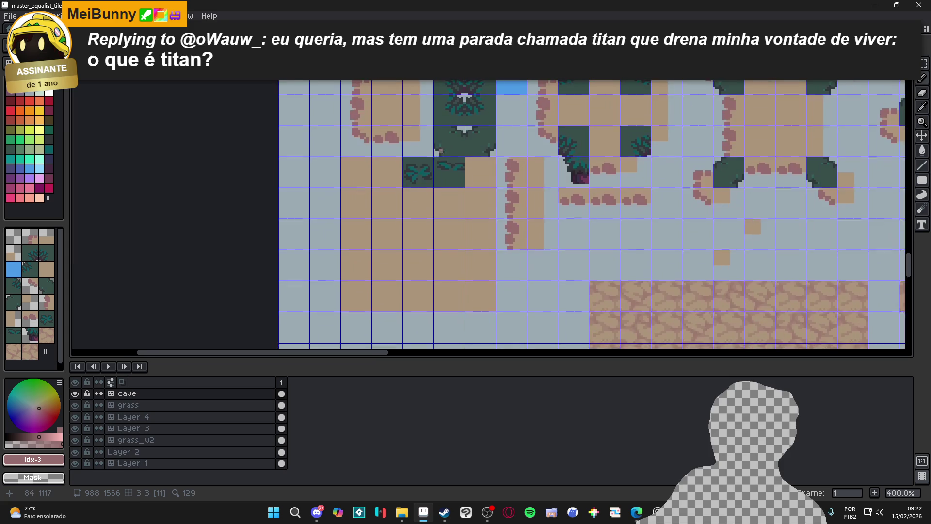
scroll(391, 167, "down", 2)
scroll(391, 166, "up", 4)
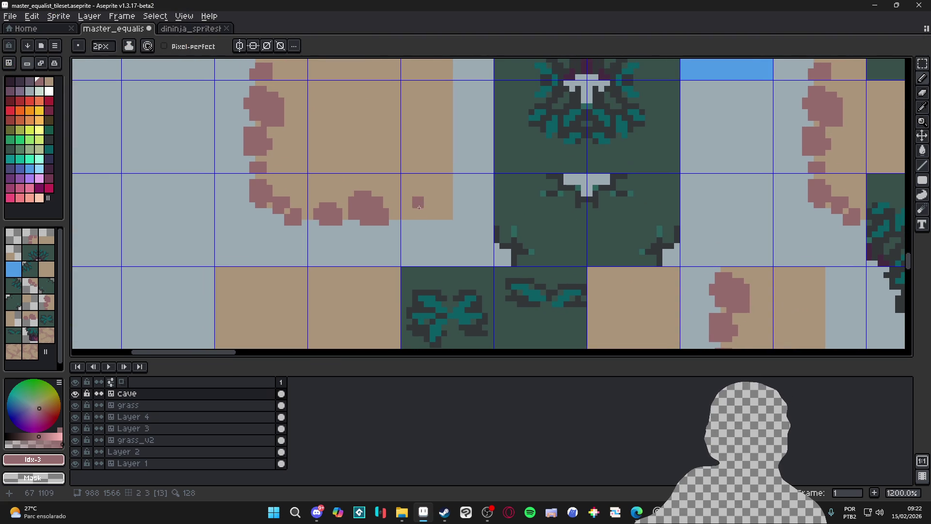
scroll(427, 213, "up", 1)
key("plus")
key("ctrl")
mouse_move(457, 215)
left_mouse_down()
mouse_move(466, 213)
mouse_move(458, 201)
mouse_move(453, 223)
mouse_move(422, 233)
mouse_move(419, 218)
mouse_move(411, 236)
mouse_move(415, 230)
left_mouse_up()
left_click(454, 203)
- Add and widen a mauve rock on the floor's right edge, erasing a stray pixel
scroll(428, 241, "up", 1)
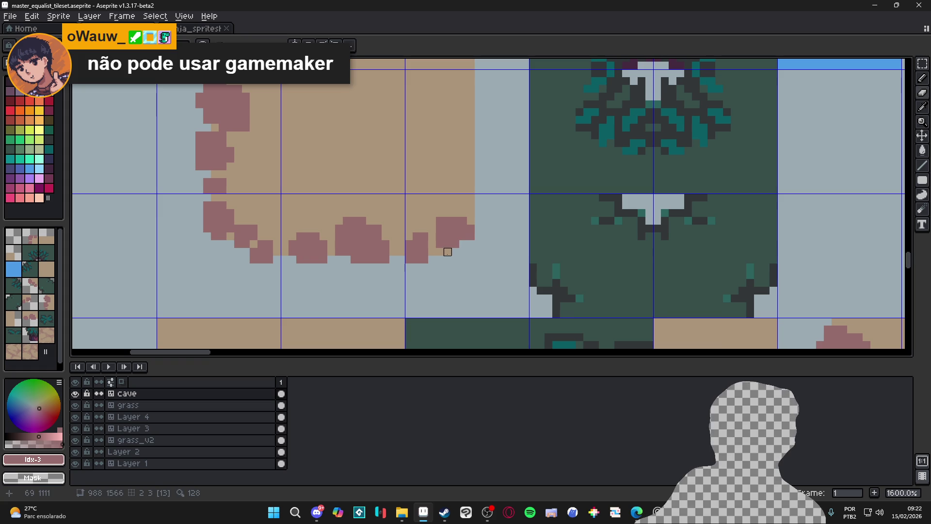
left_click(463, 204)
left_click(456, 201)
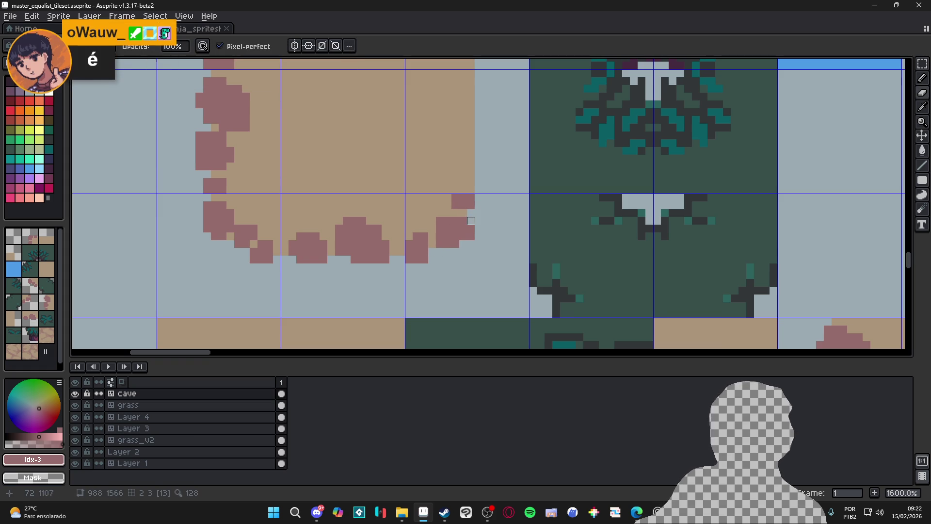
right_click(471, 201)
left_click(448, 201)
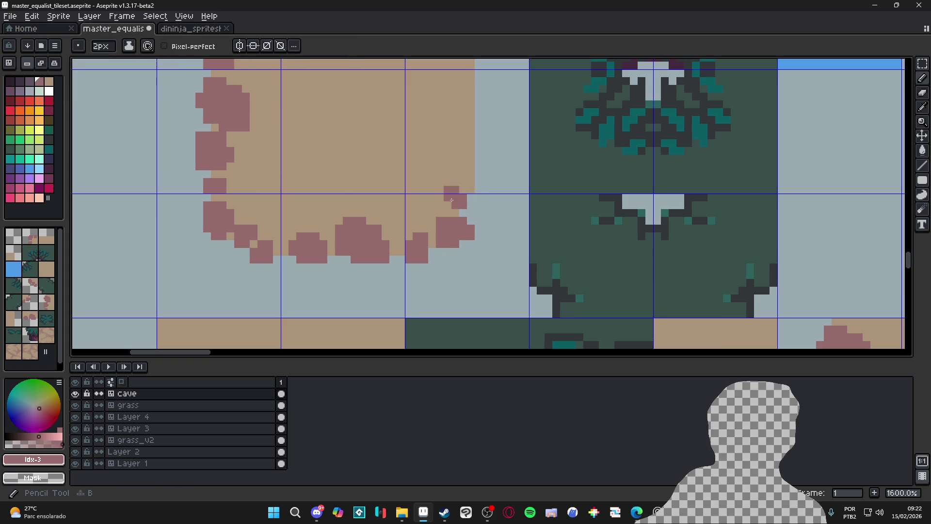
scroll(458, 205, "up", 3)
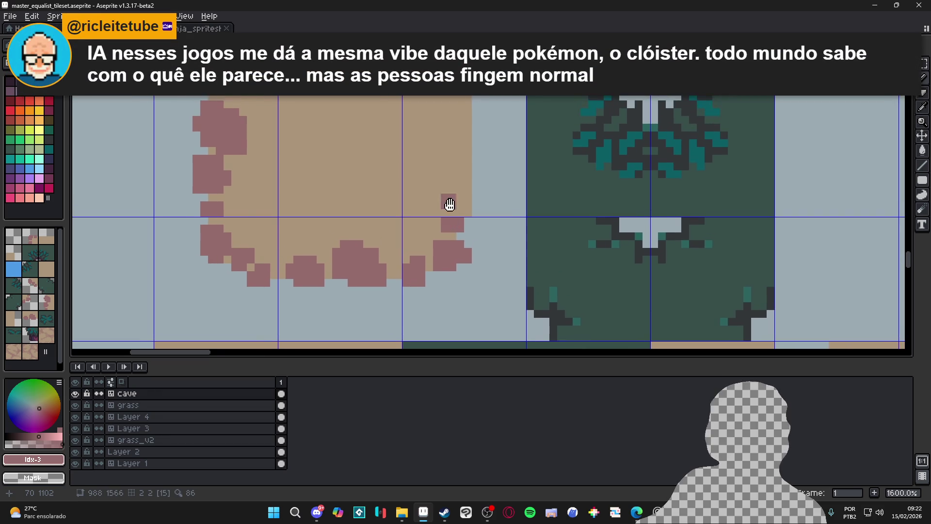
- Erase a tan pixel outside the edge and paint mauve blocks up the right edge
key("e")
left_click(475, 252)
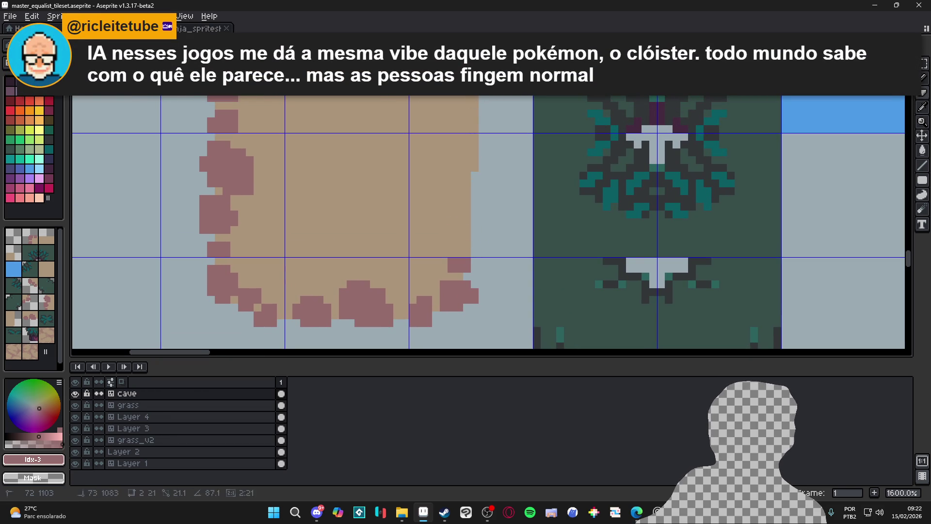
key("b")
left_click(470, 236)
left_click(480, 243)
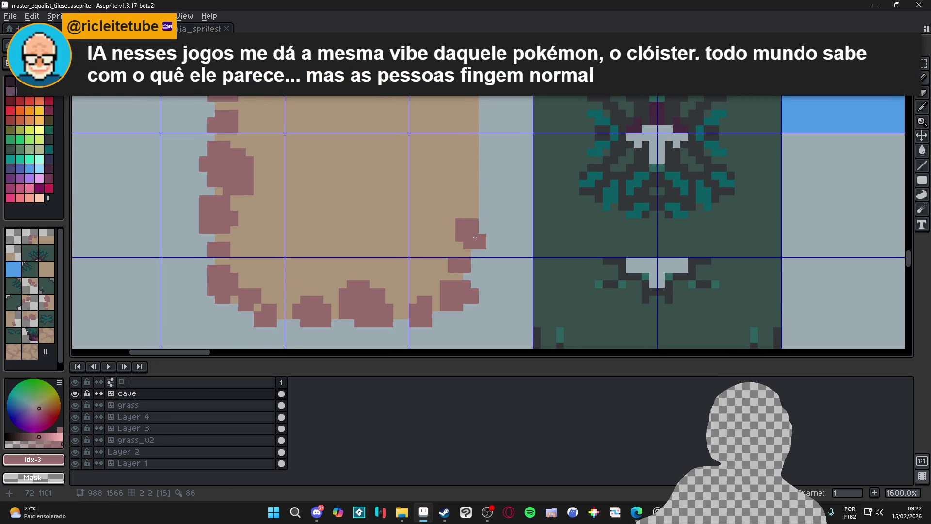
left_click_drag(475, 237, 476, 241)
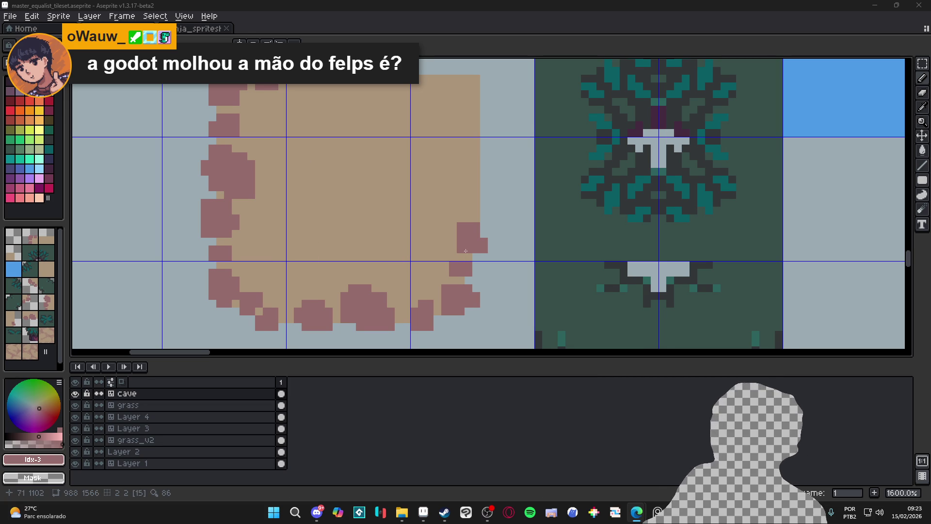
- Build the right-edge rock upward and add a new mauve cluster higher on that edge
right_click(461, 249)
left_click(453, 226)
mouse_move(461, 218)
left_mouse_down()
mouse_move(469, 218)
mouse_move(461, 211)
mouse_move(477, 229)
left_mouse_up()
left_click(465, 191)
mouse_move(477, 192)
left_mouse_down()
mouse_move(461, 171)
mouse_move(473, 164)
mouse_move(484, 189)
left_mouse_up()
left_click_drag(461, 140, 469, 147)
left_click(477, 148)
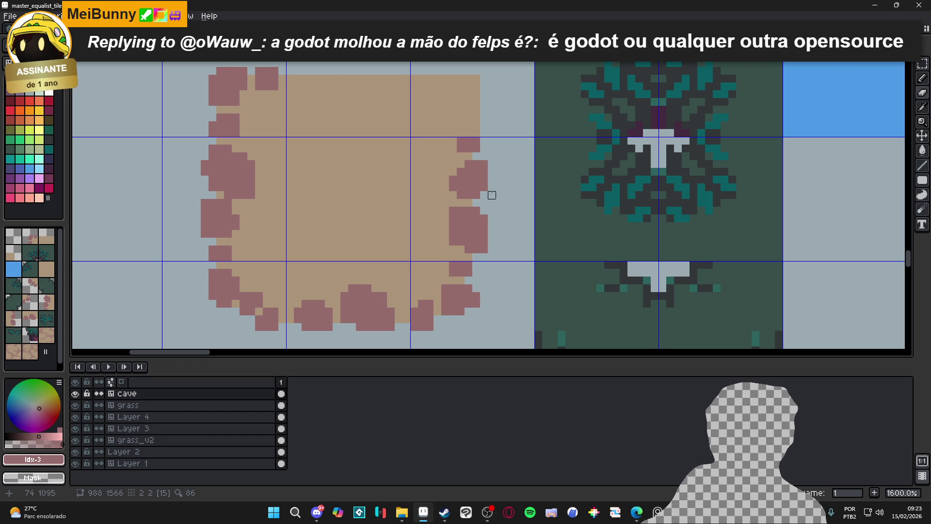
- Fill the floor's top-right corner and the right-edge notch with mauve rock
scroll(490, 207, "down", 4)
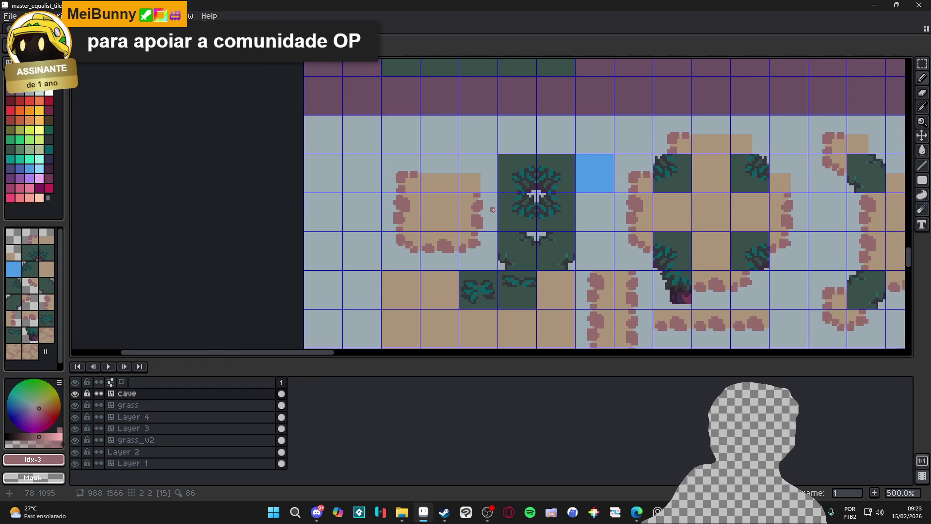
scroll(471, 175, "up", 4)
left_click_drag(488, 187, 504, 175)
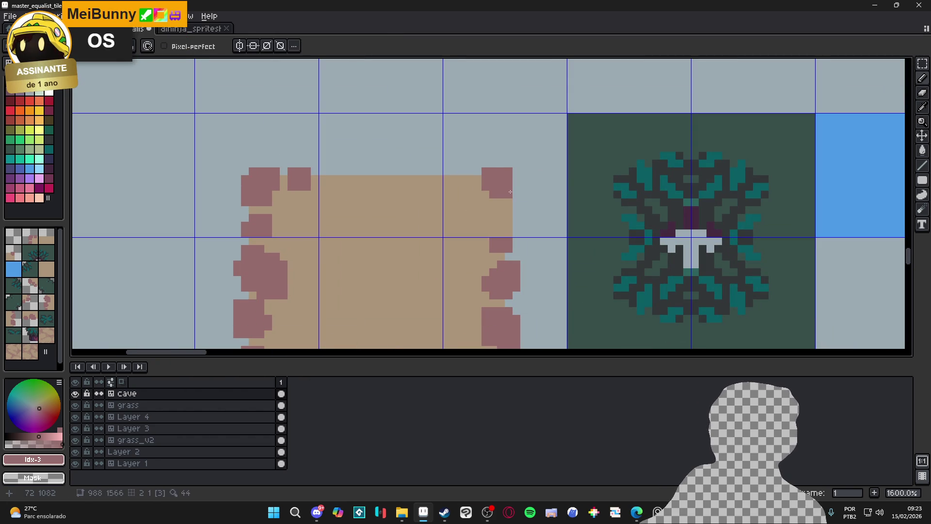
left_click(505, 217)
left_click(493, 225)
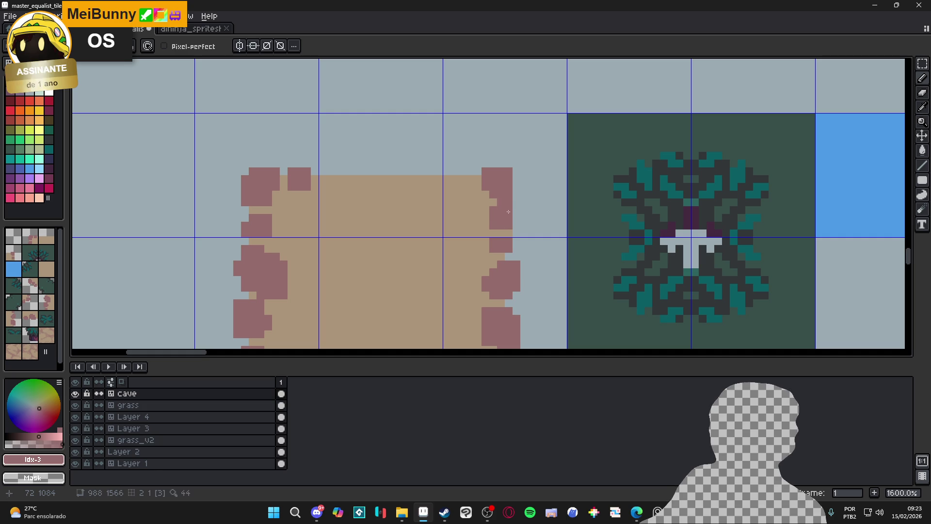
- Add mauve specks near the right edge and save master_equalist_tileset.aseprite
left_click(473, 165)
left_click(473, 165)
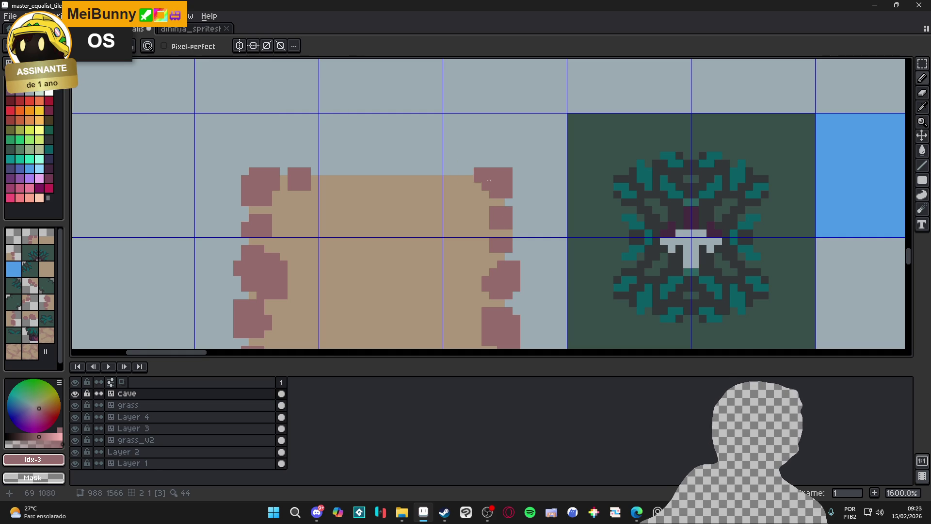
key("b")
scroll(504, 181, "down", 3)
scroll(503, 181, "up", 2)
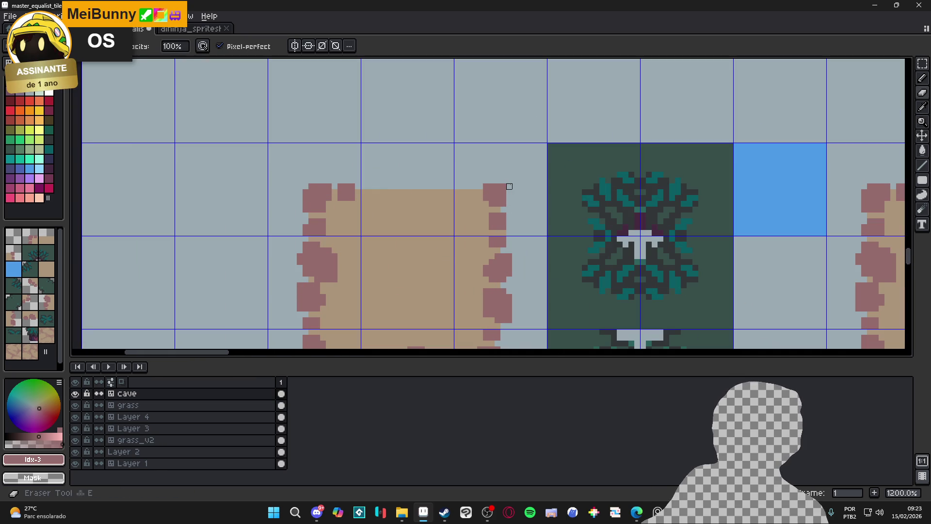
left_click_drag(502, 186, 504, 187)
left_click(505, 188)
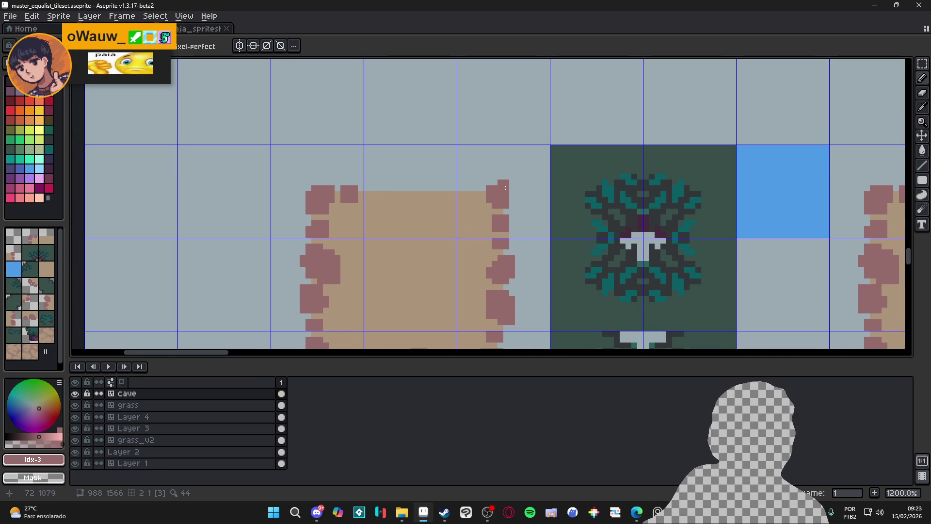
key("ctrl+s")
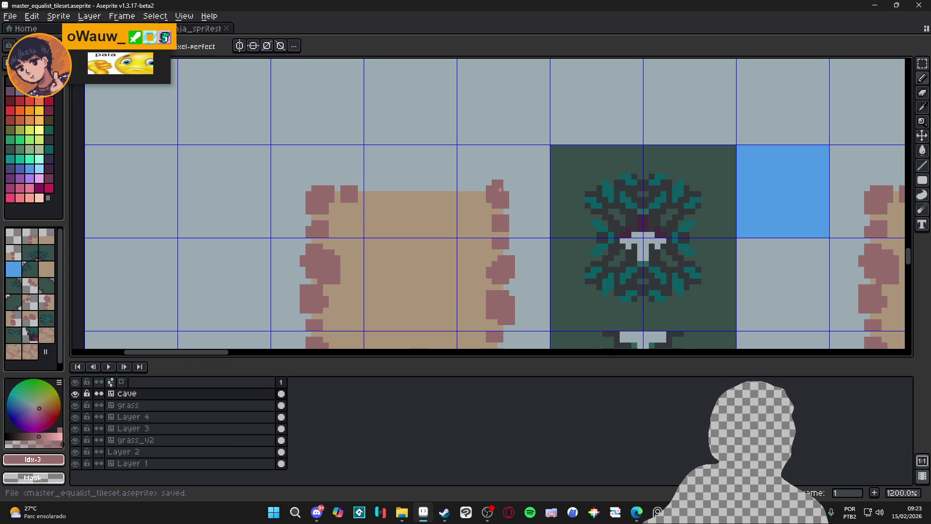
left_click(477, 199)
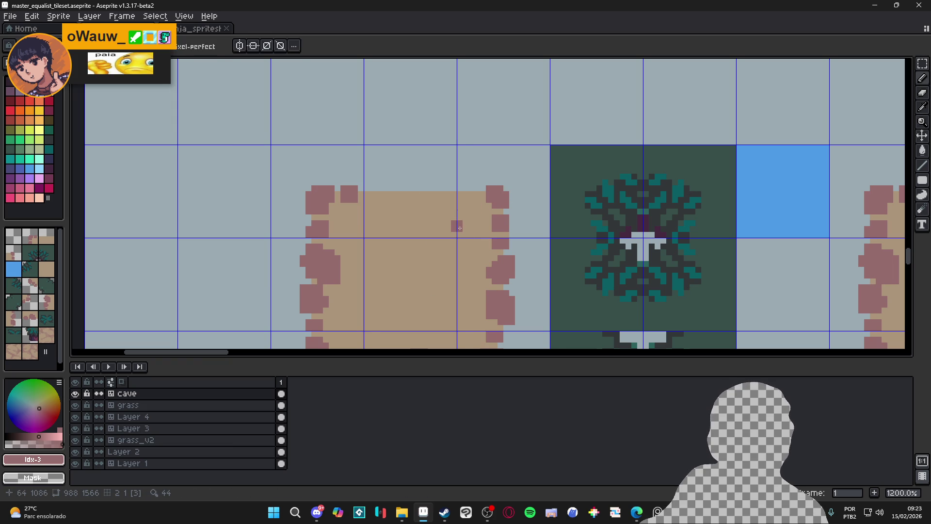
- Erase the rock cluster at the sand edge and redraw mauve pixels along the top edge
scroll(508, 187, "up", 3)
key("e")
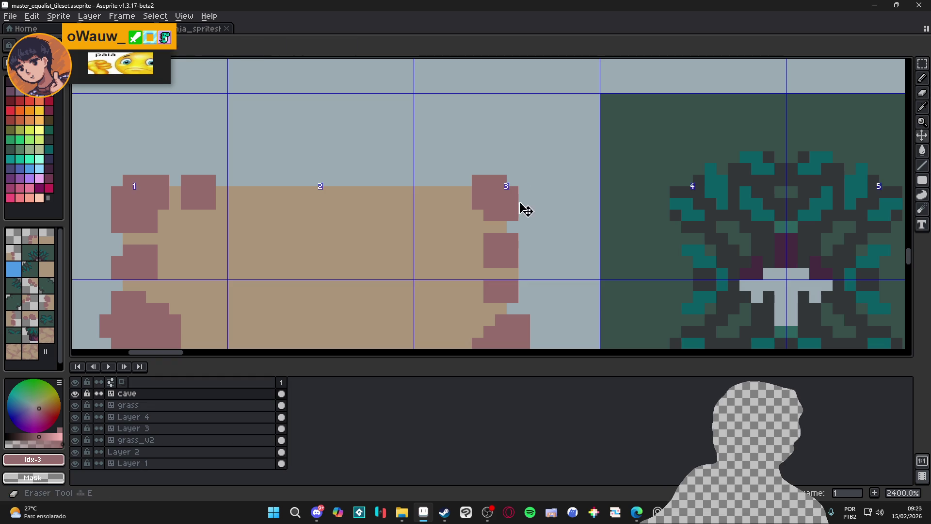
left_click(493, 198)
key("b")
mouse_move(454, 216)
left_mouse_down()
mouse_move(486, 201)
mouse_move(469, 226)
mouse_move(442, 192)
mouse_move(444, 208)
left_mouse_up()
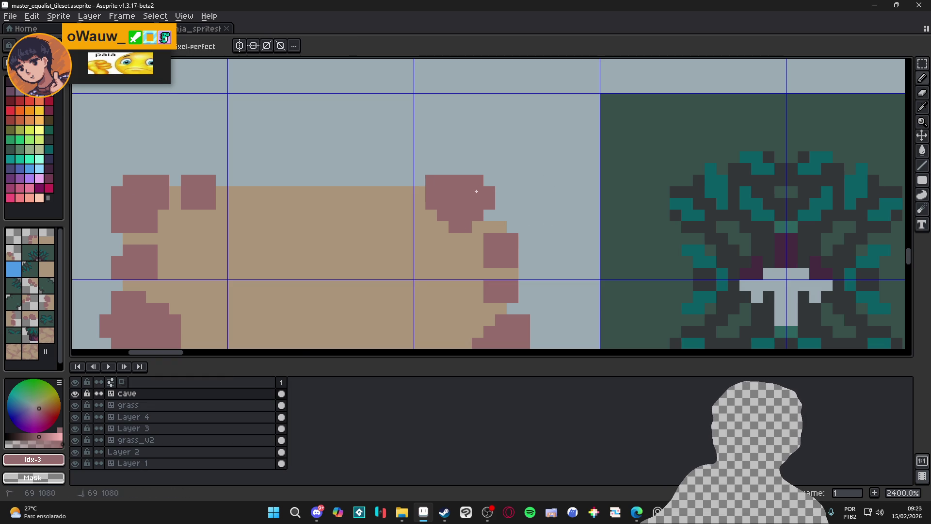
scroll(475, 191, "down", 5)
scroll(485, 209, "up", 5)
scroll(475, 219, "down", 5)
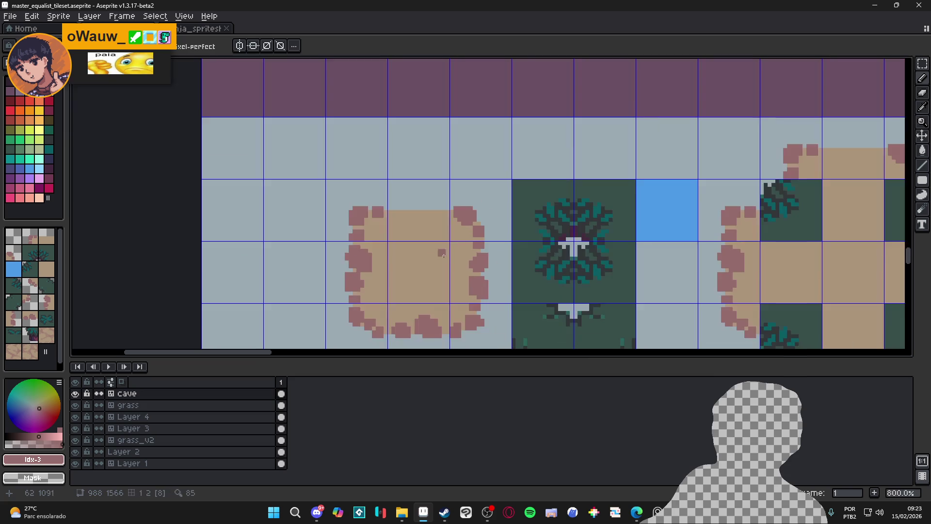
scroll(407, 206, "up", 5)
- Paint a new mauve rock block on the top edge with a two-pixel column beside it
mouse_move(492, 188)
left_mouse_down()
mouse_move(479, 209)
mouse_move(460, 187)
left_mouse_up()
left_click(457, 200)
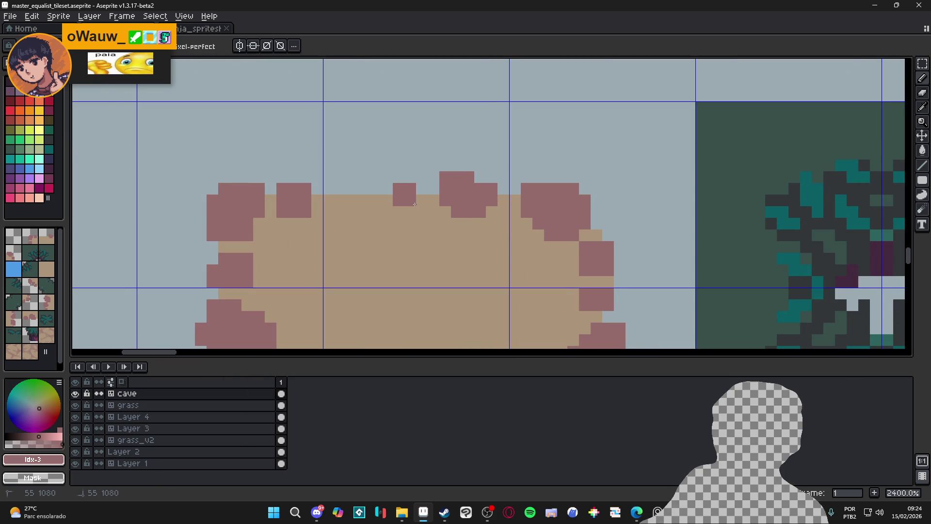
mouse_move(387, 200)
left_mouse_down()
mouse_move(387, 212)
mouse_move(389, 200)
mouse_move(422, 212)
left_mouse_up()
left_click(411, 224)
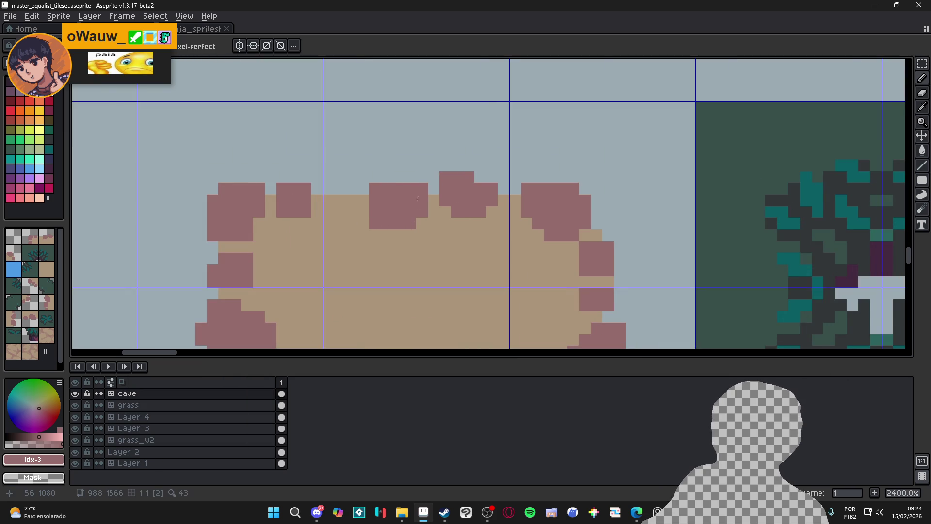
- Erase a stray top-edge pixel and paint a 2x2 mauve block extended up one pixel
key("e")
key("b")
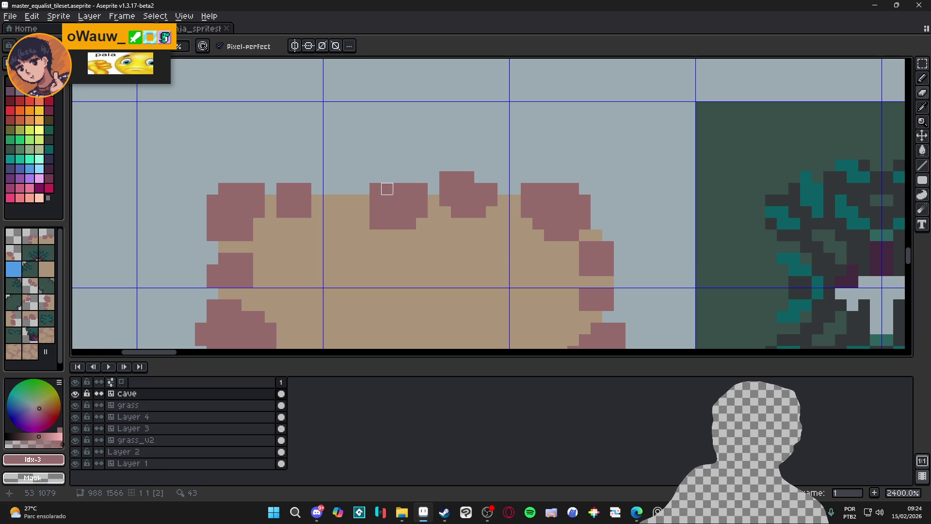
right_click(376, 189)
left_click(346, 198)
left_click(350, 186)
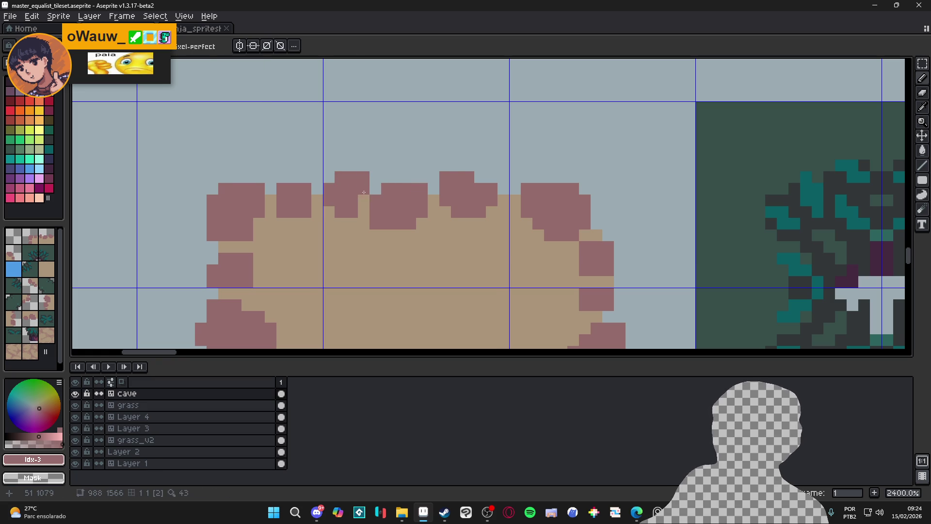
scroll(361, 211, "down", 6)
left_click_drag(405, 264, 438, 237)
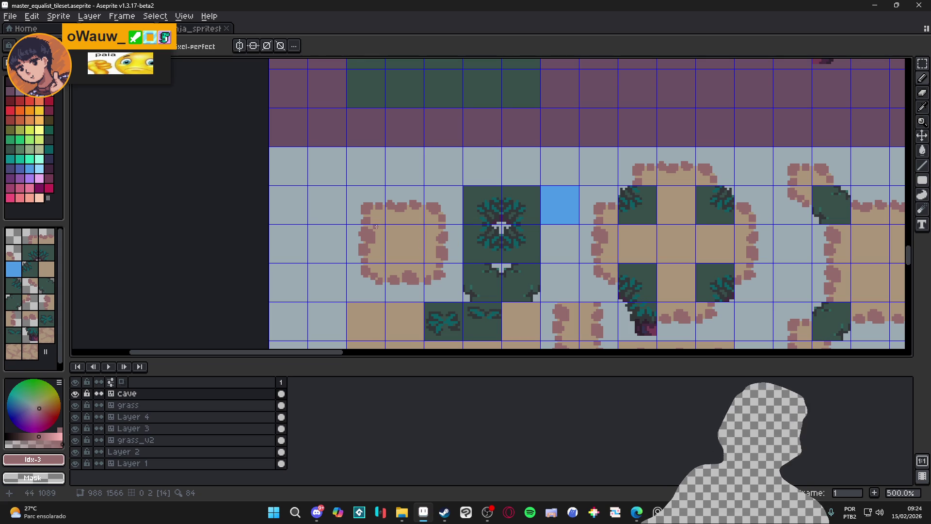
scroll(363, 214, "up", 9)
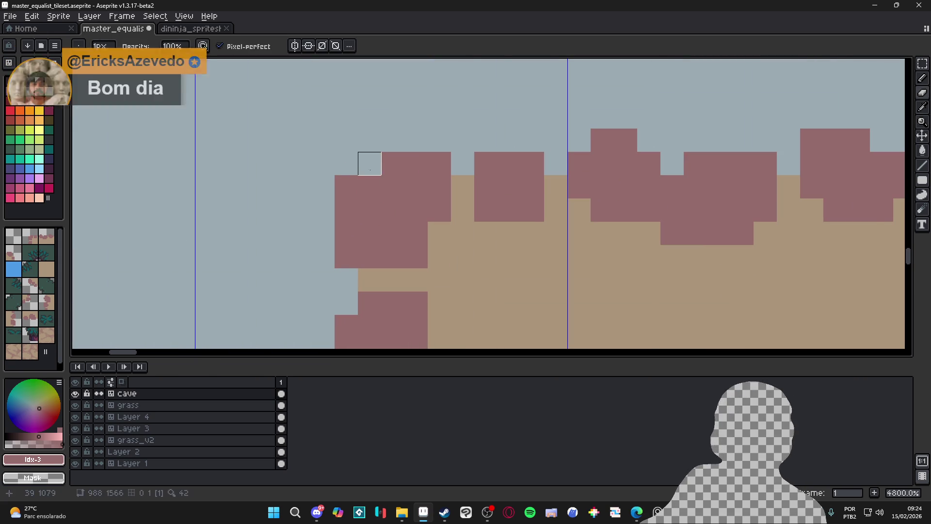
- Erase a column of mauve pixels at the top-left corner and redraw a wider rock there
scroll(363, 184, "down", 2)
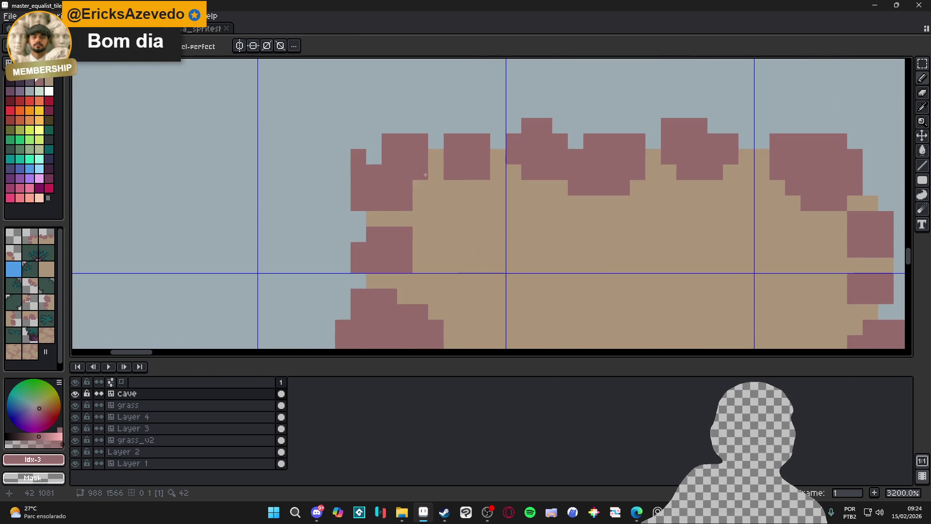
key("e")
left_click_drag(359, 156, 358, 203)
left_click(390, 141)
key("b")
mouse_move(373, 157)
left_mouse_down()
mouse_move(358, 173)
mouse_move(388, 157)
left_mouse_up()
scroll(391, 154, "down", 5)
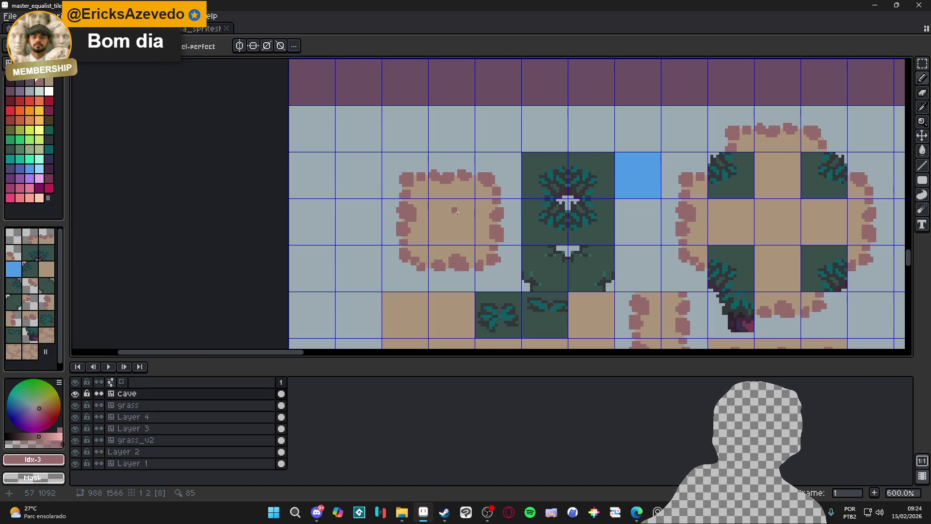
scroll(495, 213, "down", 3)
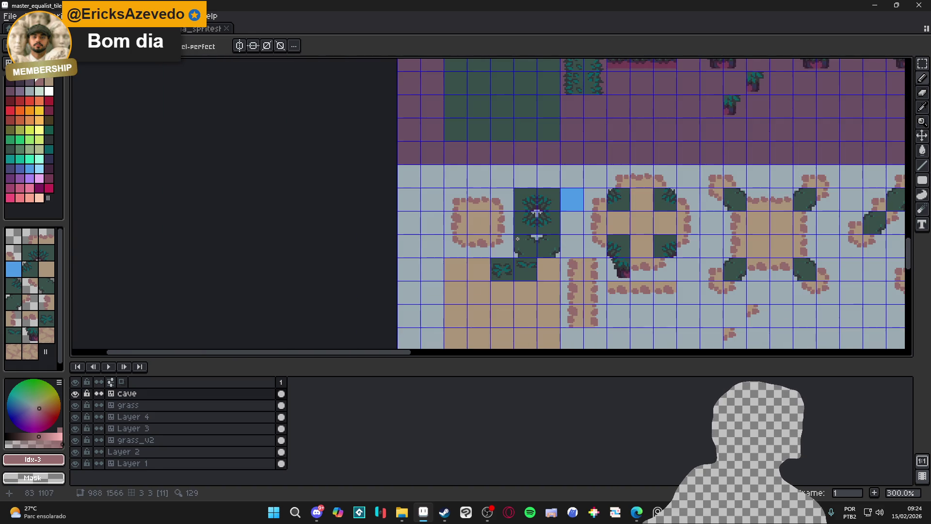
scroll(519, 239, "up", 7)
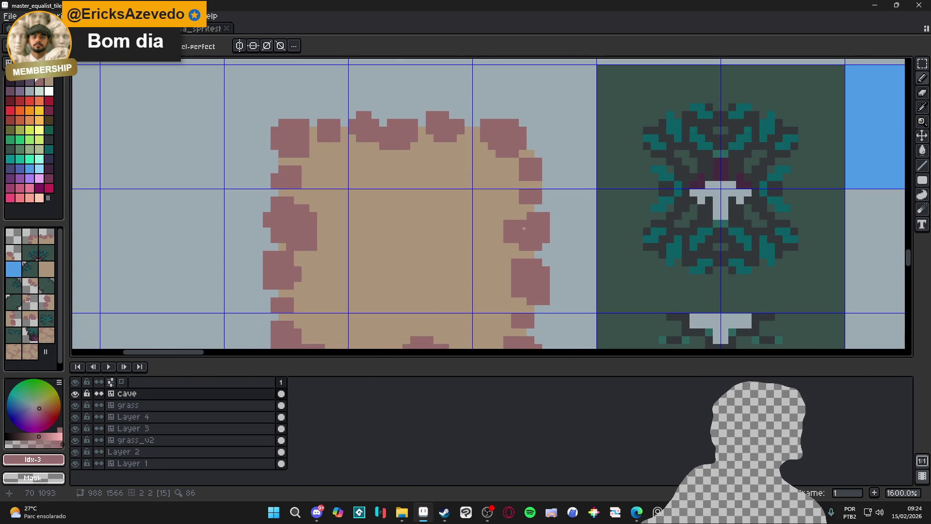
scroll(523, 228, "down", 5)
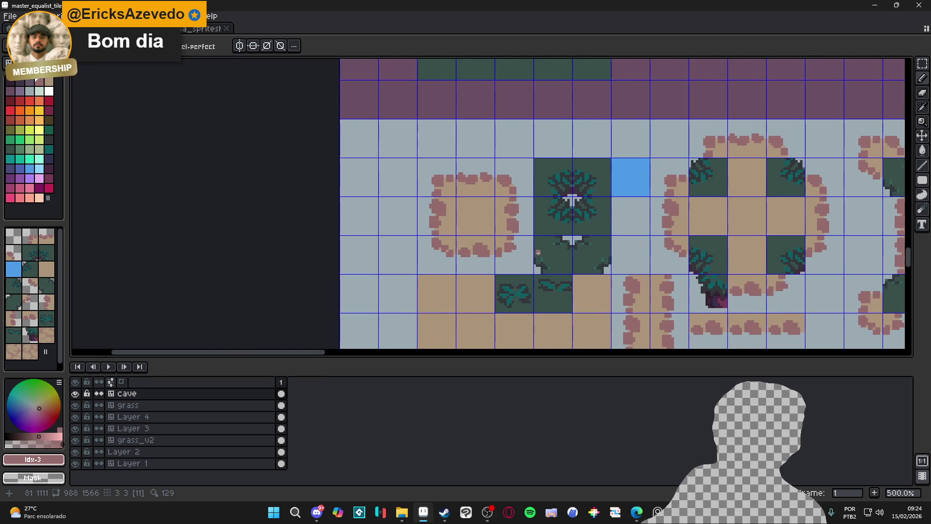
scroll(537, 251, "down", 2)
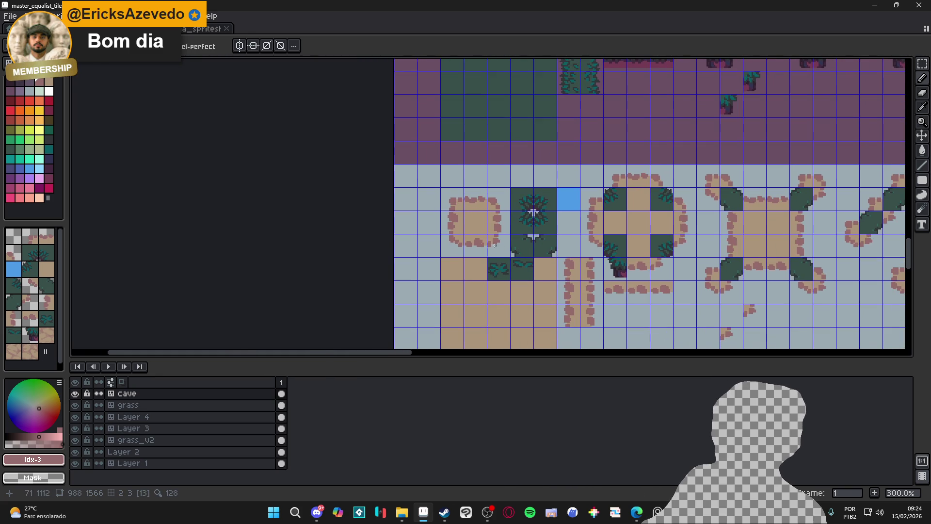
scroll(458, 199, "up", 7)
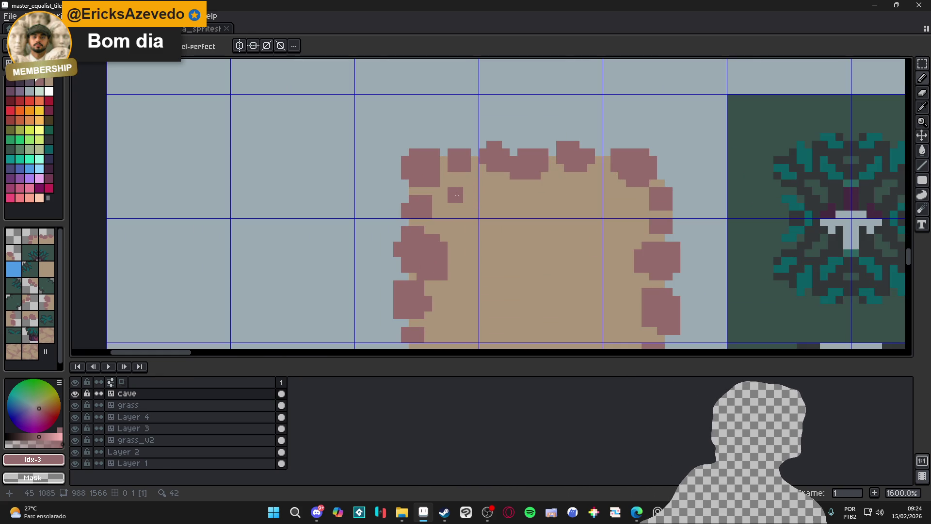
- Lengthen one speck, paint a small mauve block, and add specks near the sand's bottom and right edges
left_click_drag(467, 183, 467, 191)
scroll(468, 194, "down", 2)
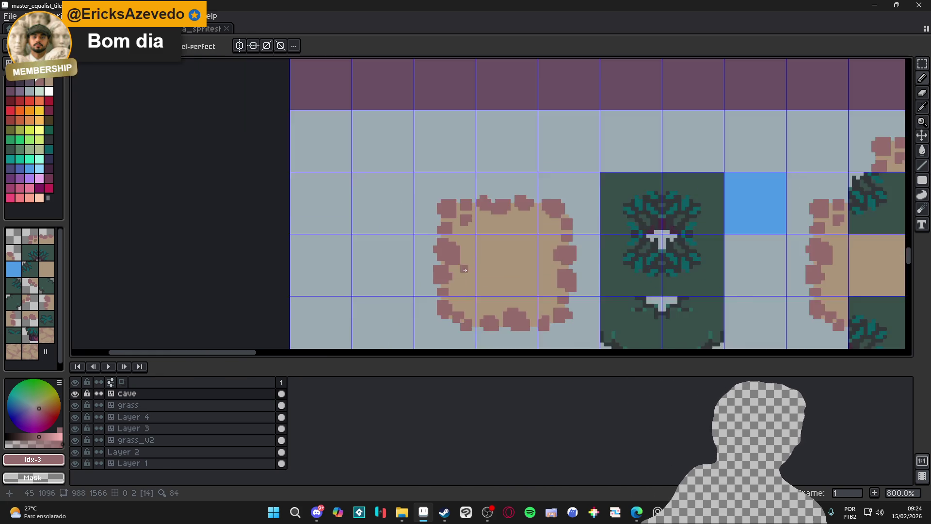
scroll(453, 250, "up", 2)
mouse_move(460, 262)
left_mouse_down()
mouse_move(468, 276)
mouse_move(449, 271)
left_mouse_up()
scroll(466, 270, "down", 2)
left_click_drag(504, 276, 515, 278)
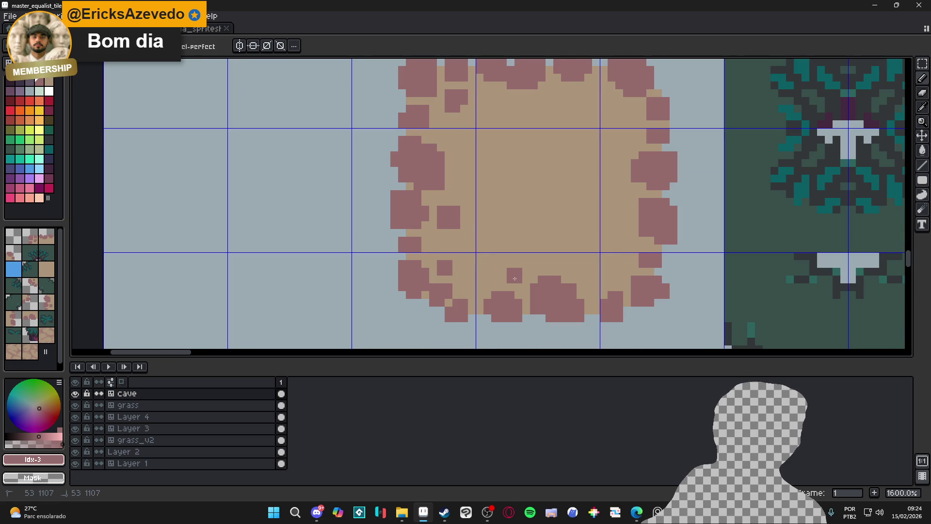
left_click(616, 275)
left_click(623, 268)
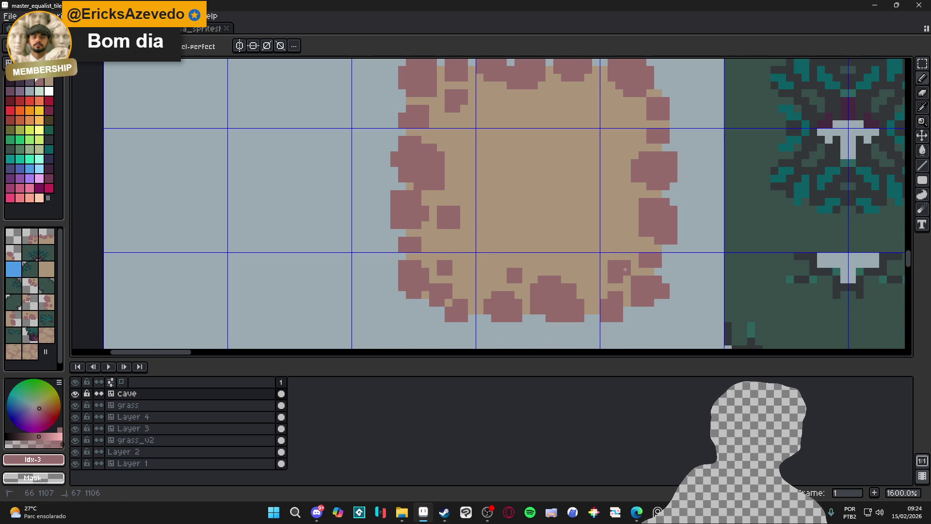
left_click(626, 206)
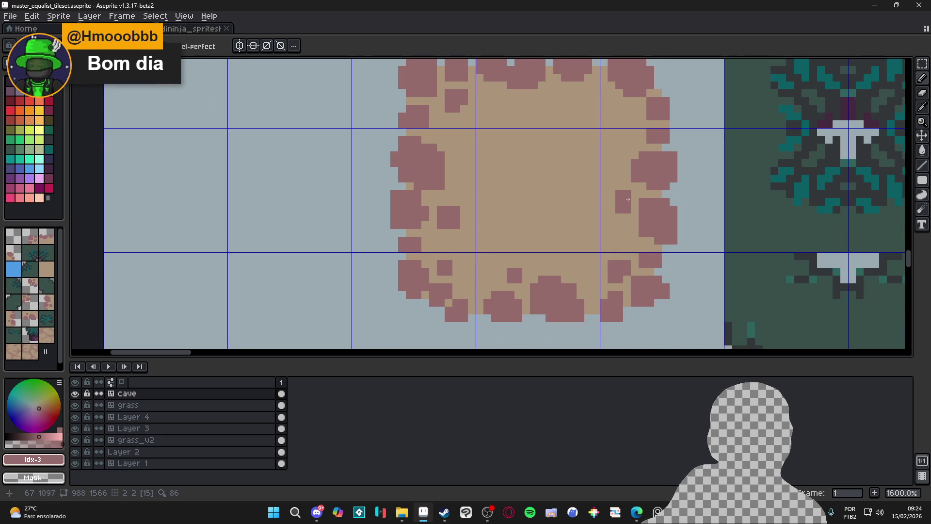
scroll(504, 188, "down", 6)
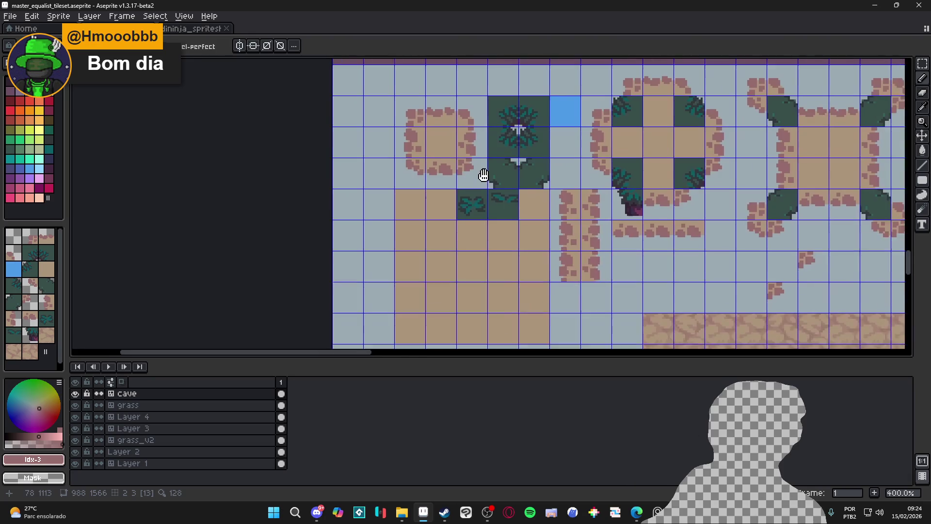
- Paint foliage tile 7 tan with a diagonal pencil stroke, a fill and extra cover strokes
scroll(473, 190, "right", 2)
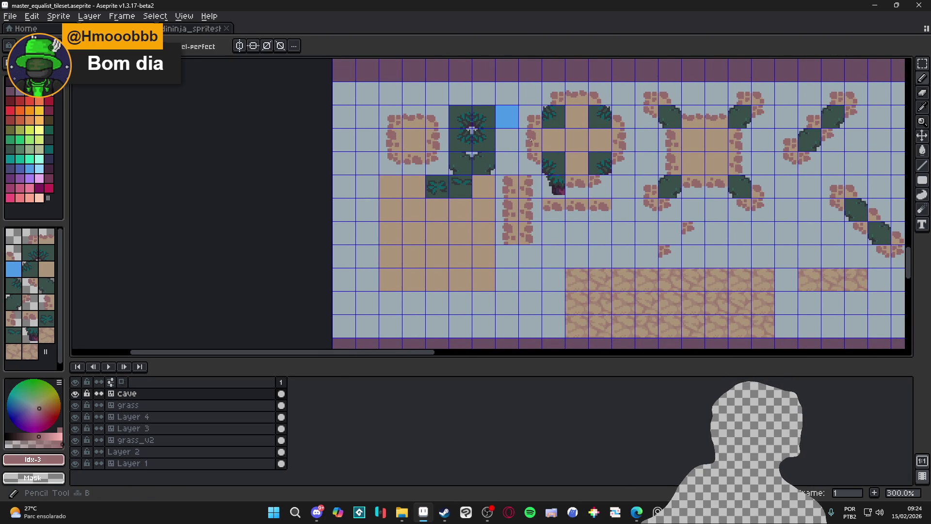
scroll(568, 110, "up", 5)
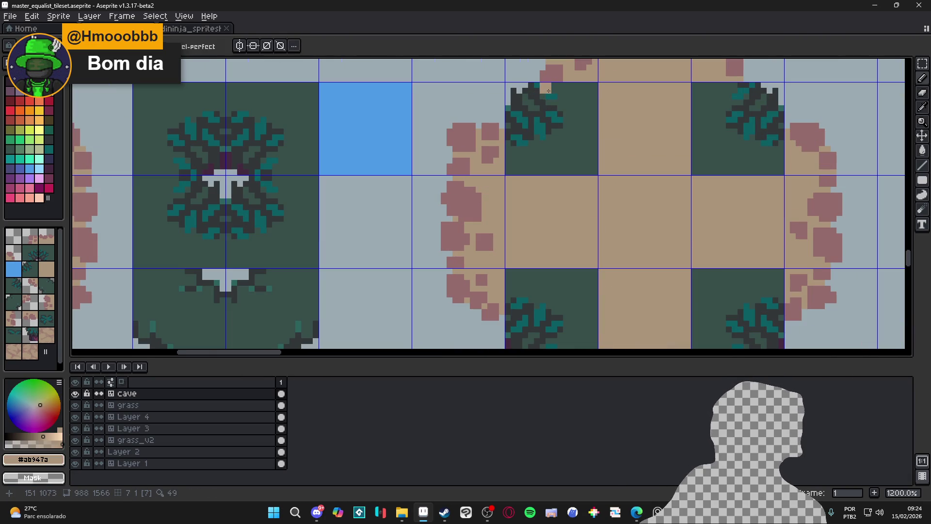
left_click_drag(549, 91, 508, 131)
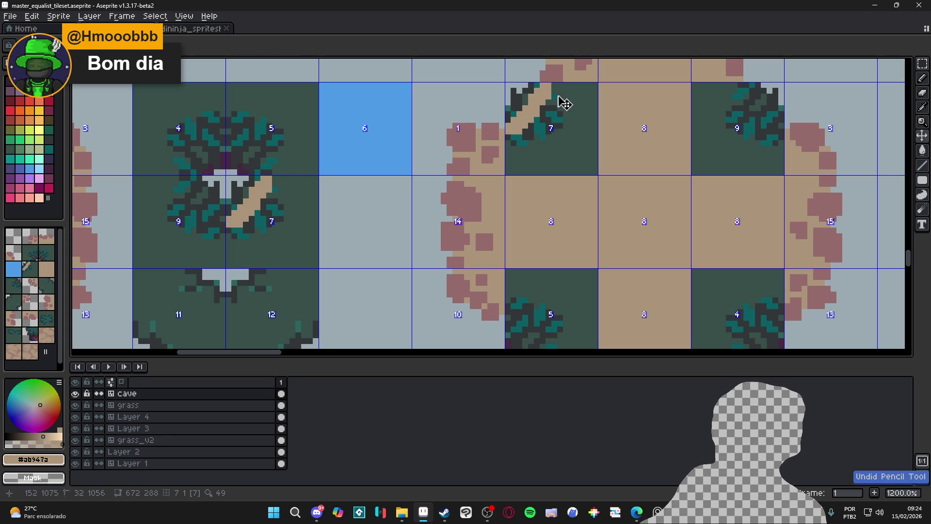
key("ctrl+z")
left_click_drag(550, 85, 513, 140)
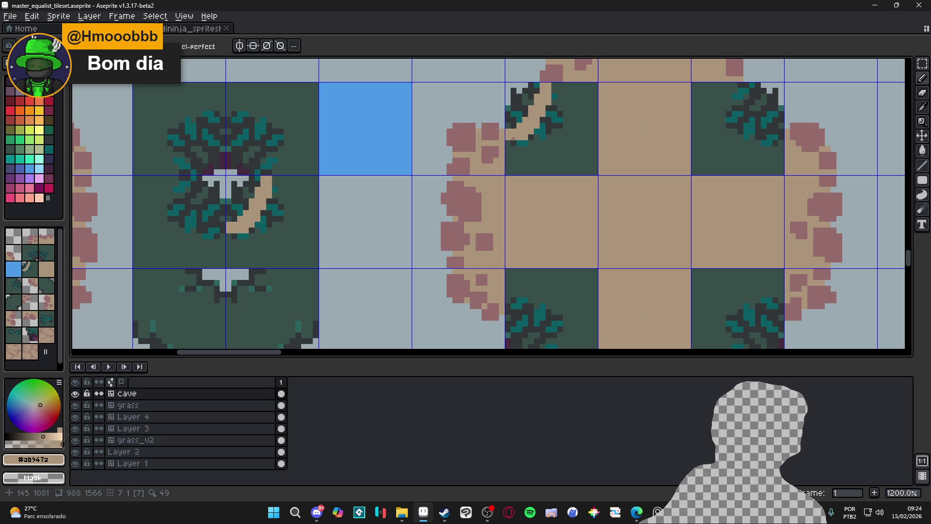
key("g")
left_click(570, 143)
key("b")
left_click_drag(556, 104, 531, 147)
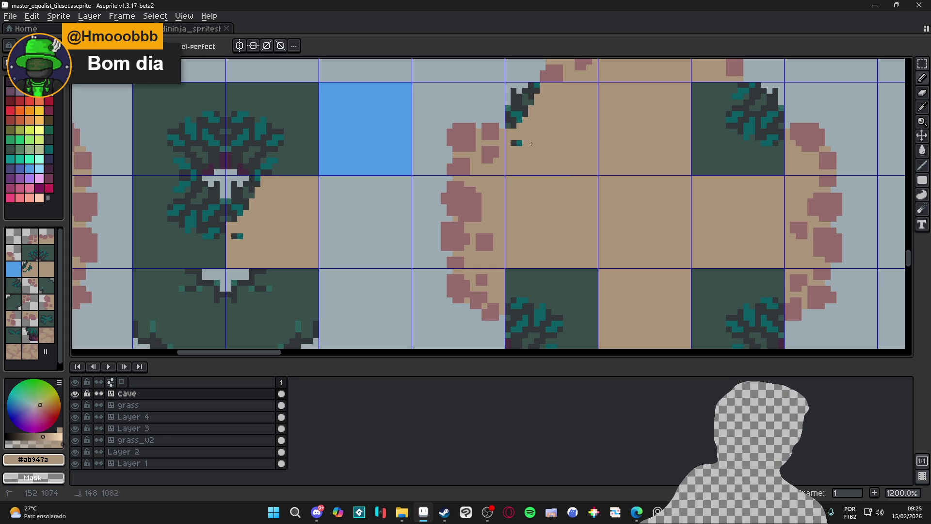
- Pick the mauve #966c6c and erase the leftover dark foliage pixels from the corner
scroll(558, 107, "up", 2)
left_click(551, 131, "alt")
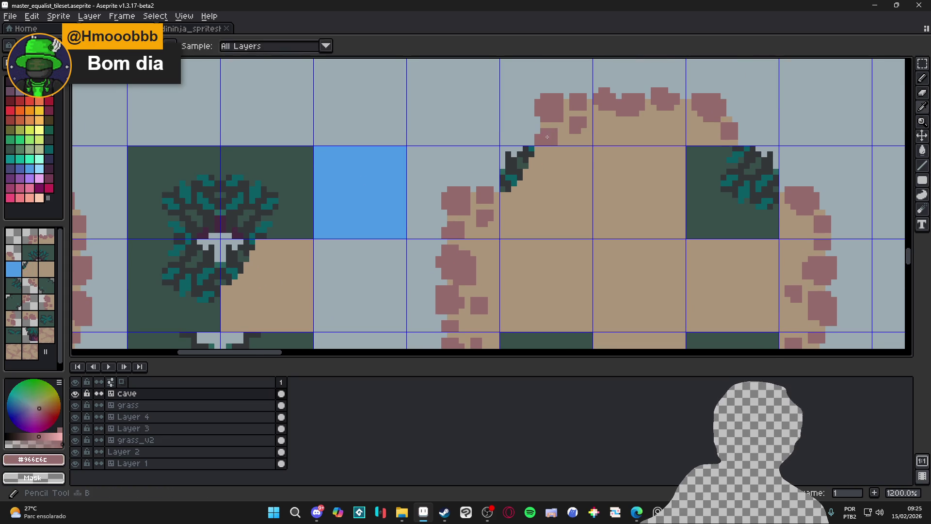
scroll(534, 170, "up", 2)
left_click(526, 223)
key("ctrl+z")
scroll(531, 229, "up", 1)
key("e")
left_click(531, 206)
mouse_move(530, 206)
left_mouse_down()
mouse_move(507, 240)
mouse_move(507, 213)
mouse_move(490, 233)
mouse_move(500, 252)
left_mouse_up()
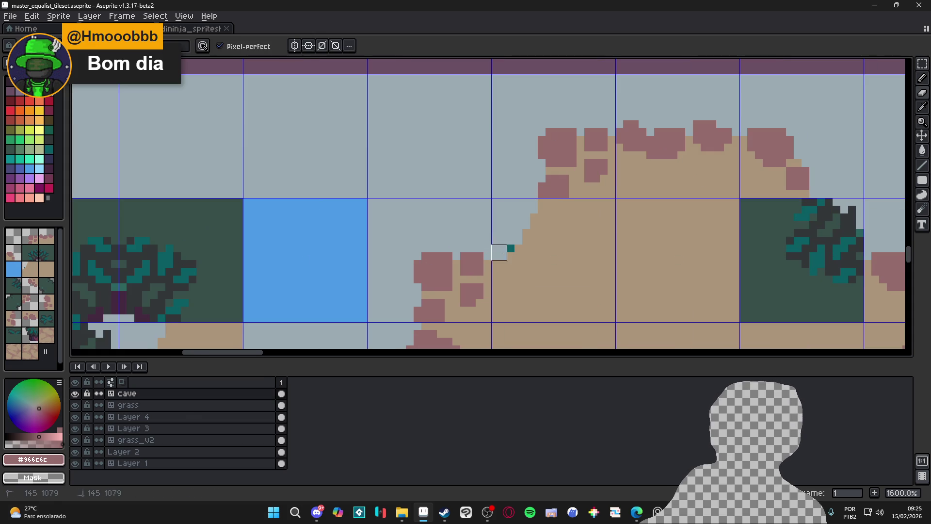
- Draw mauve rock blocks and a small rock along tile 7's sloped edge
key("b")
mouse_move(533, 215)
left_mouse_down()
mouse_move(524, 233)
mouse_move(551, 227)
mouse_move(550, 219)
mouse_move(555, 241)
mouse_move(533, 240)
mouse_move(548, 250)
mouse_move(537, 245)
mouse_move(503, 264)
mouse_move(545, 284)
left_mouse_up()
left_click(548, 248)
left_click(496, 271)
scroll(548, 284, "down", 2)
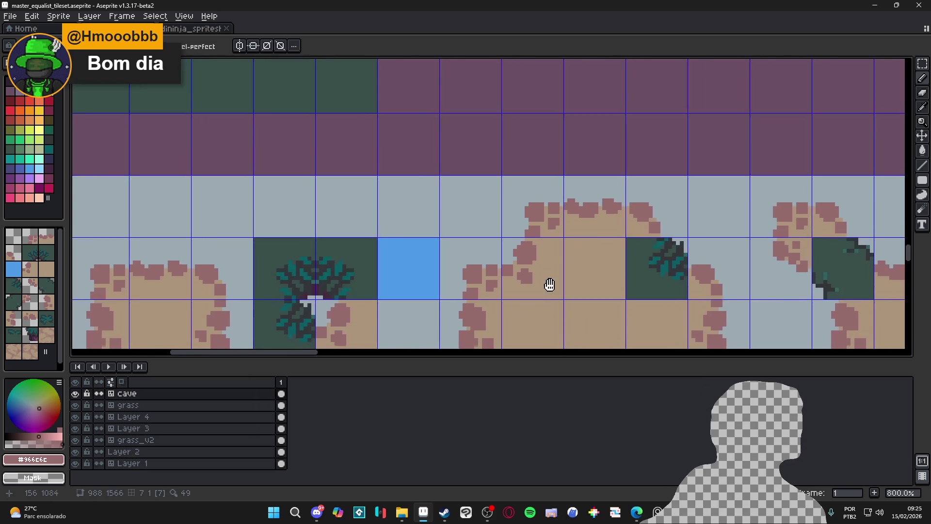
- Erase a few mauve pixels at the left sand patch's top-left, then return to the Pencil
scroll(551, 285, "up", 2)
scroll(547, 244, "down", 6)
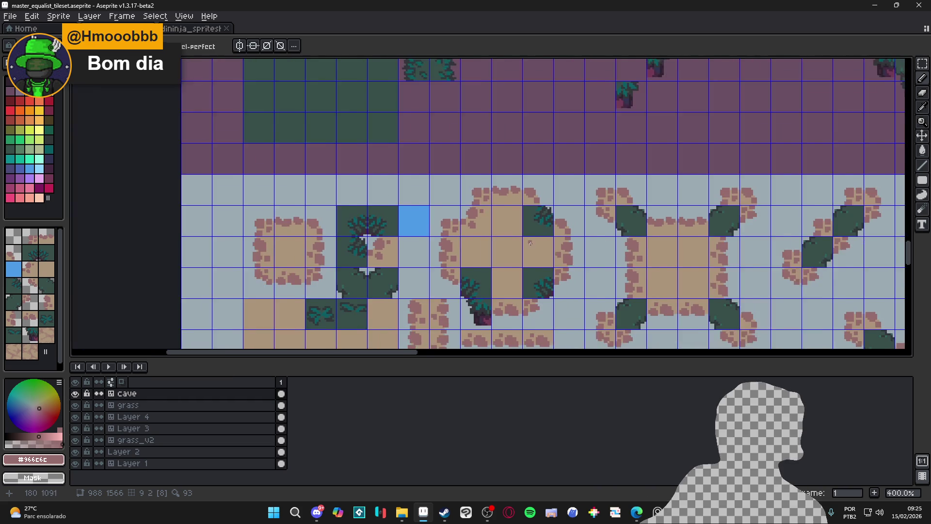
scroll(510, 226, "up", 1)
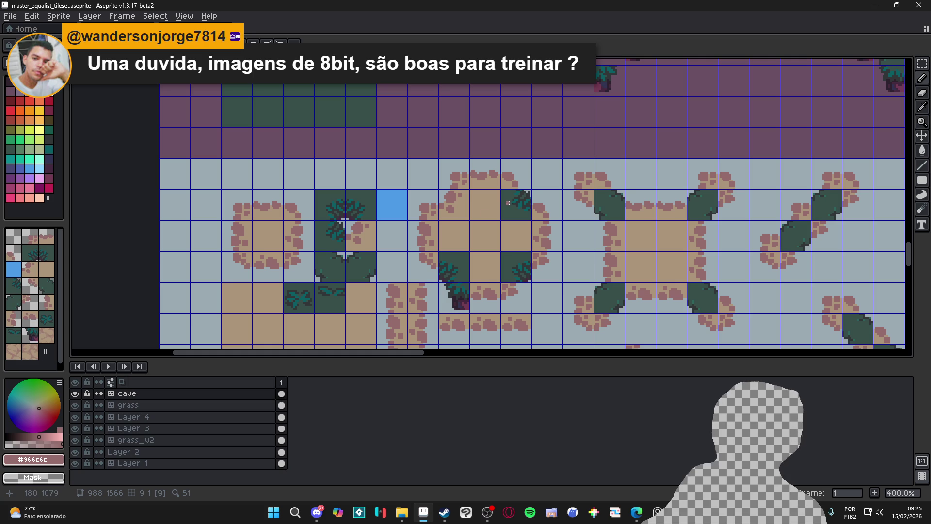
scroll(239, 210, "up", 6)
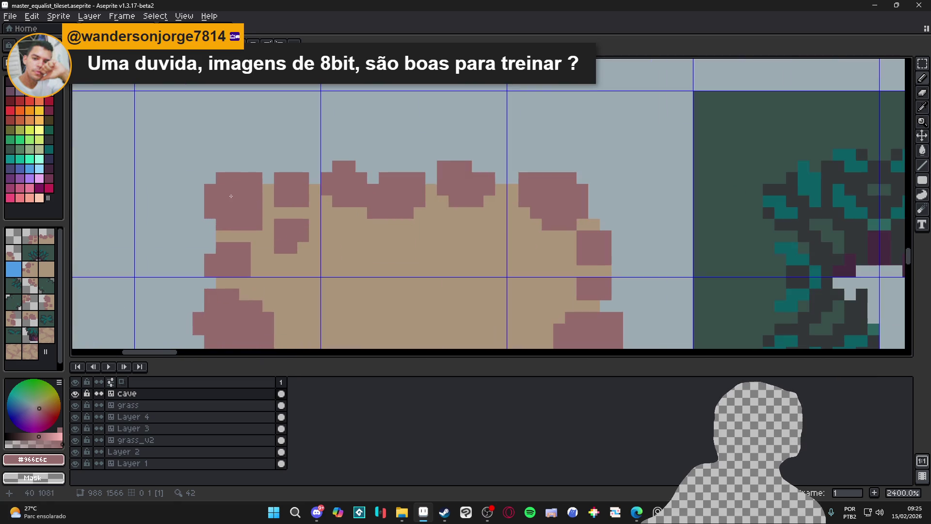
left_click_drag(202, 206, 240, 180)
key("b")
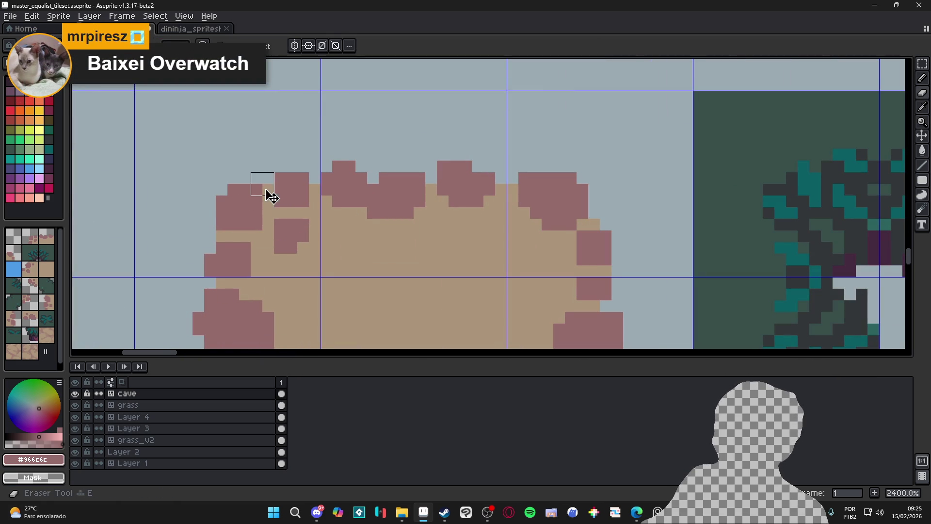
scroll(241, 237, "down", 2)
scroll(241, 237, "down", 1)
scroll(238, 238, "up", 1)
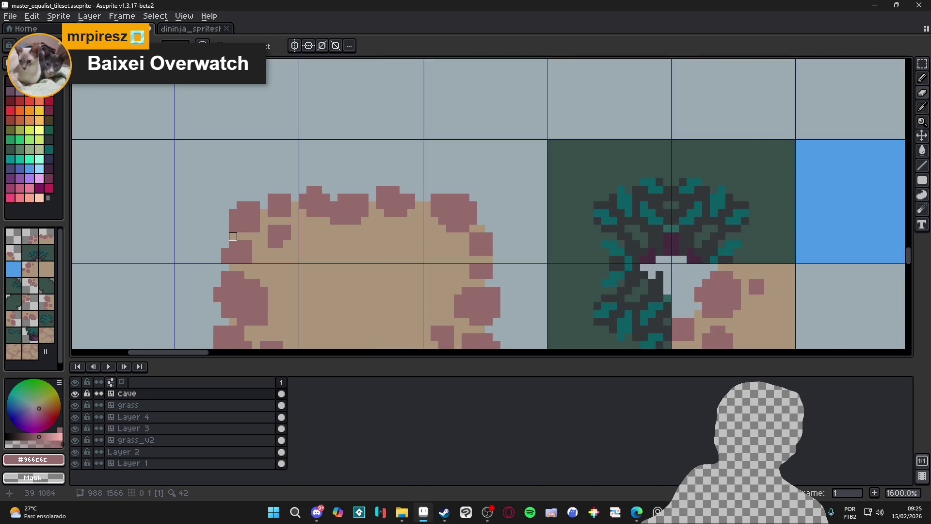
scroll(241, 237, "down", 5)
scroll(271, 275, "down", 1)
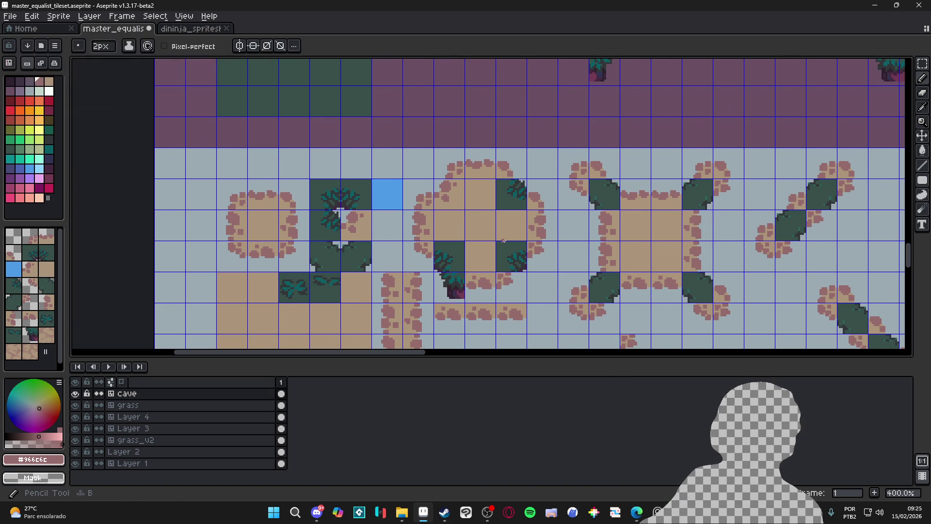
scroll(236, 232, "up", 5)
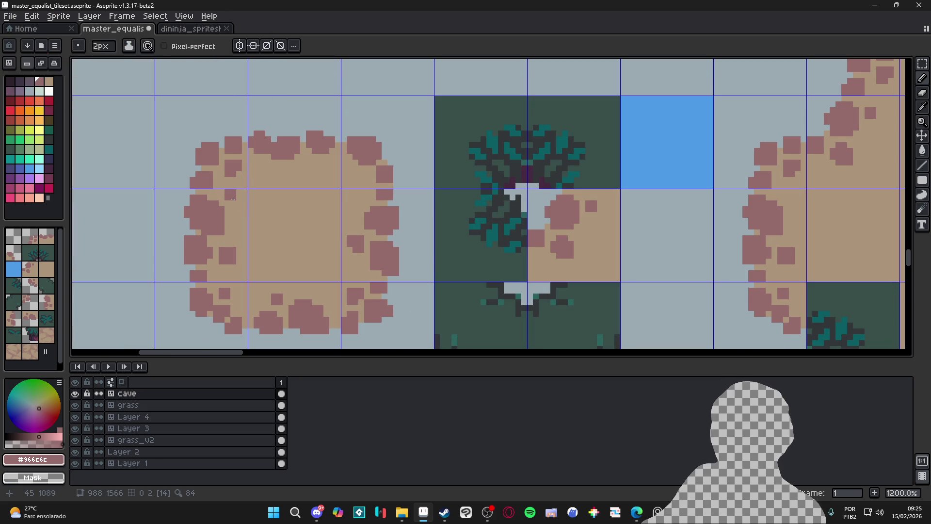
scroll(237, 197, "down", 6)
scroll(336, 200, "up", 1)
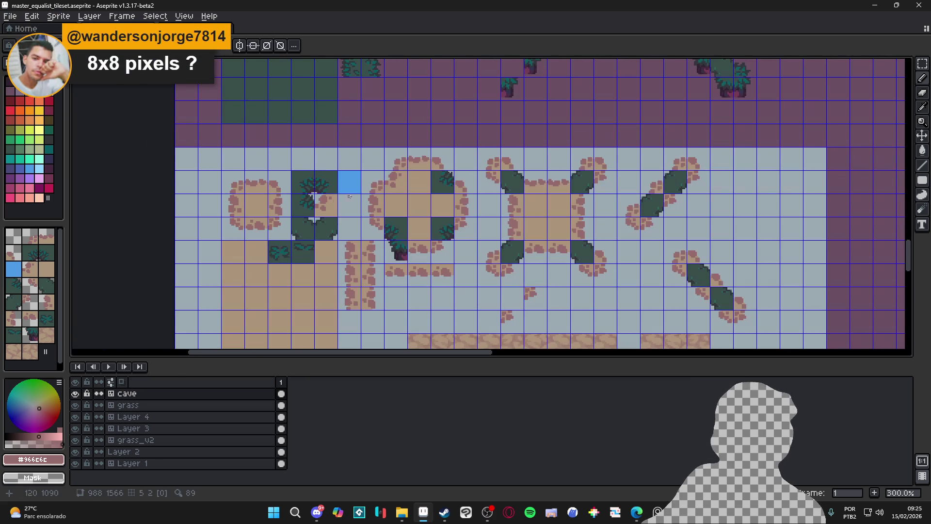
scroll(485, 181, "up", 7)
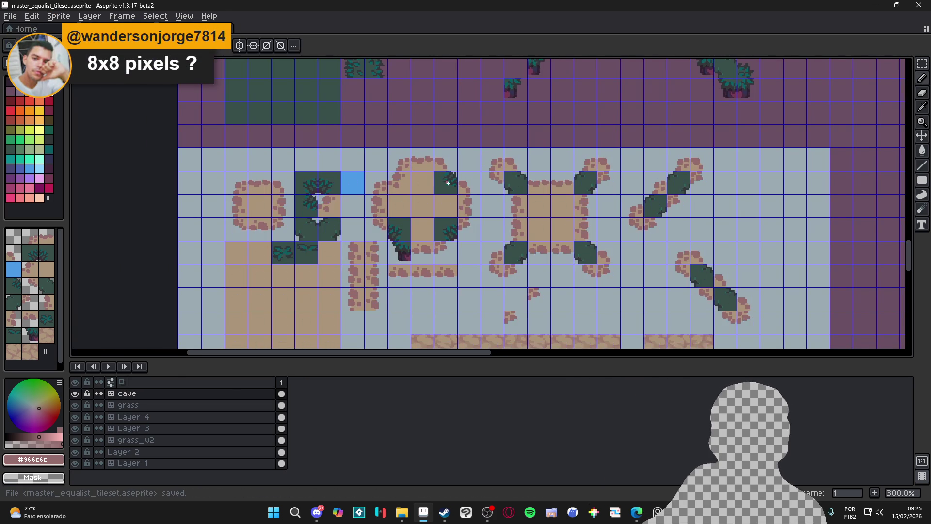
- Erase the bush's upper-right pixels and cover the dark-green block with tan filled rectangles
key("b")
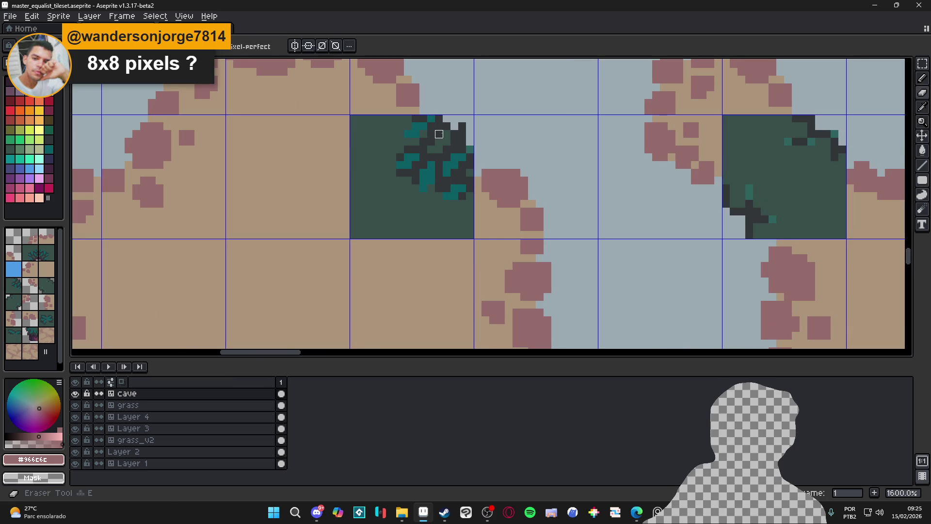
mouse_move(436, 122)
left_mouse_down()
mouse_move(466, 136)
mouse_move(466, 155)
mouse_move(443, 138)
mouse_move(466, 161)
mouse_move(428, 145)
mouse_move(438, 160)
left_mouse_up()
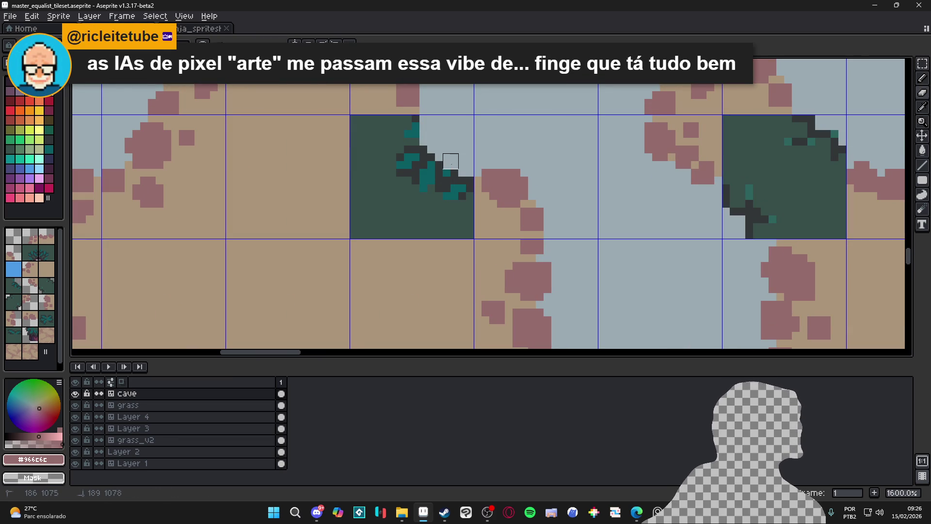
left_click(483, 217, "alt")
mouse_move(469, 187)
left_mouse_down()
mouse_move(398, 160)
mouse_move(412, 134)
left_mouse_up()
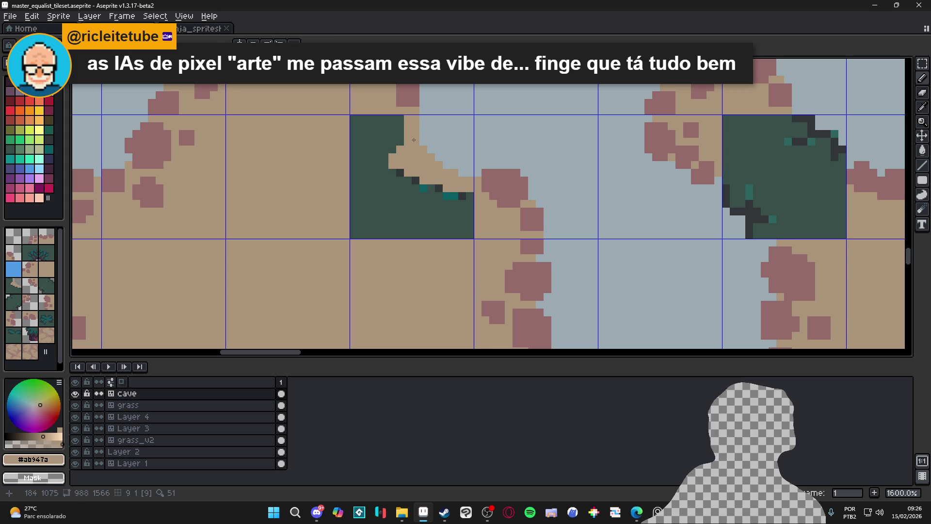
left_click_drag(922, 180, 882, 181)
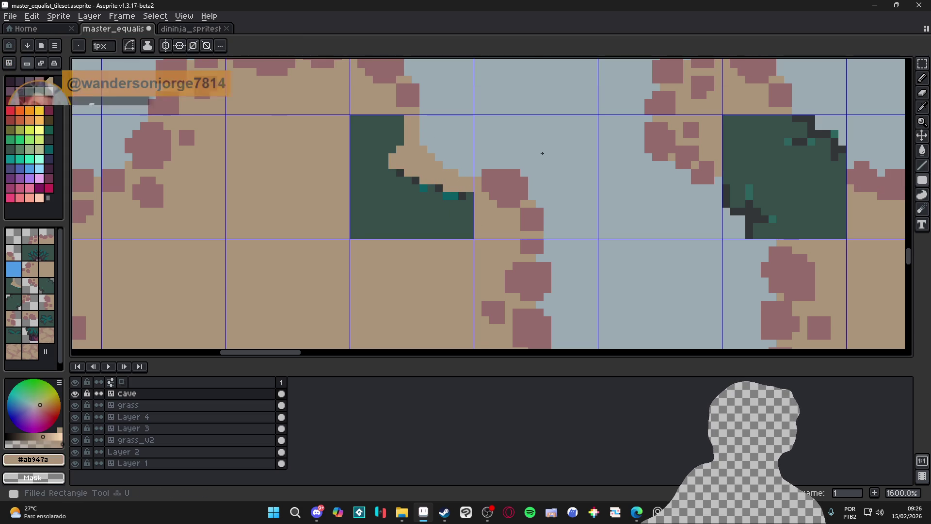
left_click_drag(351, 116, 402, 238)
left_click_drag(474, 239, 404, 197)
mouse_move(474, 198)
left_mouse_down()
mouse_move(419, 184)
mouse_move(427, 192)
mouse_move(384, 196)
mouse_move(399, 201)
left_mouse_up()
- Pick mauve and build rock pixels along the tan edge around the small block
left_click(502, 182, "alt")
left_click(399, 201)
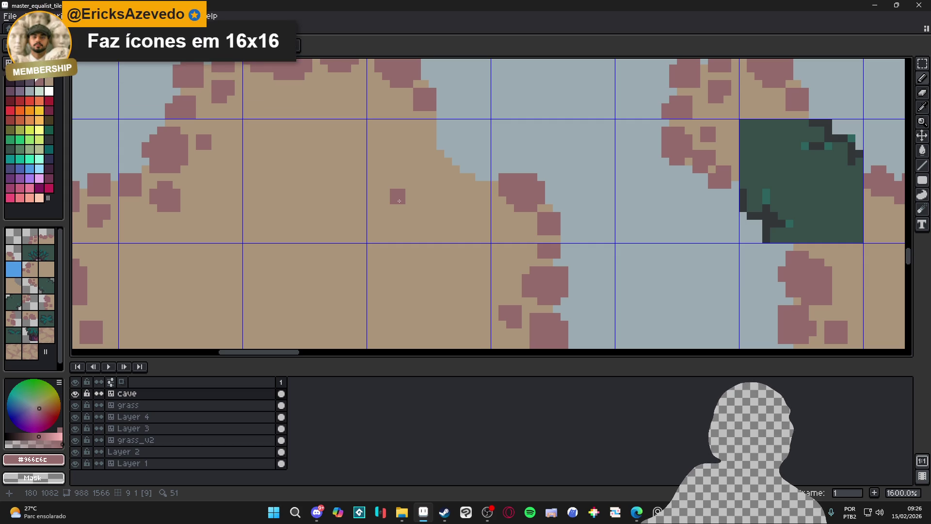
key("ctrl+z")
left_click(468, 181)
scroll(468, 183, "up", 1)
left_click(456, 180)
left_click(459, 197)
mouse_move(450, 161)
left_mouse_down()
mouse_move(472, 161)
mouse_move(484, 185)
mouse_move(438, 197)
mouse_move(448, 221)
left_mouse_up()
- Round out the mauve rock's top-left and add two small mauve specks inside it
left_click(438, 174)
mouse_move(425, 174)
left_mouse_down()
mouse_move(437, 185)
mouse_move(449, 174)
left_mouse_up()
left_click_drag(425, 197, 440, 195)
left_click(414, 174)
mouse_move(437, 162)
left_mouse_down()
mouse_move(402, 174)
mouse_move(437, 150)
mouse_move(391, 186)
left_mouse_up()
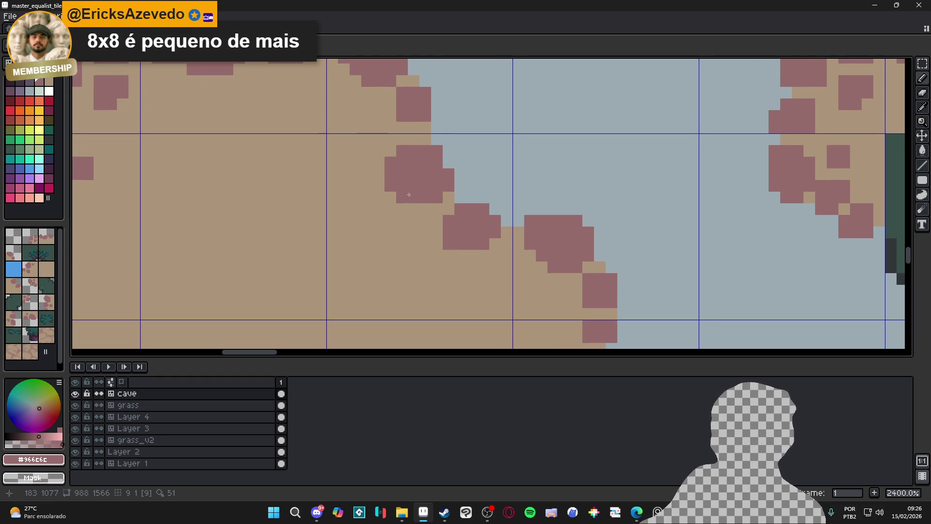
left_click(391, 198)
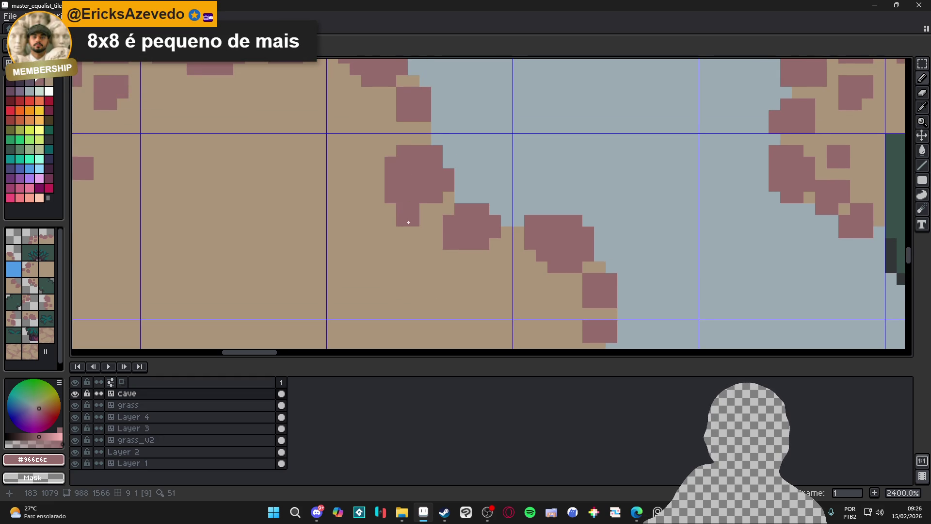
left_click(430, 230)
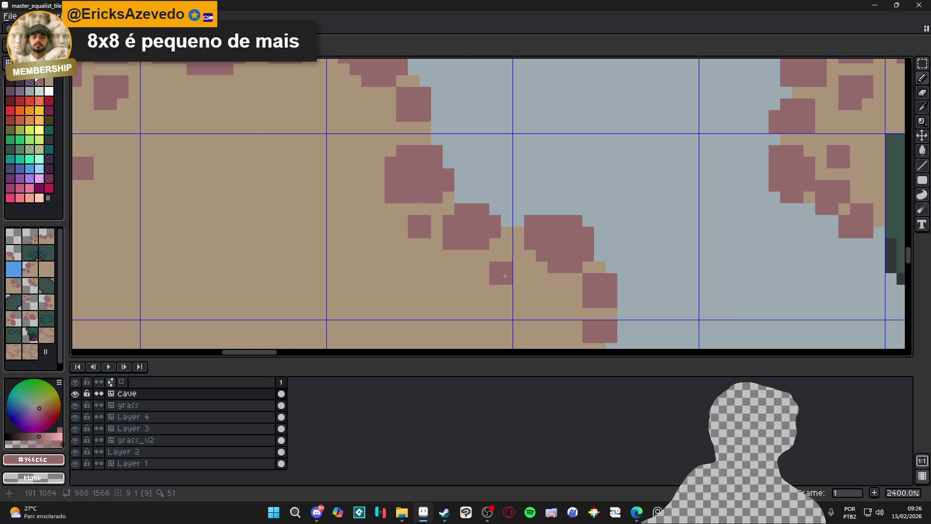
scroll(361, 230, "down", 7)
mouse_move(361, 230)
left_mouse_down()
mouse_move(373, 222)
mouse_move(389, 234)
left_mouse_up()
scroll(373, 223, "down", 2)
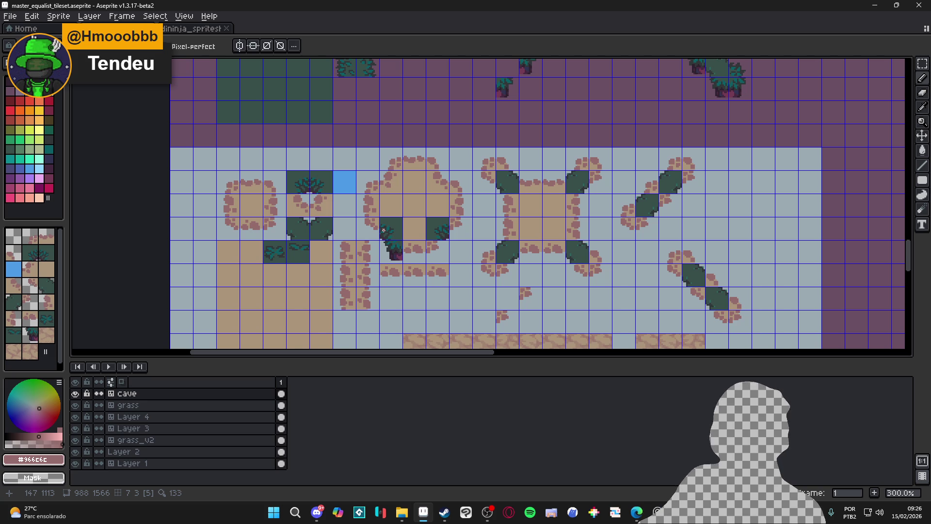
- Erase the tree pixels along the tile's bottom edge, including a leftover teal pixel
scroll(400, 228, "up", 7)
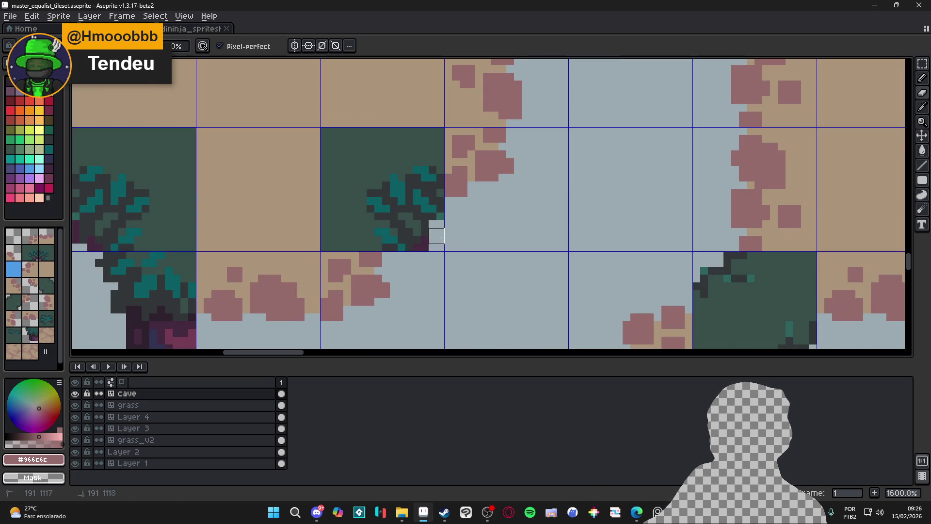
mouse_move(421, 243)
left_mouse_down()
mouse_move(398, 236)
mouse_move(437, 221)
left_mouse_up()
left_click(429, 212)
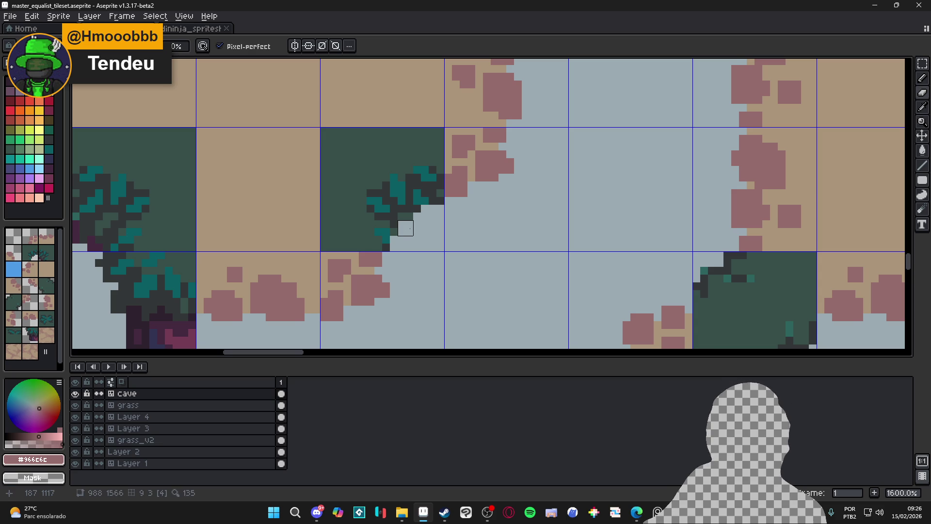
scroll(429, 238, "left", 2)
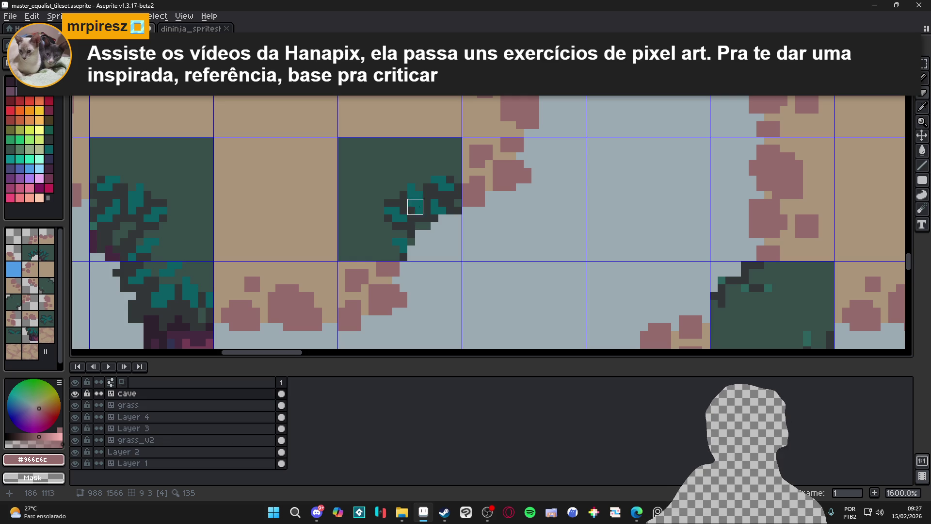
- Eyedrop the tan and paint over the bush pixels and the green tile's border, then pick mauve
left_click(469, 176, "alt")
left_click_drag(458, 209, 346, 258)
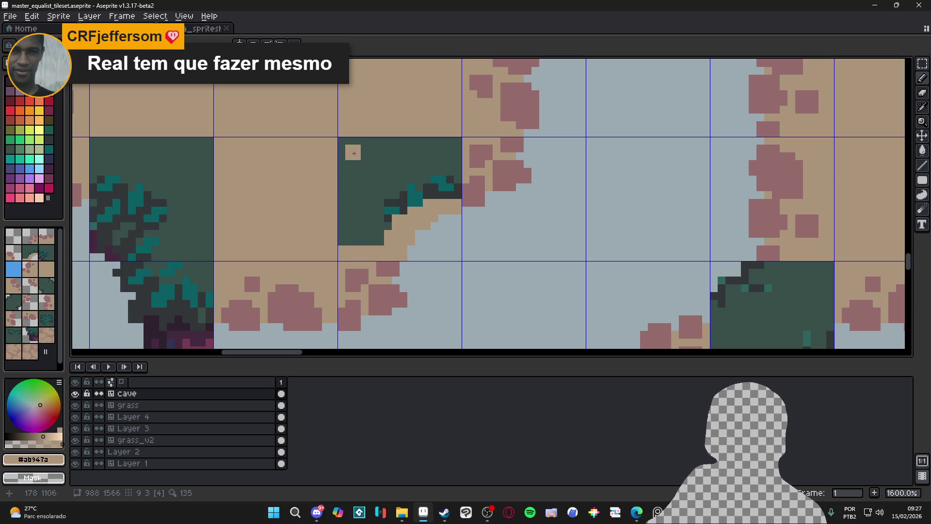
mouse_move(355, 153)
left_mouse_down()
mouse_move(345, 238)
mouse_move(345, 144)
mouse_move(454, 144)
mouse_move(456, 194)
mouse_move(416, 189)
mouse_move(379, 228)
mouse_move(383, 237)
mouse_move(361, 238)
mouse_move(361, 156)
mouse_move(436, 163)
mouse_move(384, 212)
mouse_move(375, 155)
left_mouse_up()
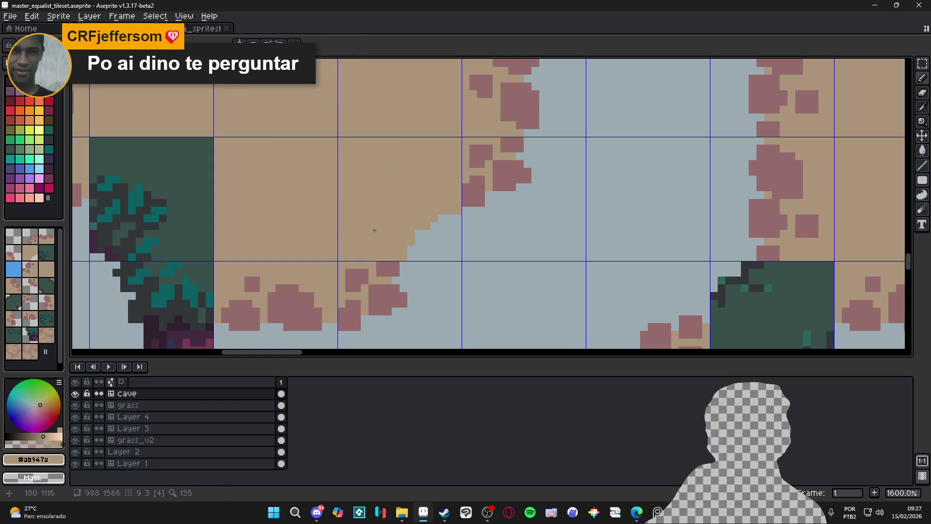
left_click_drag(374, 214, 380, 218)
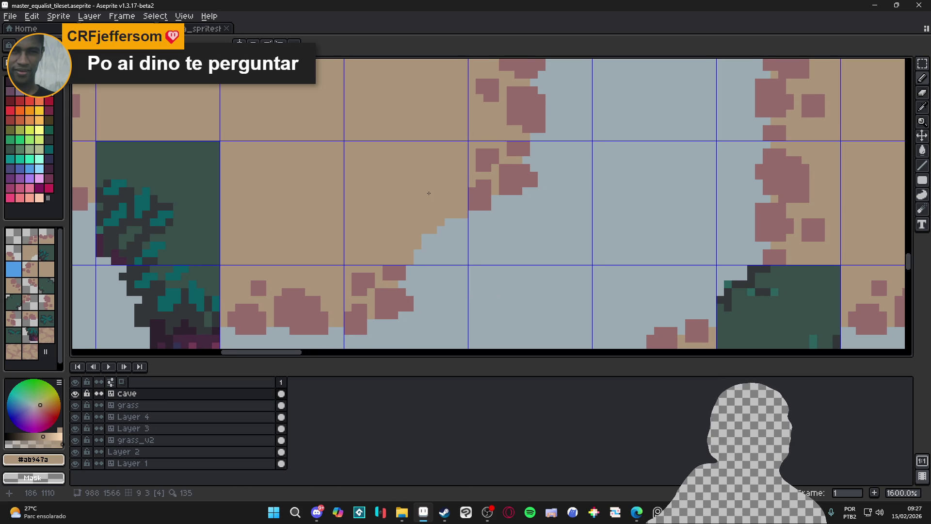
left_click(483, 193, "alt")
scroll(456, 219, "down", 4)
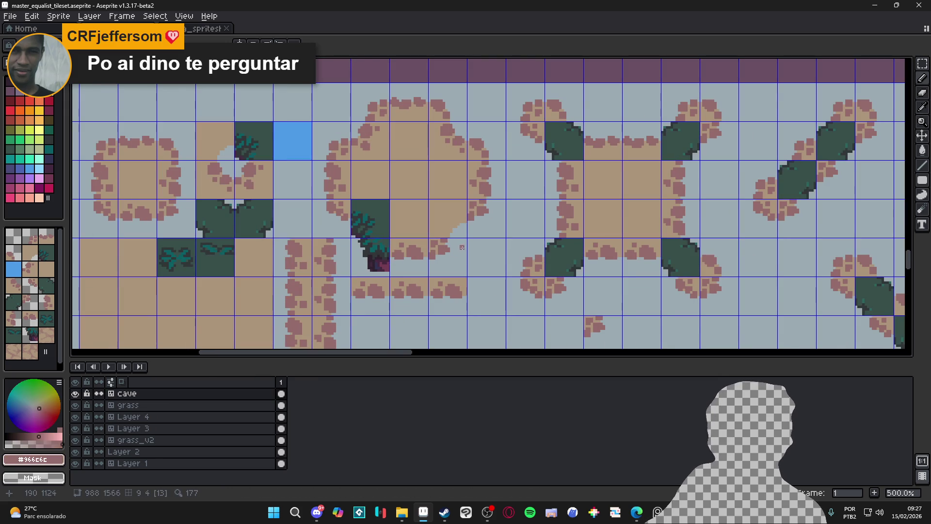
- Paint mauve rock blobs along the new tan edge and save master_equalist_tileset.aseprite
scroll(473, 226, "up", 7)
mouse_move(424, 213)
left_mouse_down()
mouse_move(397, 226)
mouse_move(431, 239)
mouse_move(385, 202)
mouse_move(374, 226)
mouse_move(395, 246)
mouse_move(351, 271)
mouse_move(335, 253)
mouse_move(335, 269)
left_mouse_up()
left_click_drag(346, 216, 354, 209)
left_click_drag(413, 170, 430, 170)
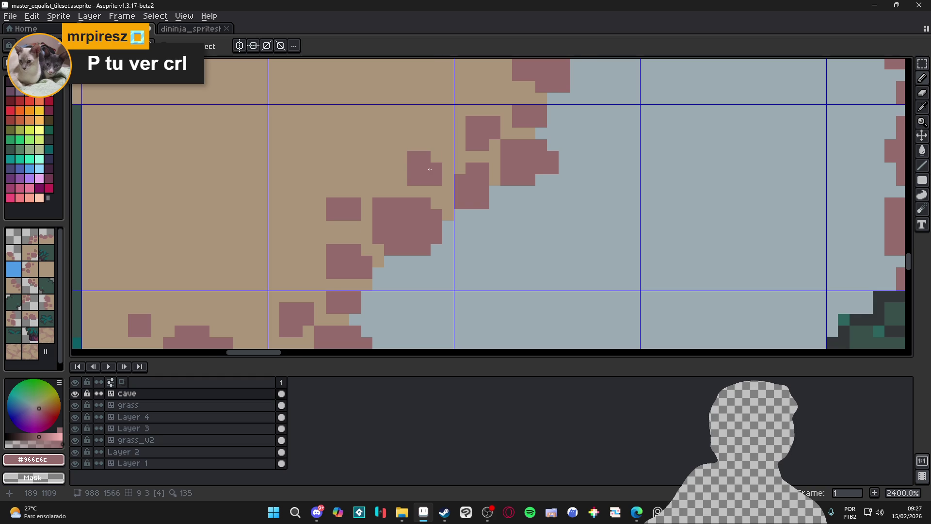
scroll(430, 170, "down", 6)
scroll(418, 240, "down", 2)
key("ctrl+s")
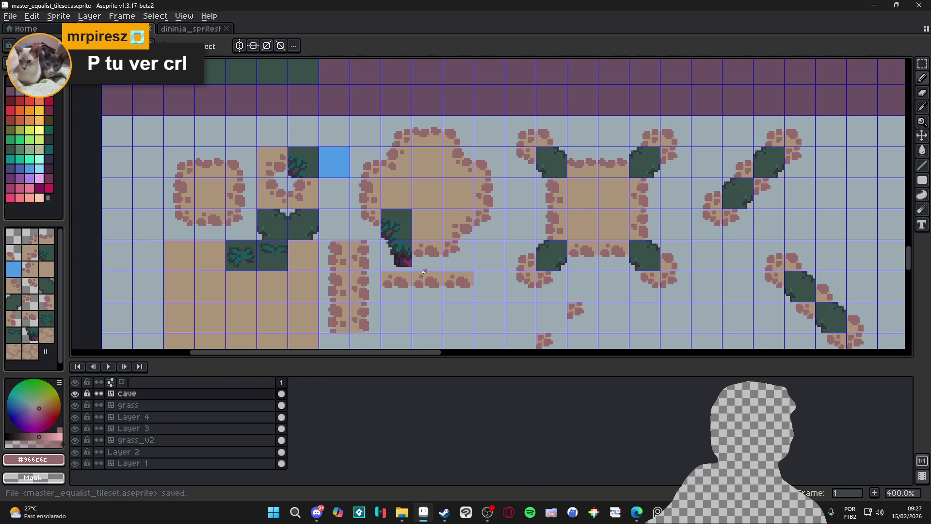
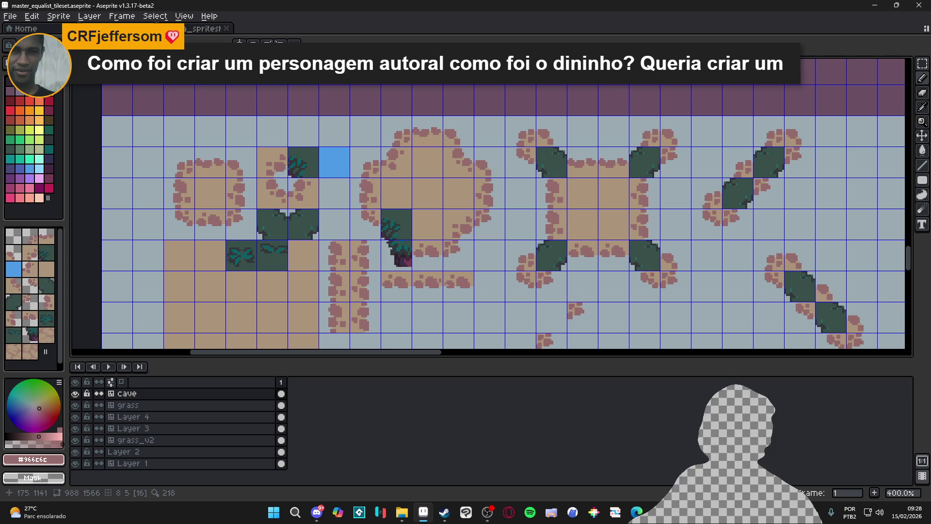
- Switch from Aseprite to the YouTube trailer window using the taskbar
left_click(320, 517)
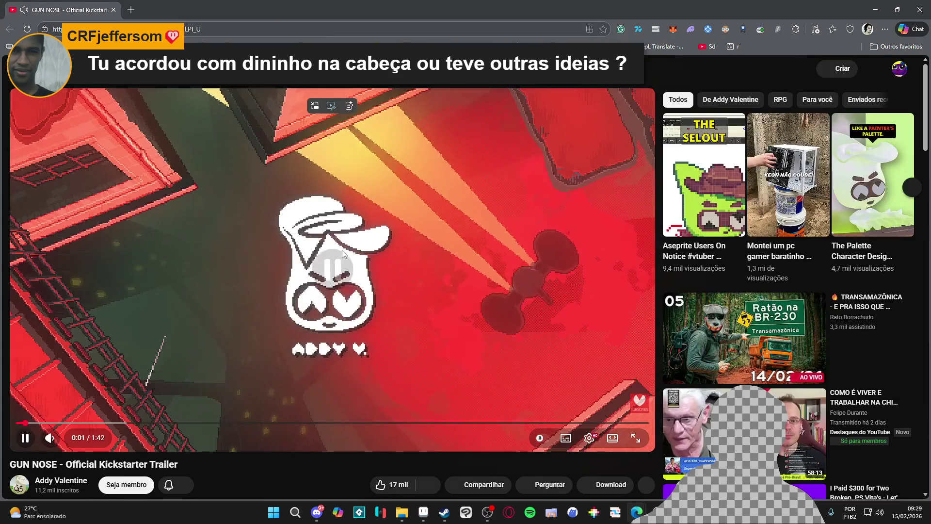
- Pause the GUN NOSE trailer and open its creator's channel page
left_click(232, 284)
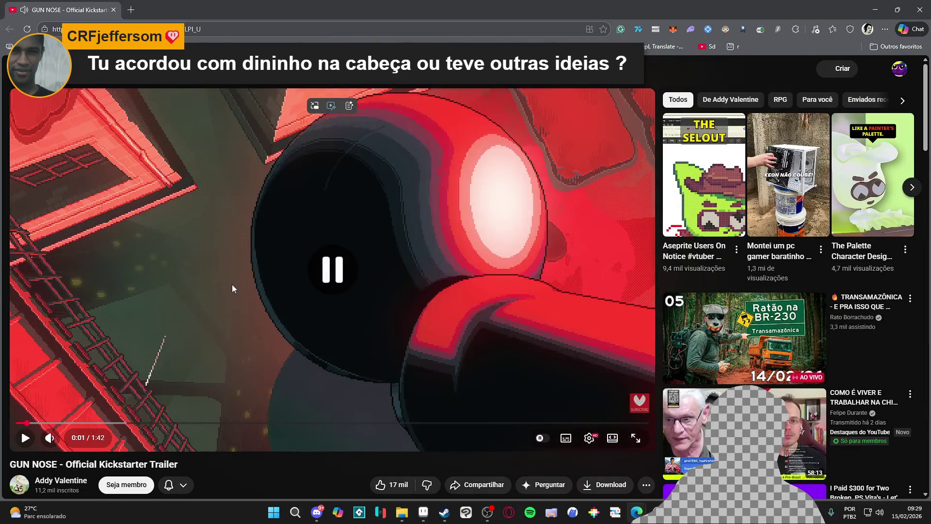
scroll(236, 283, "down", 3)
scroll(221, 279, "down", 2)
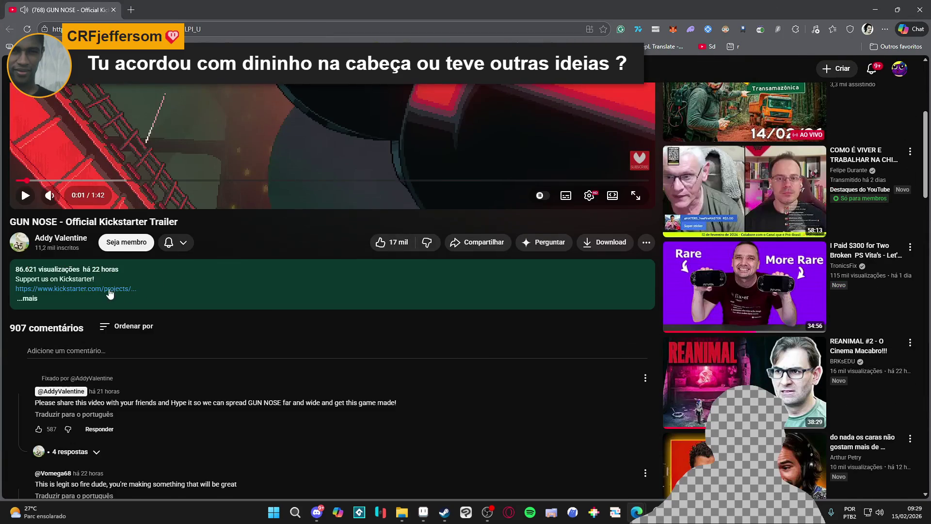
left_click(57, 239)
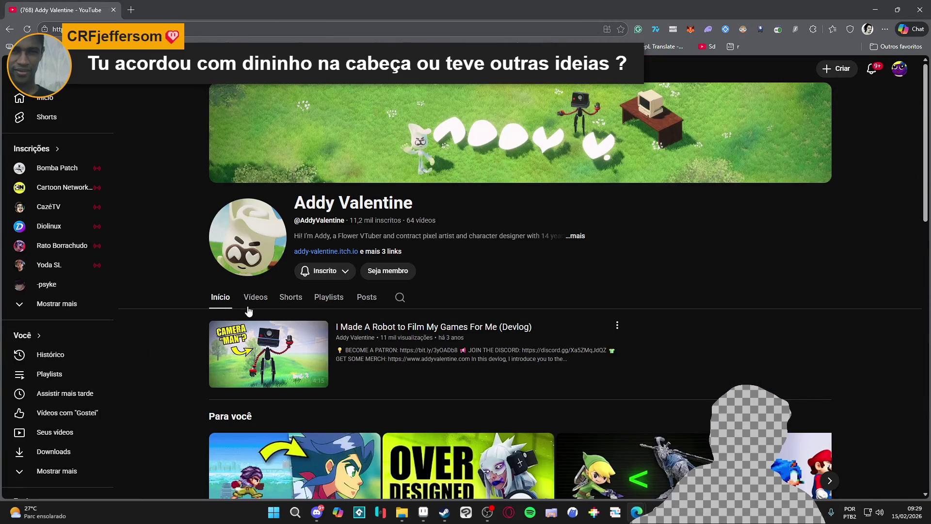
- Open the channel's Vídeos tab and scroll through the grid of uploads
left_click(252, 300)
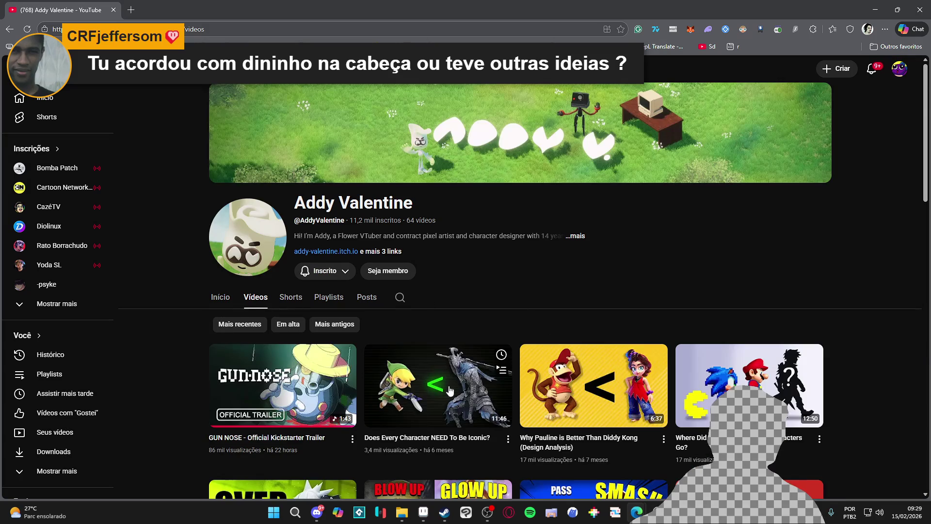
scroll(484, 390, "down", 3)
scroll(484, 390, "down", 3)
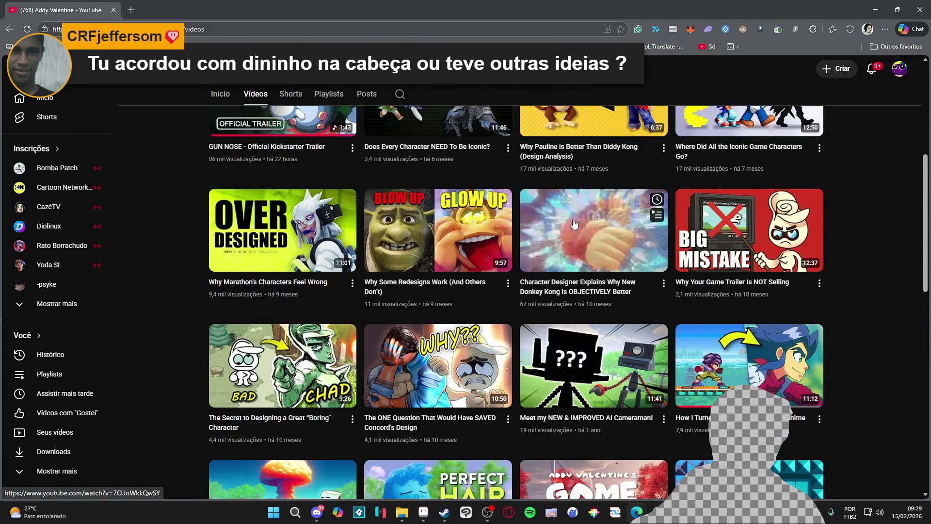
scroll(506, 274, "down", 2)
scroll(631, 252, "down", 3)
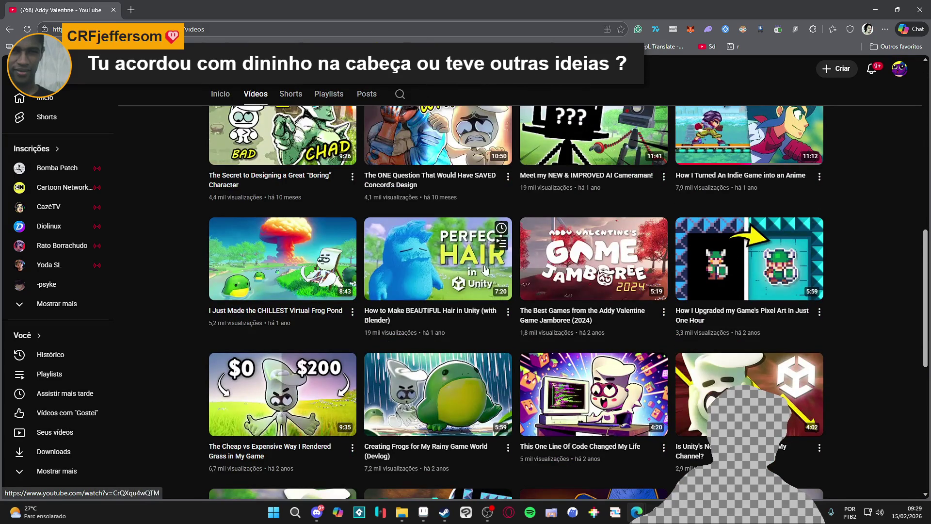
scroll(817, 225, "up", 2)
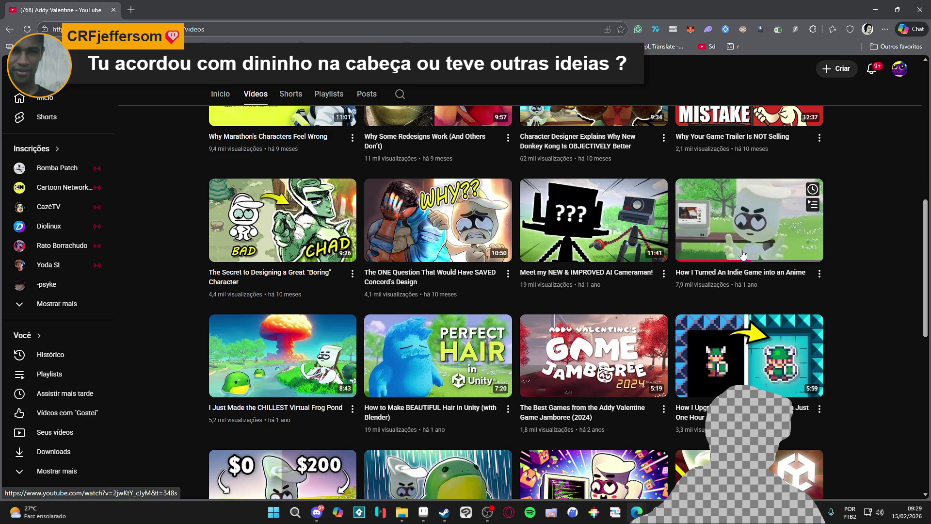
scroll(332, 375, "down", 3)
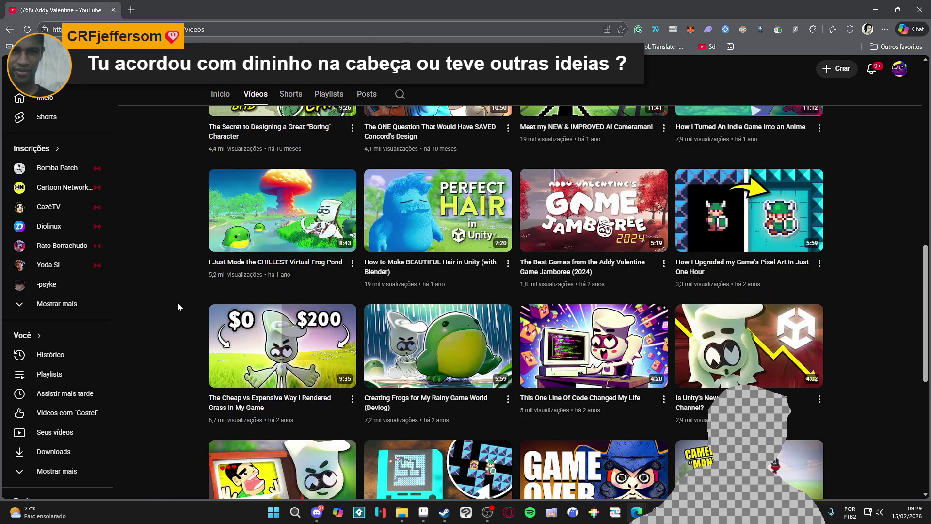
scroll(182, 293, "up", 3)
scroll(194, 296, "up", 3)
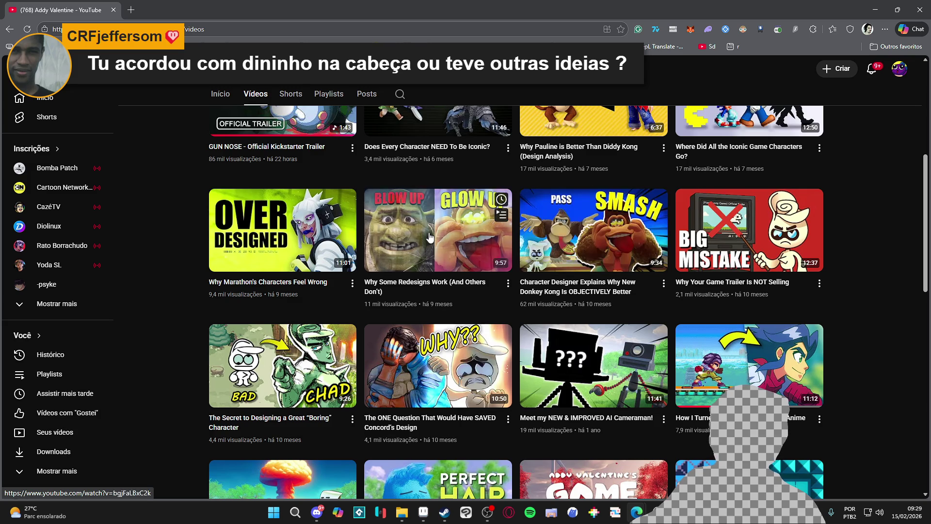
scroll(411, 242, "up", 5)
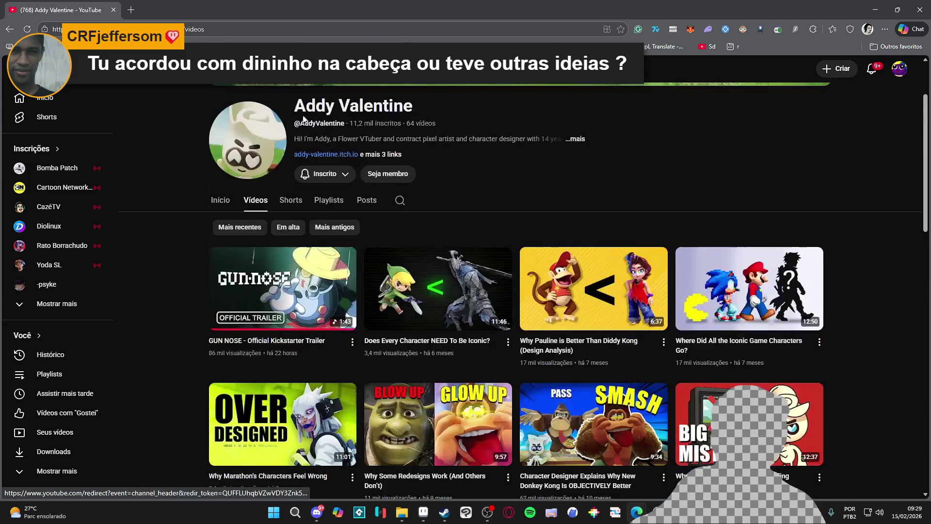
- Copy the channel videos page address and return to the Aseprite tileset
left_click(235, 28)
key("alt+Tab")
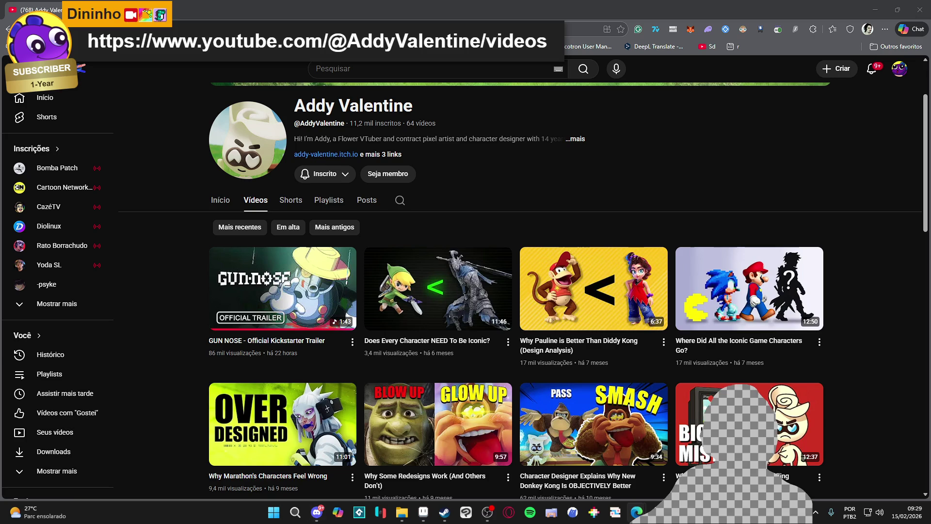
left_click(878, 5)
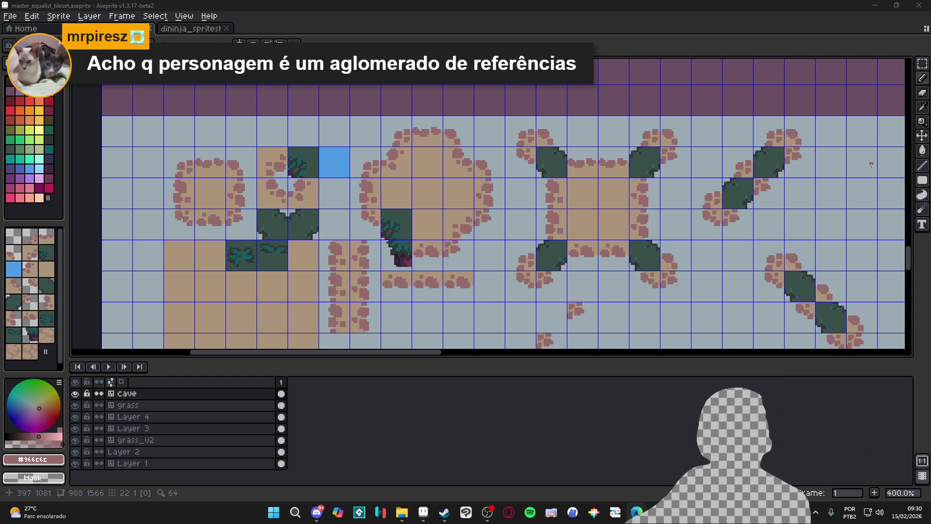
- Zoom the view on the master_equalist_tileset cave tilemap
scroll(417, 257, "up", 3)
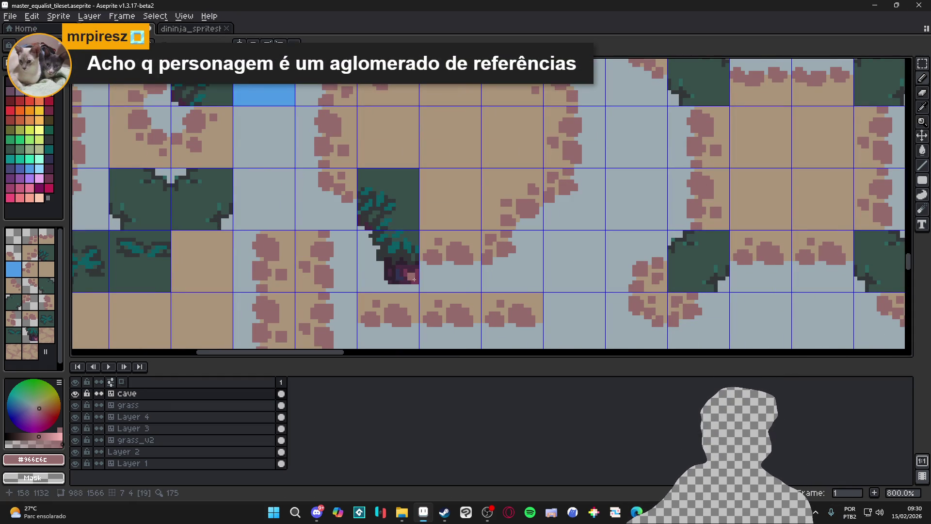
- Undo the dark purple pixels and bucket-fill the overhanging foliage tile with picked tan dirt
key("ctrl")
key("ctrl+z")
key("ctrl+z")
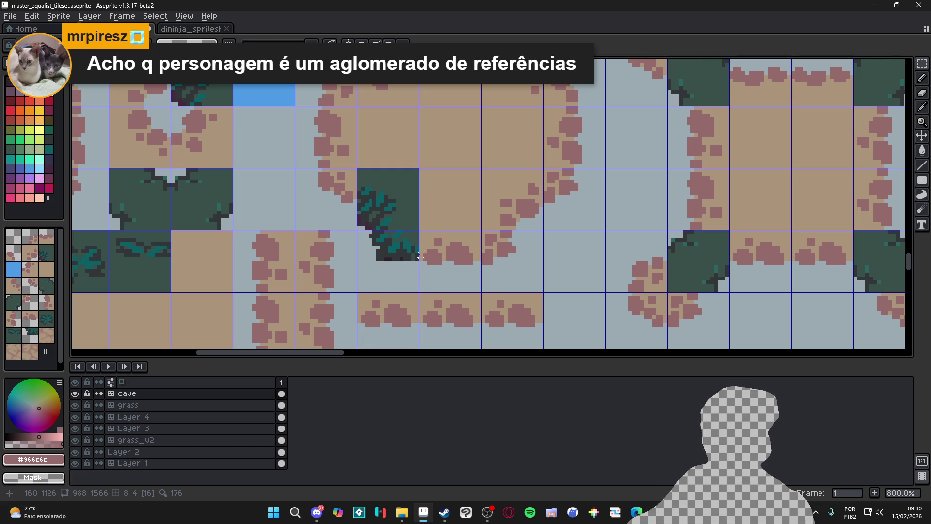
key("e")
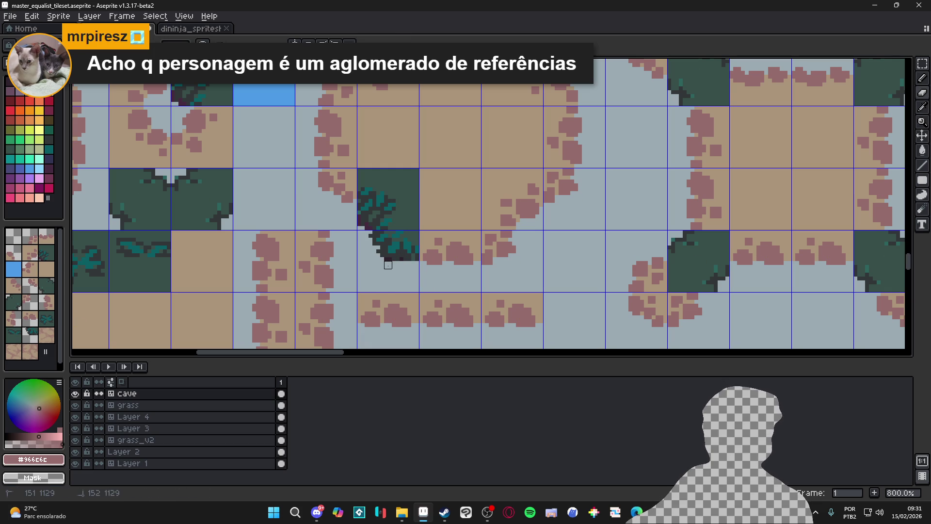
left_click(407, 214, "alt")
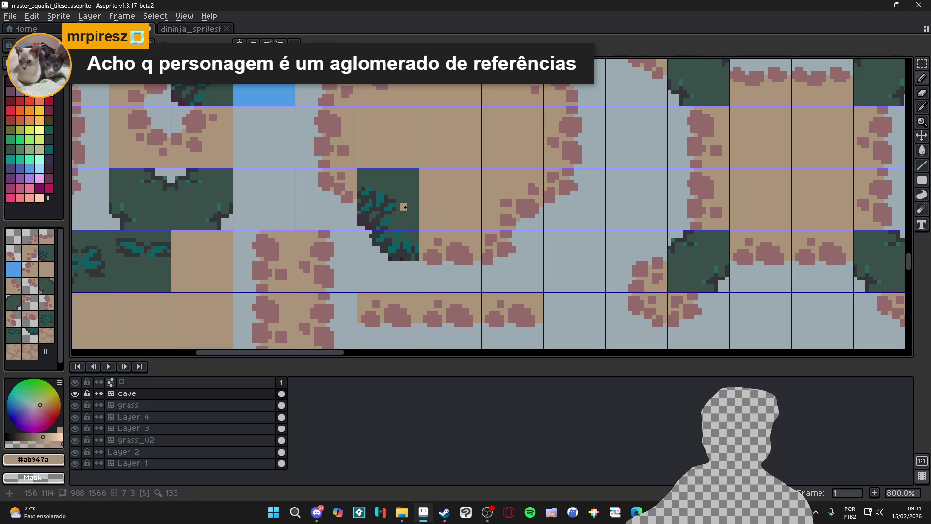
key("m")
left_click(400, 202)
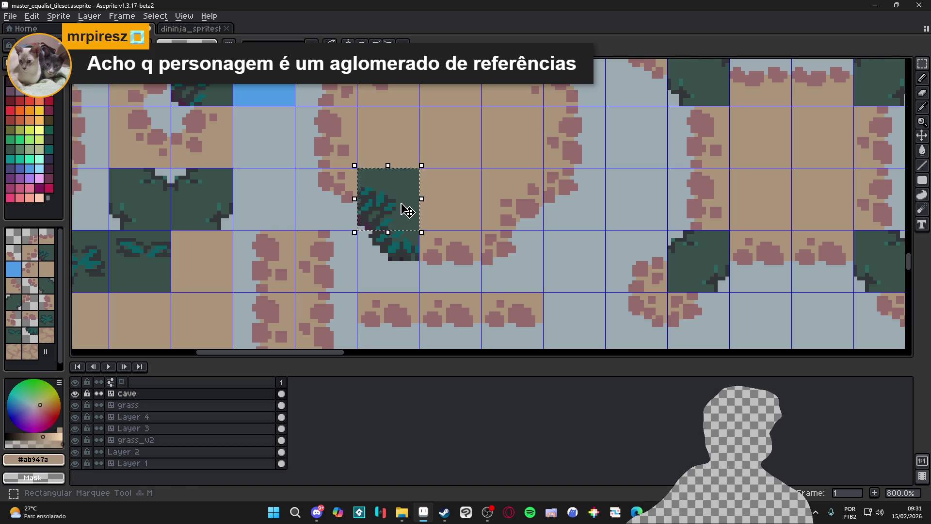
key("f")
key("g")
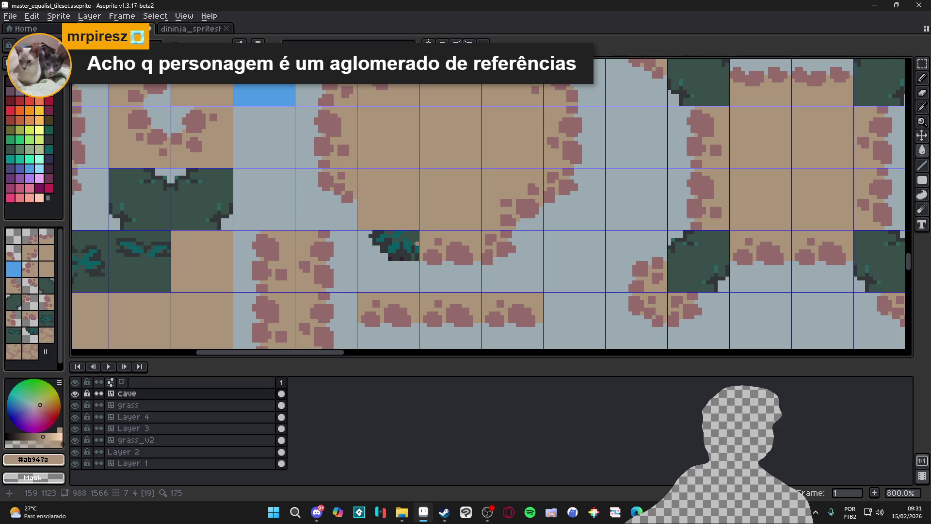
key("ctrl+d")
- Clear the cell below the tan tile, then restore the foliage fragment as tile 19
key("b")
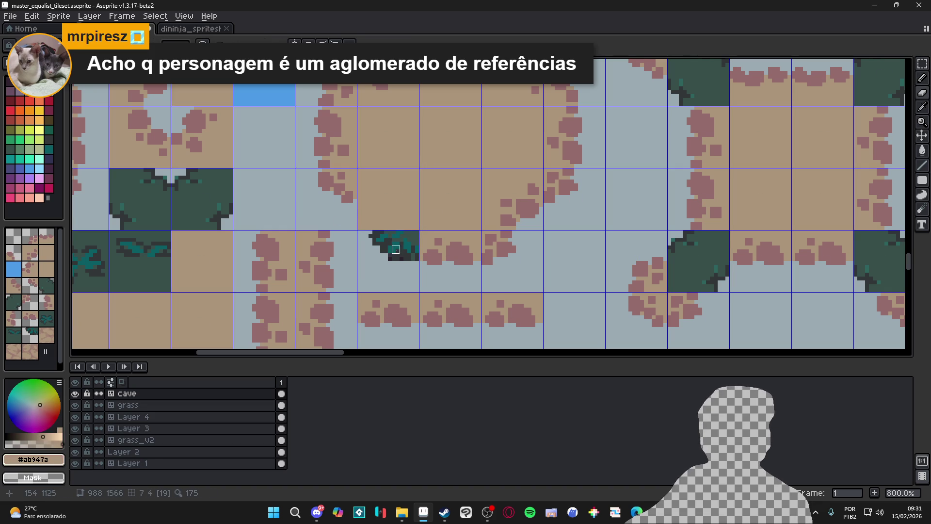
key("m")
left_click(392, 247)
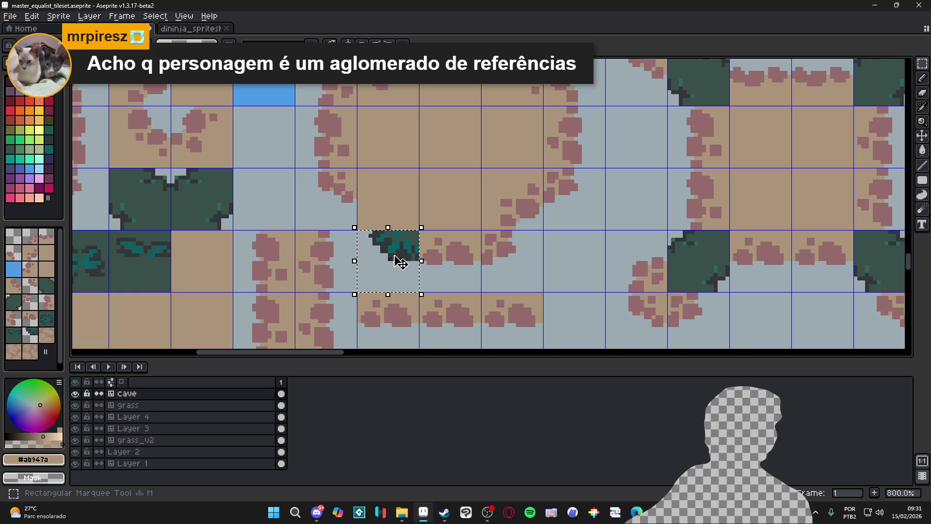
key("Delete")
key("ctrl+d")
left_click(393, 245)
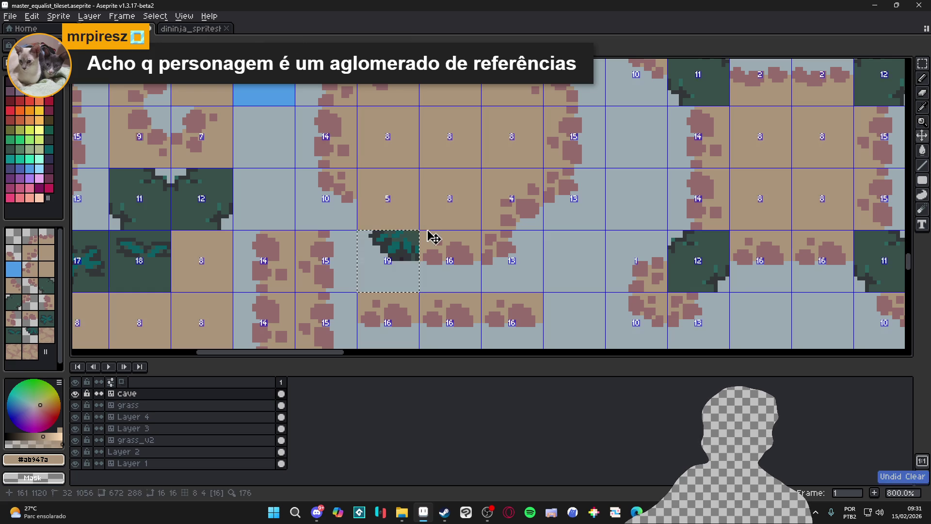
left_click_drag(434, 239, 493, 268)
- Pencil over the leftover foliage fragment in tan and erase stray tan pixels
scroll(491, 268, "up", 3)
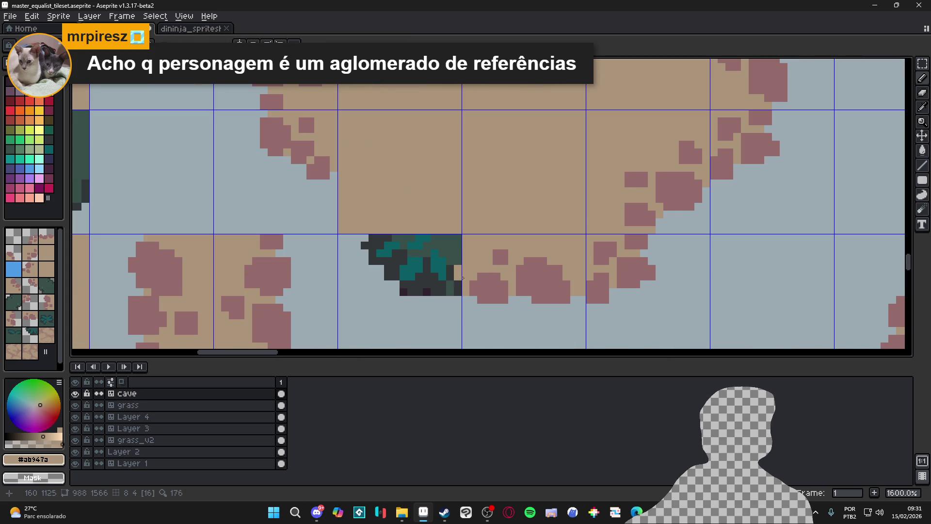
mouse_move(405, 268)
left_mouse_down()
mouse_move(400, 247)
mouse_move(461, 242)
mouse_move(453, 269)
mouse_move(442, 254)
mouse_move(421, 262)
mouse_move(451, 292)
mouse_move(400, 288)
mouse_move(376, 256)
left_mouse_up()
left_click_drag(370, 241, 452, 277)
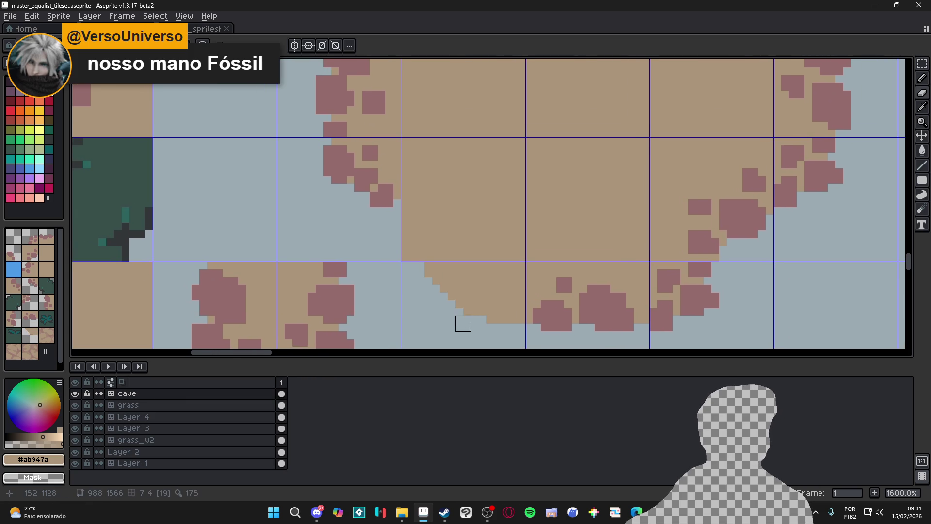
left_click_drag(470, 316, 487, 320)
- Draw mauve #966c6c pebble clusters along the round dirt patch's lower rim
left_click(501, 324)
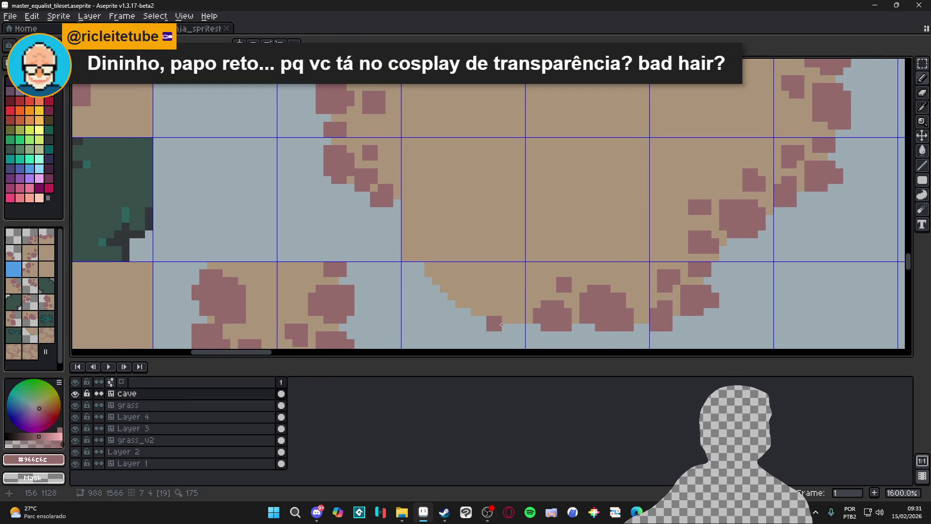
scroll(503, 316, "left", 2)
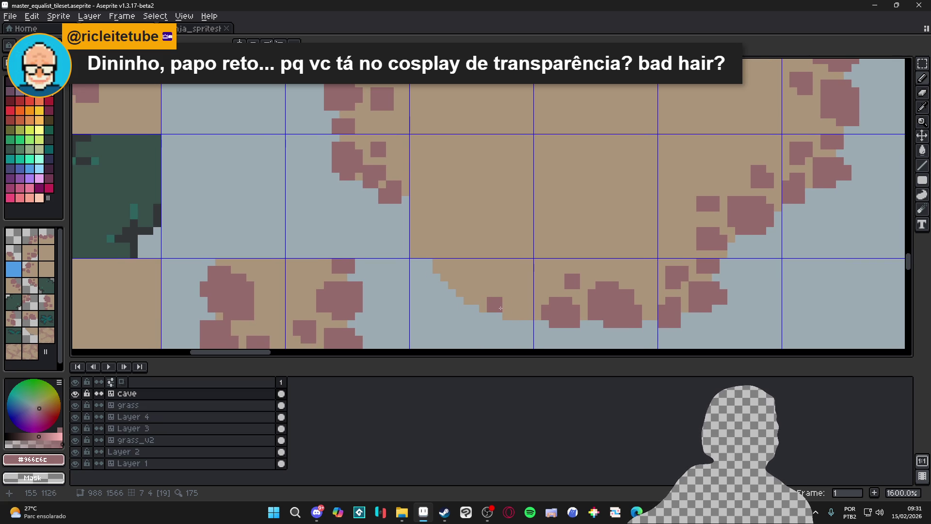
left_click(521, 309)
left_click(506, 310)
left_click(499, 324)
left_click_drag(510, 334, 504, 333)
left_click_drag(477, 285, 493, 298)
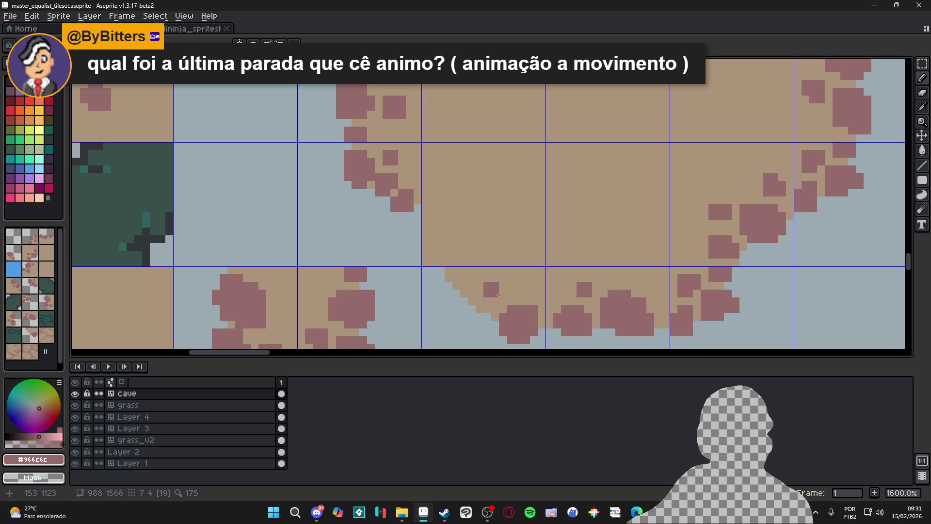
mouse_move(468, 316)
left_mouse_down()
mouse_move(488, 301)
mouse_move(467, 298)
mouse_move(477, 285)
mouse_move(493, 295)
mouse_move(454, 285)
left_mouse_up()
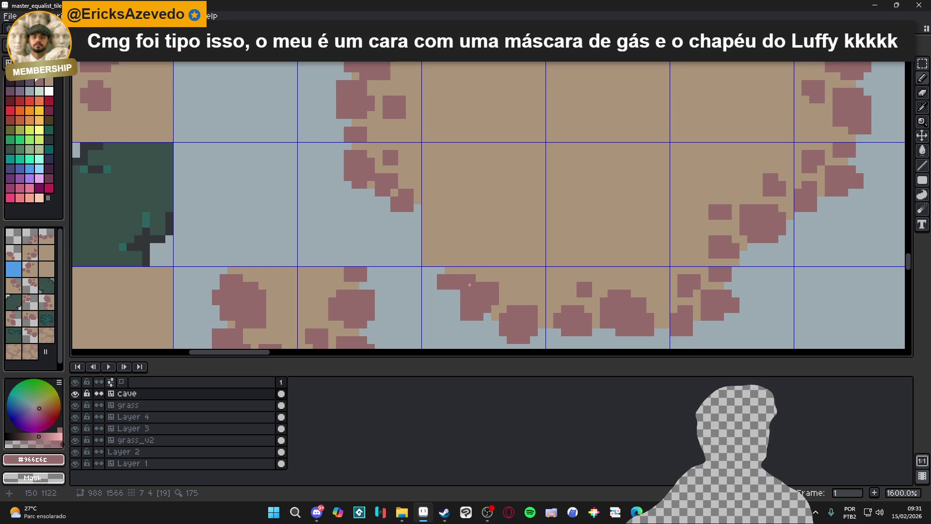
- Touch up the pebble edges with picked tan dirt colour
left_click(471, 277, "alt")
left_click(466, 292)
scroll(474, 286, "down", 1)
mouse_move(474, 286)
left_mouse_down()
mouse_move(489, 286)
mouse_move(488, 300)
left_mouse_up()
left_click(448, 284)
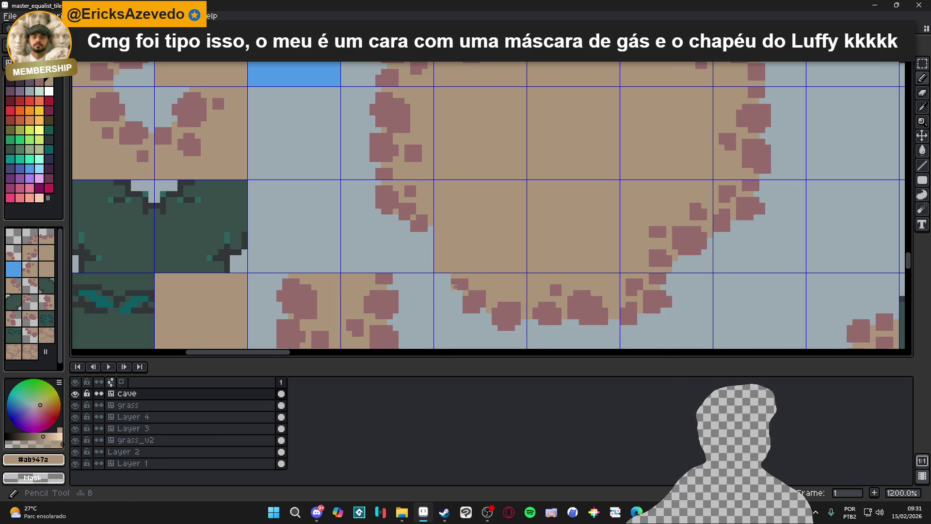
- Paint extended and new maroon rock clumps on the sand blob's lower-left rim
left_click(453, 287, "alt")
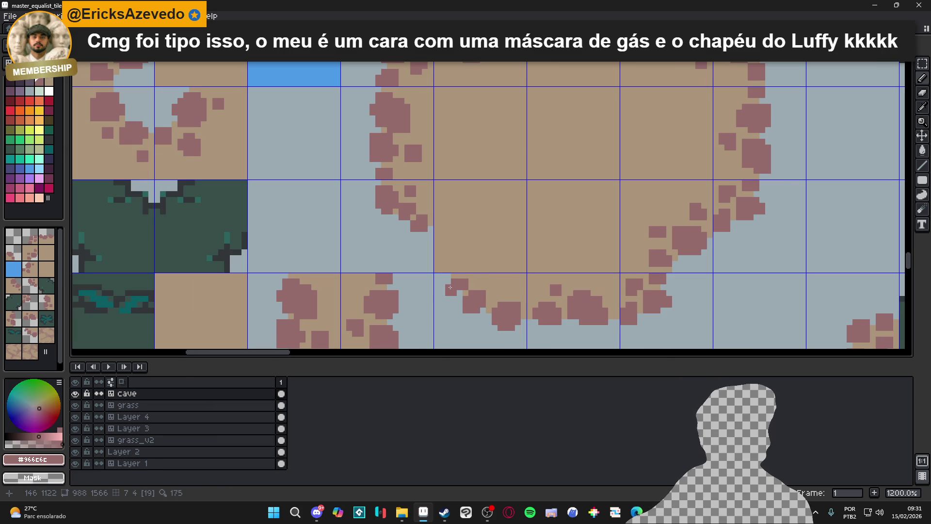
scroll(475, 298, "down", 3)
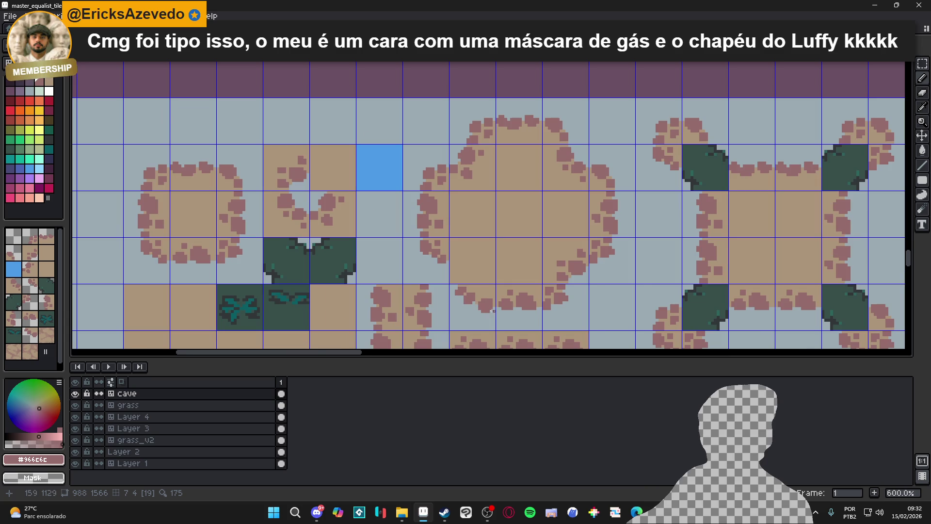
scroll(483, 299, "up", 3)
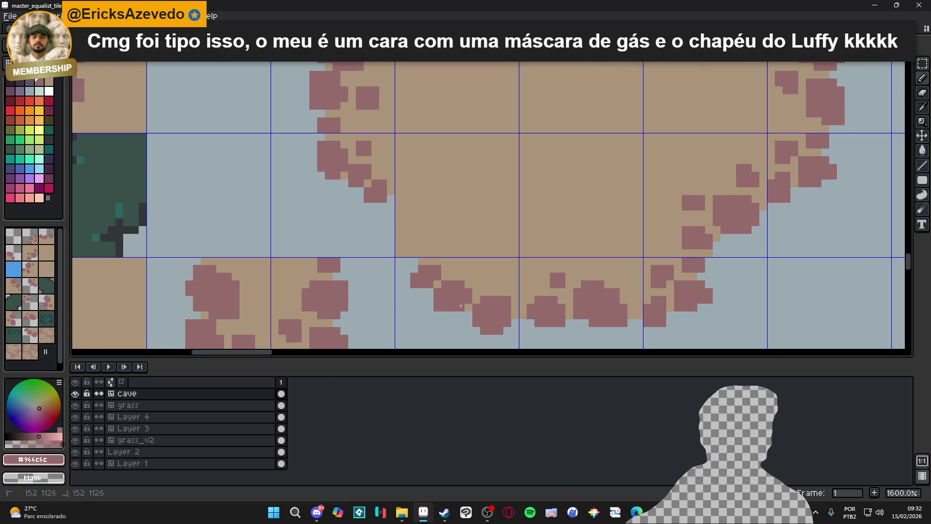
scroll(484, 316, "down", 3)
scroll(446, 274, "up", 3)
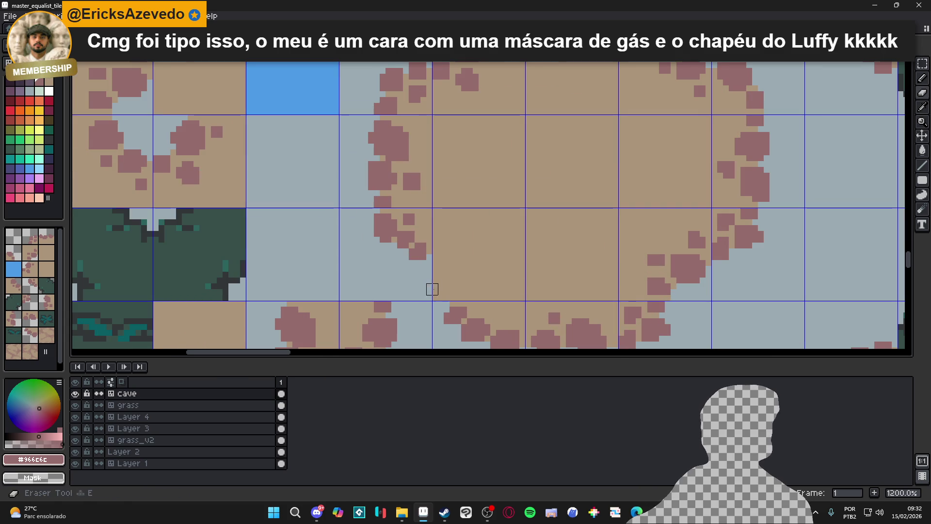
scroll(441, 289, "up", 3)
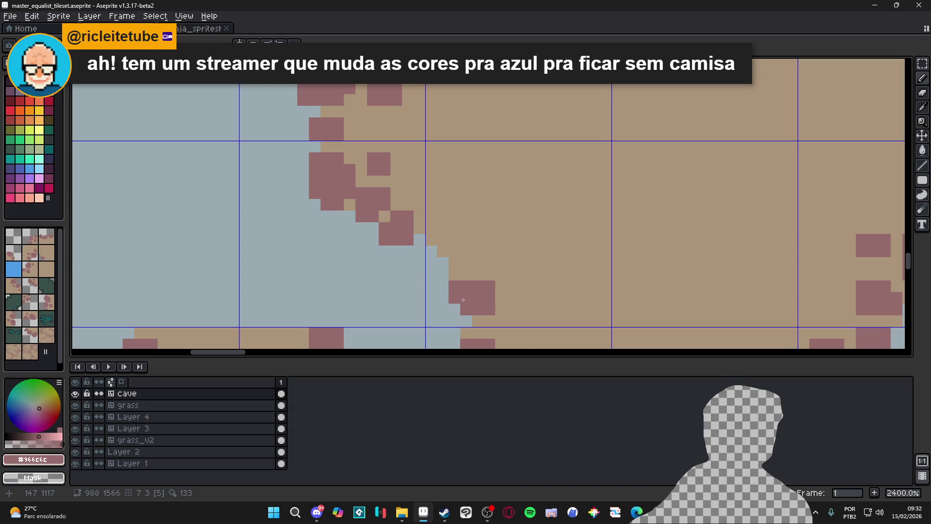
mouse_move(443, 298)
left_mouse_down()
mouse_move(442, 286)
mouse_move(466, 274)
mouse_move(484, 283)
left_mouse_up()
left_click(443, 274)
left_click_drag(442, 251, 466, 228)
mouse_move(466, 228)
left_mouse_down()
mouse_move(455, 228)
mouse_move(477, 240)
mouse_move(455, 216)
mouse_move(489, 239)
mouse_move(466, 263)
left_mouse_up()
left_click(443, 228)
- Trim the clump's right edge with tan, add a maroon pixel, and undo a stray one
scroll(519, 280, "down", 6)
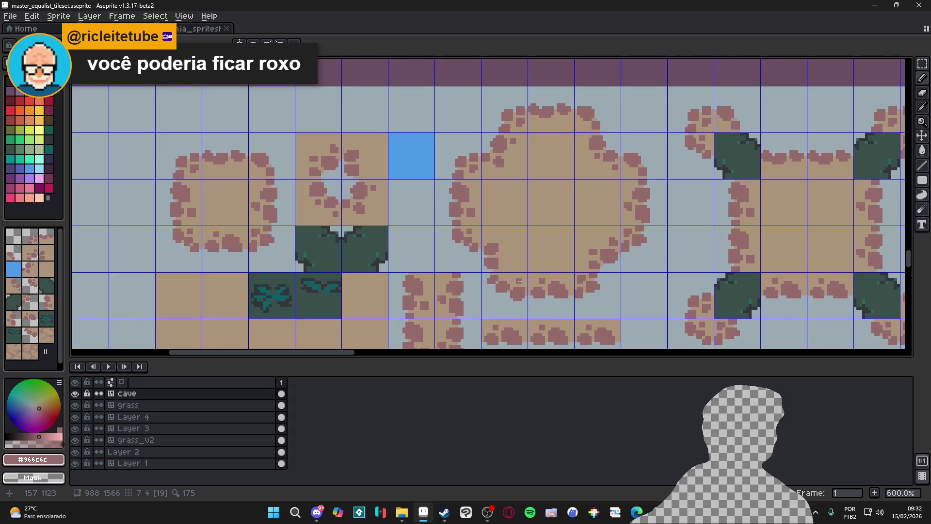
scroll(522, 274, "down", 2)
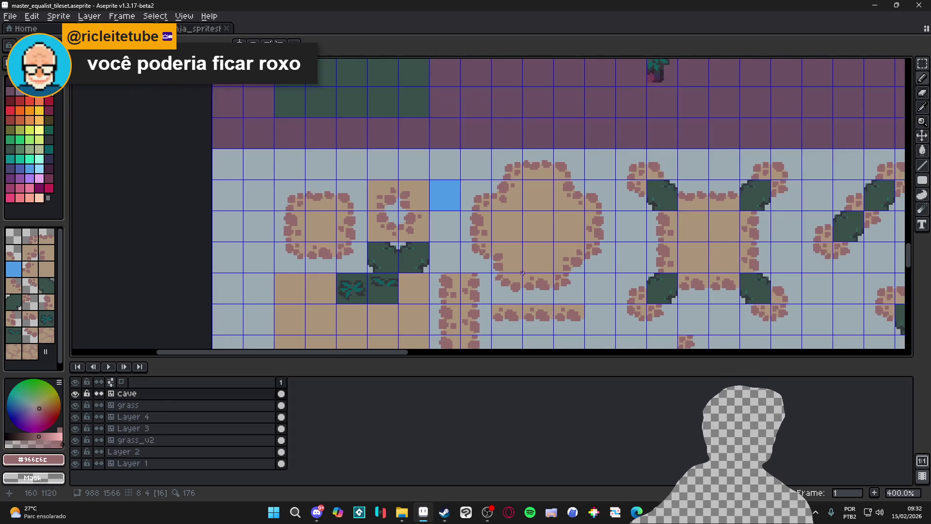
scroll(525, 272, "up", 5)
left_click(490, 248, "alt")
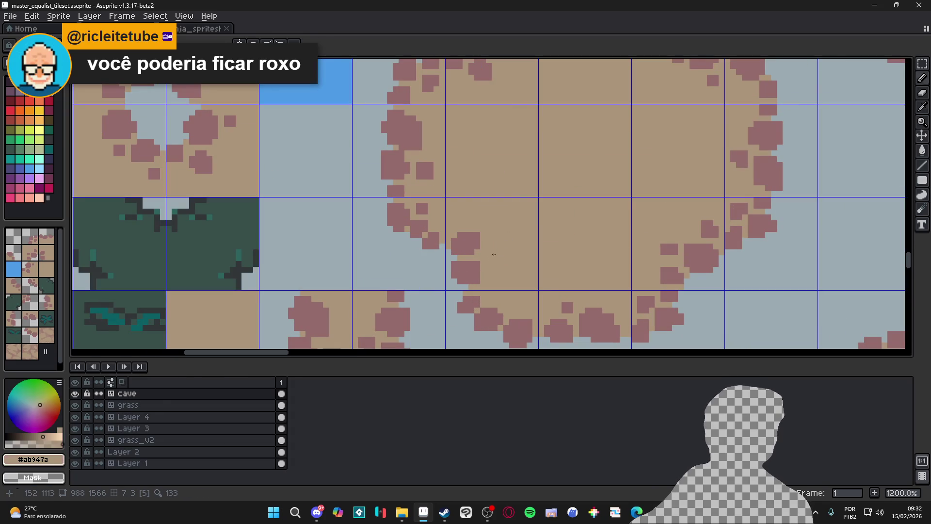
left_click(479, 247)
left_click(472, 250)
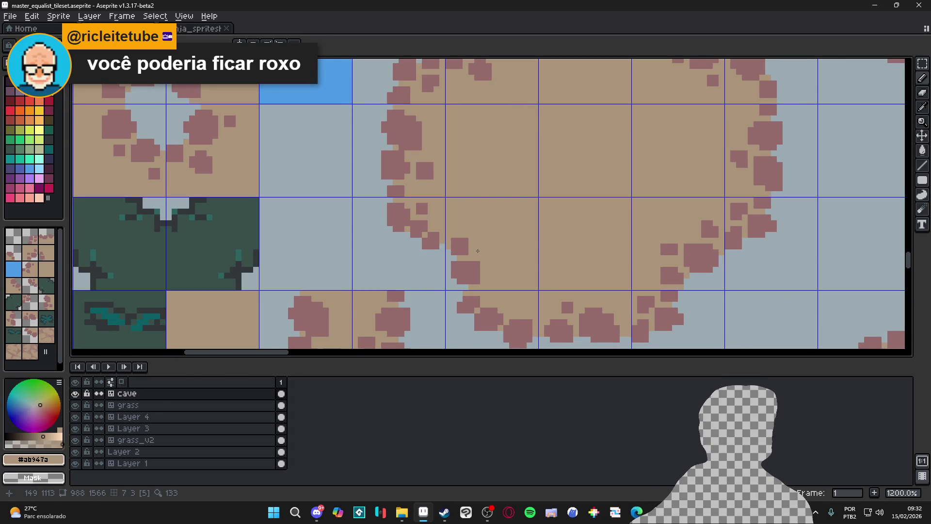
left_click(463, 247, "alt")
left_click(470, 246)
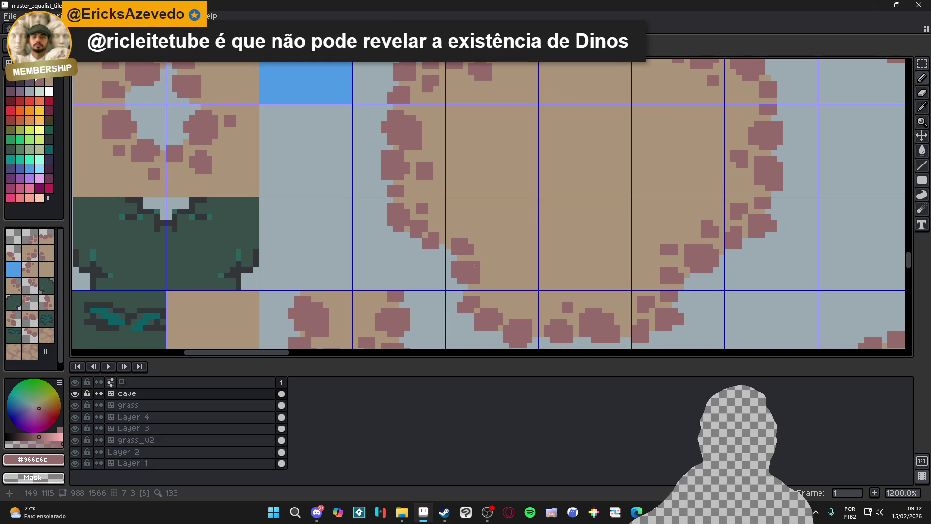
left_click_drag(474, 266, 479, 270)
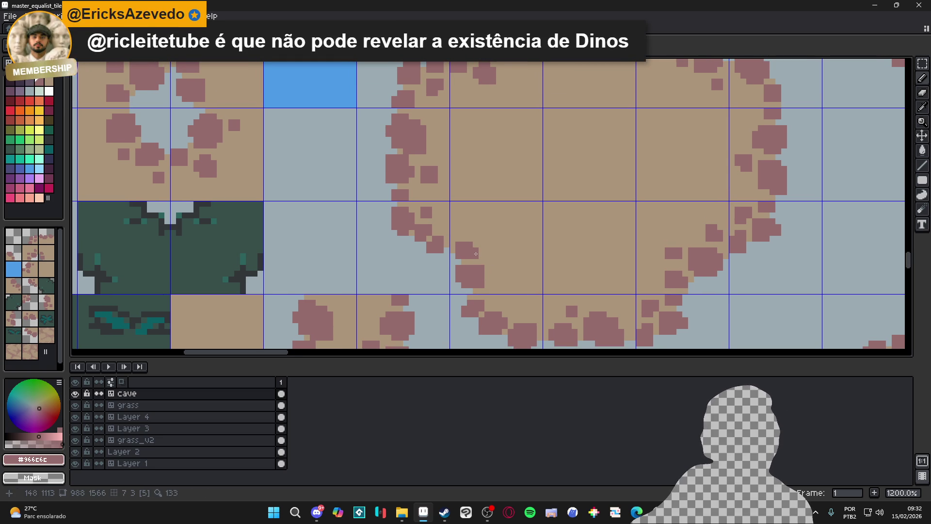
left_click(463, 227)
key("ctrl+z")
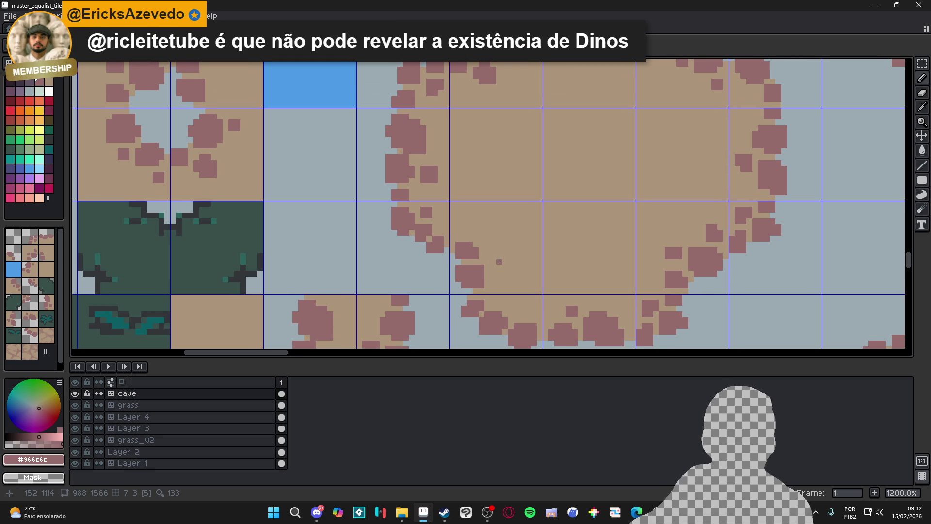
scroll(504, 266, "down", 3)
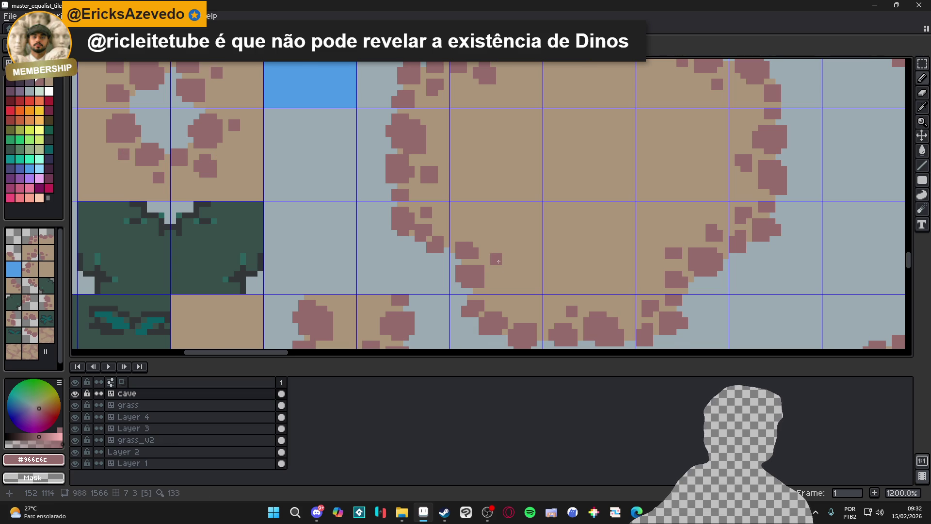
scroll(518, 284, "down", 3)
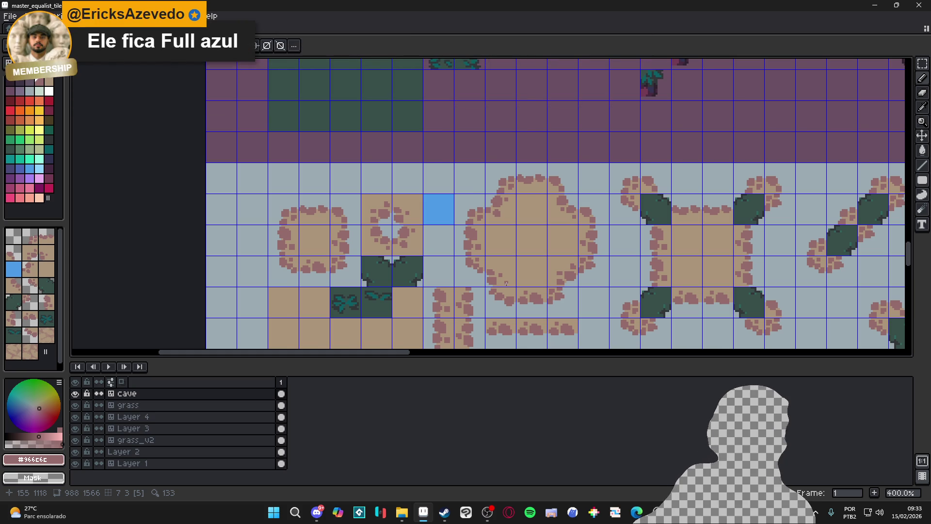
- Review the reworked rock rims across the tilemap and save the tileset file
scroll(491, 295, "down", 1)
scroll(507, 291, "up", 9)
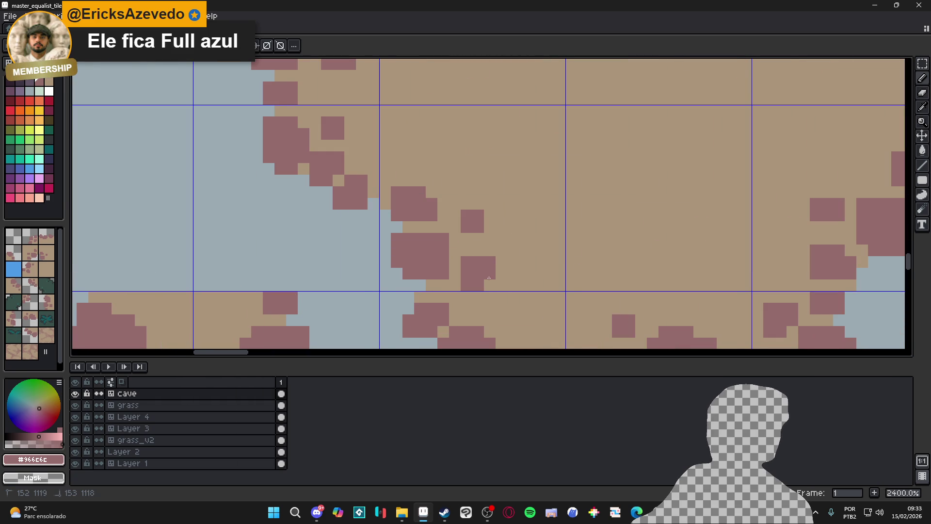
scroll(475, 262, "down", 6)
scroll(474, 244, "up", 4)
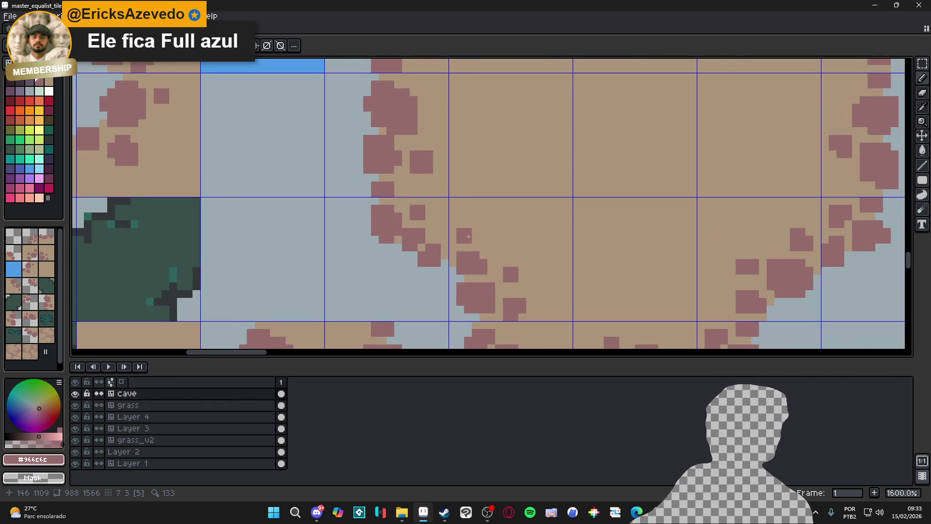
scroll(474, 243, "down", 5)
scroll(556, 282, "down", 2)
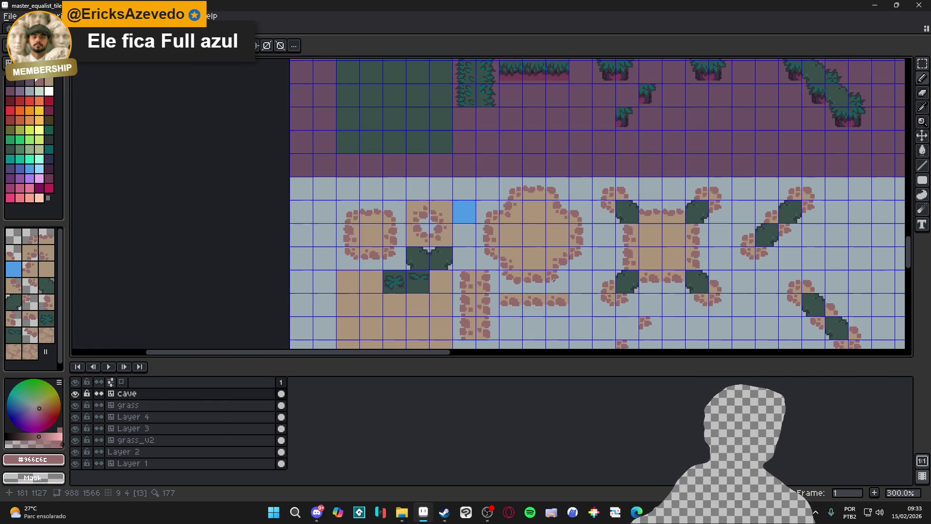
scroll(562, 287, "down", 1)
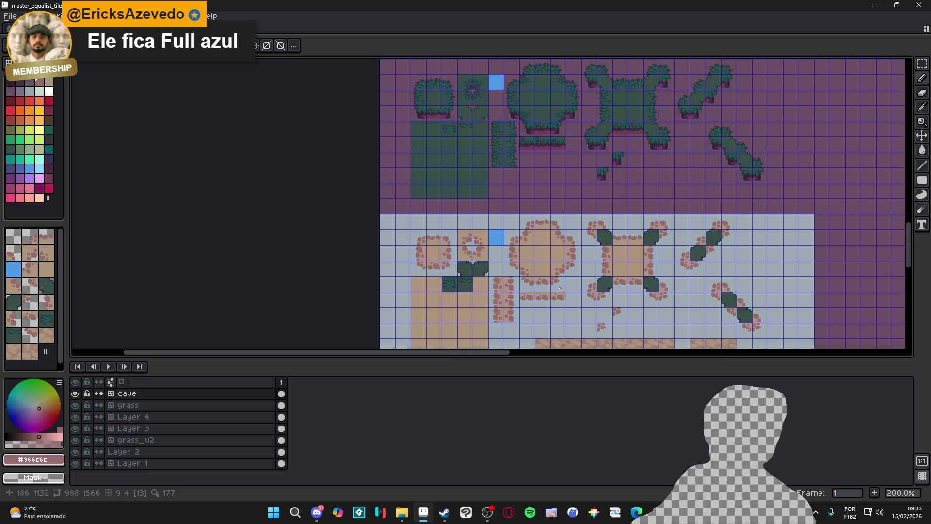
scroll(561, 288, "up", 1)
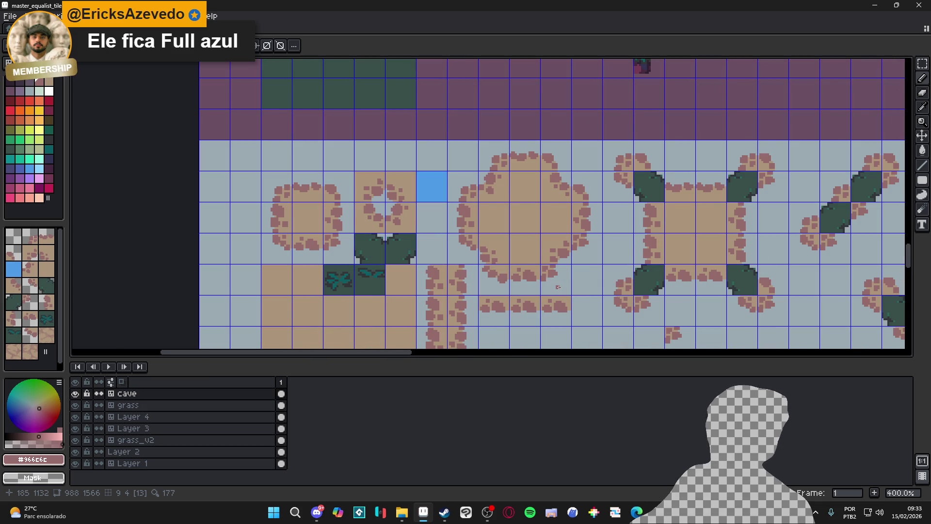
scroll(550, 297, "down", 1)
key("ctrl+s")
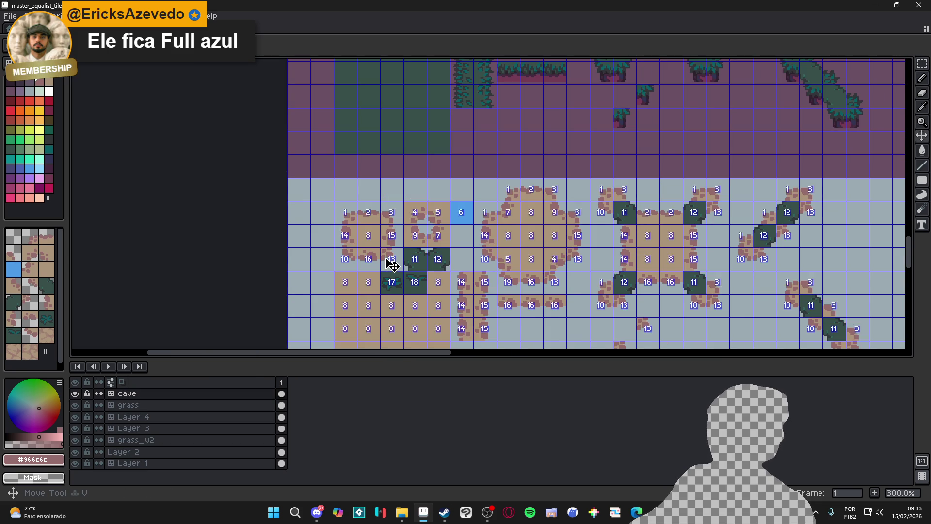
- Reselect the cave tilemap layer after briefly activating Layer 2, then ready the selection tool
left_click(390, 262, "ctrl")
left_click(446, 235, "ctrl")
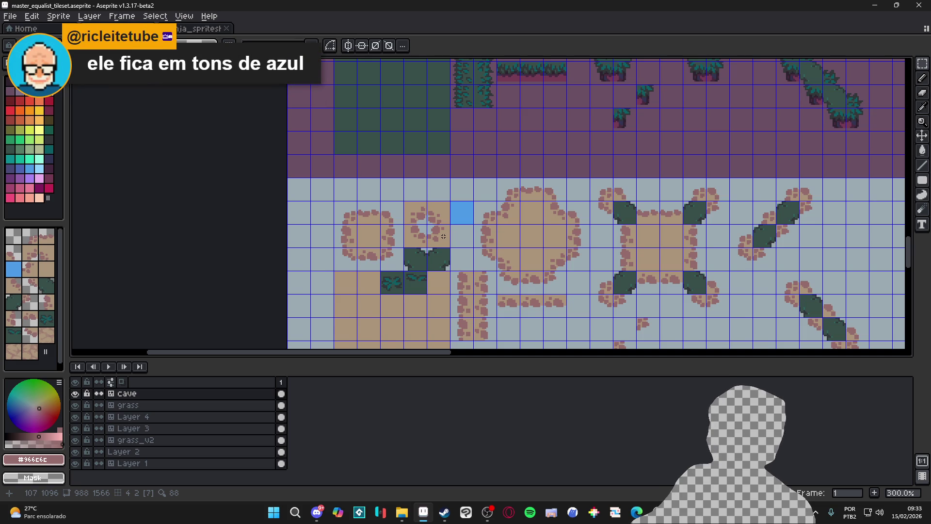
scroll(492, 316, "down", 1)
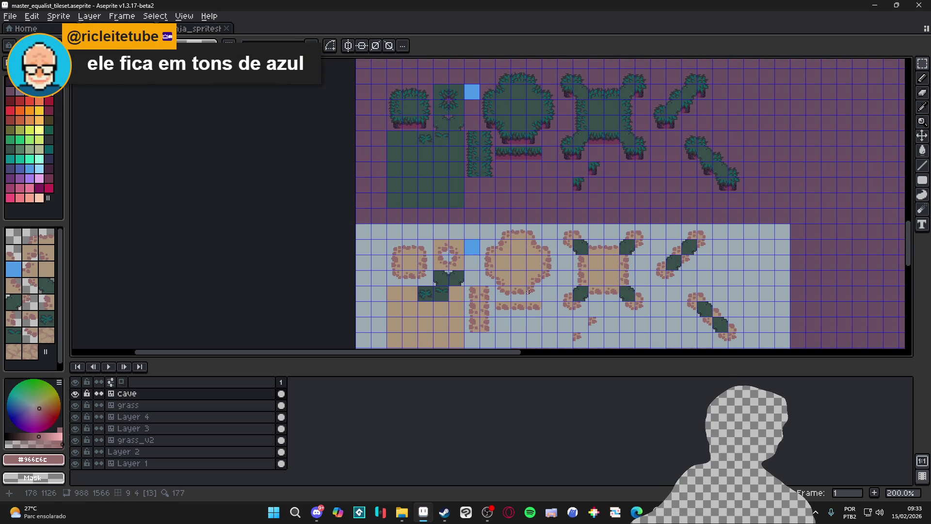
scroll(487, 288, "up", 1)
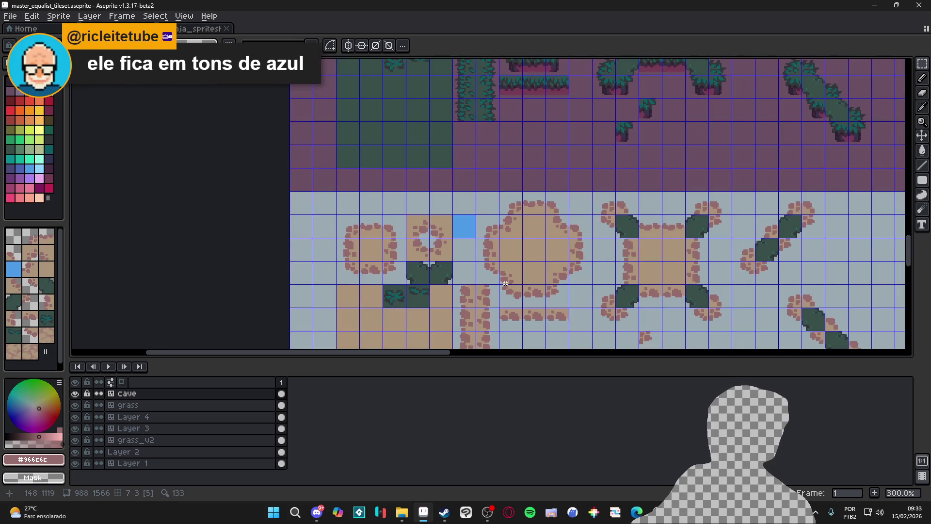
scroll(499, 285, "down", 3)
scroll(489, 271, "up", 3)
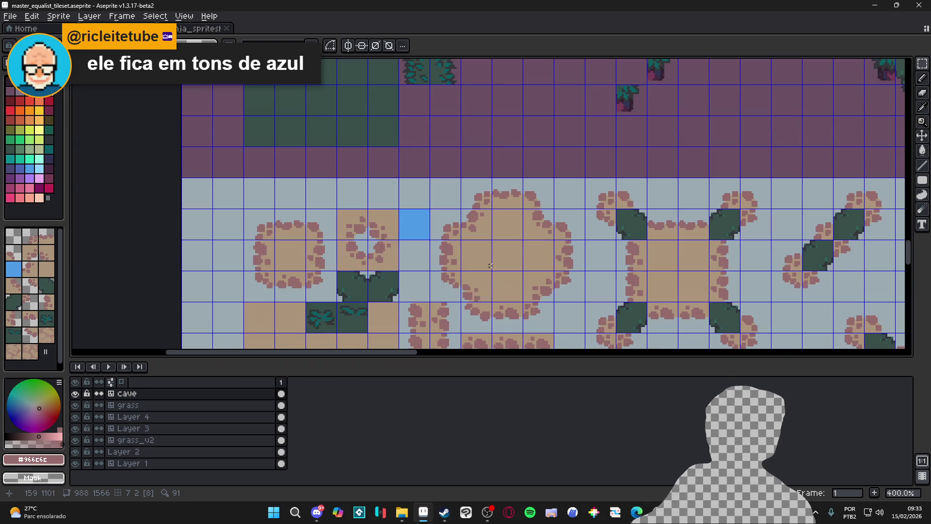
key("v")
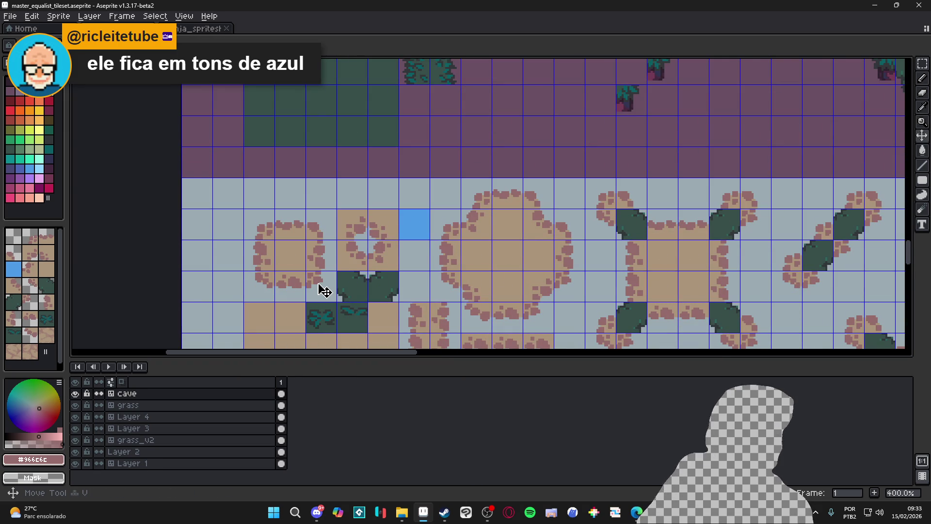
key("m")
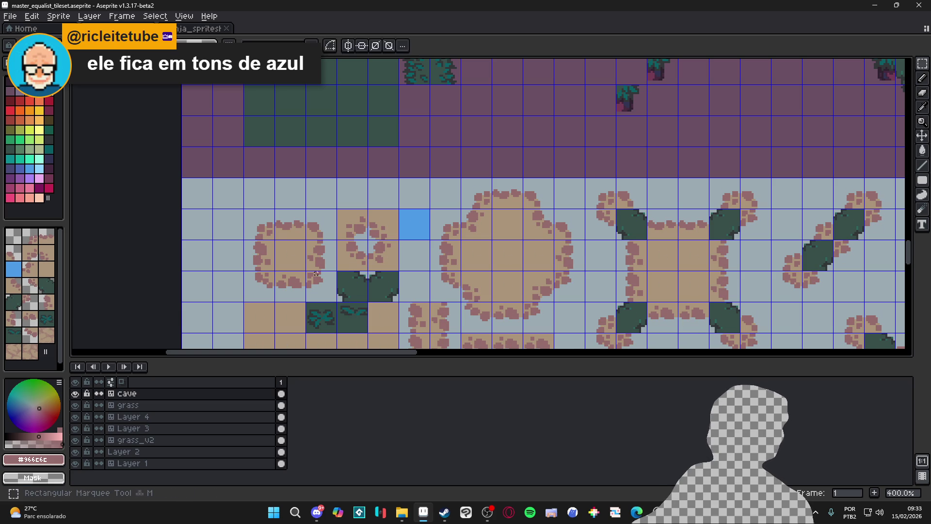
scroll(316, 273, "down", 2)
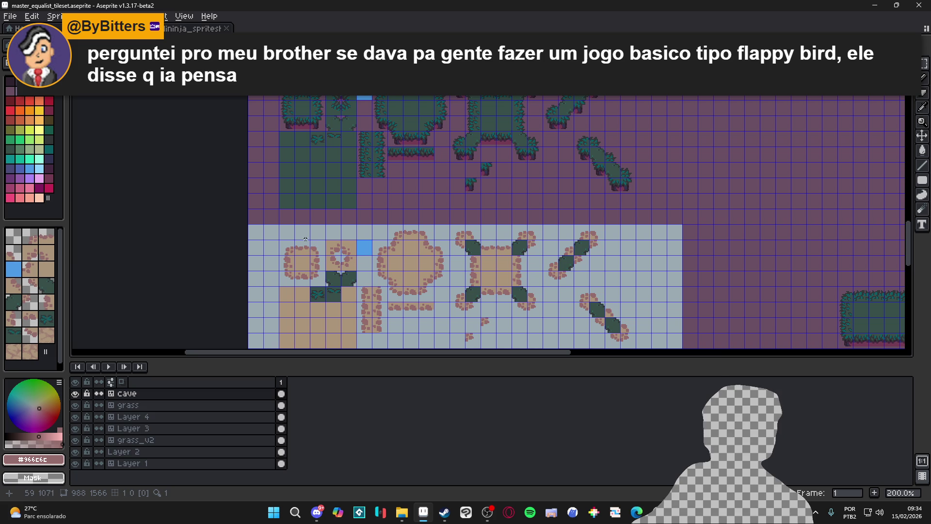
- Zoom in on the rock tiles, then switch to the browser's Imgur GIF page
scroll(305, 239, "up", 3)
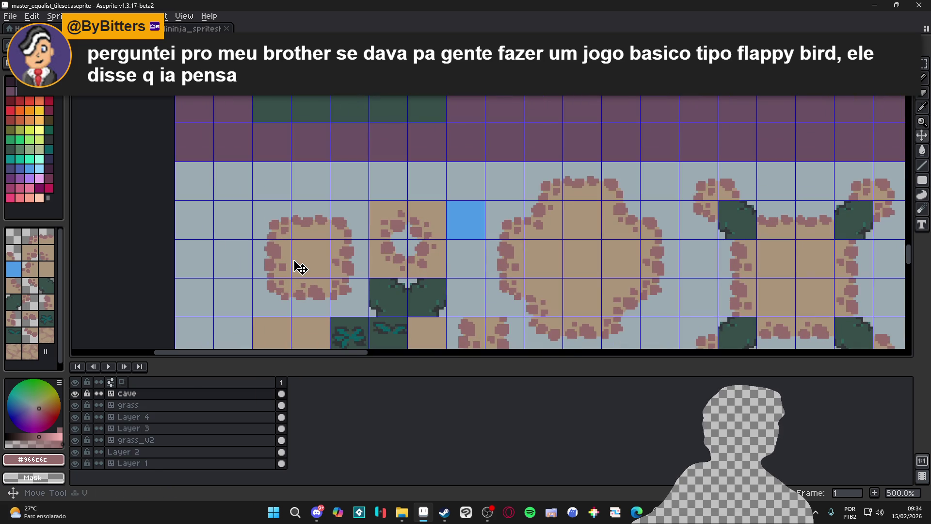
scroll(299, 266, "down", 1)
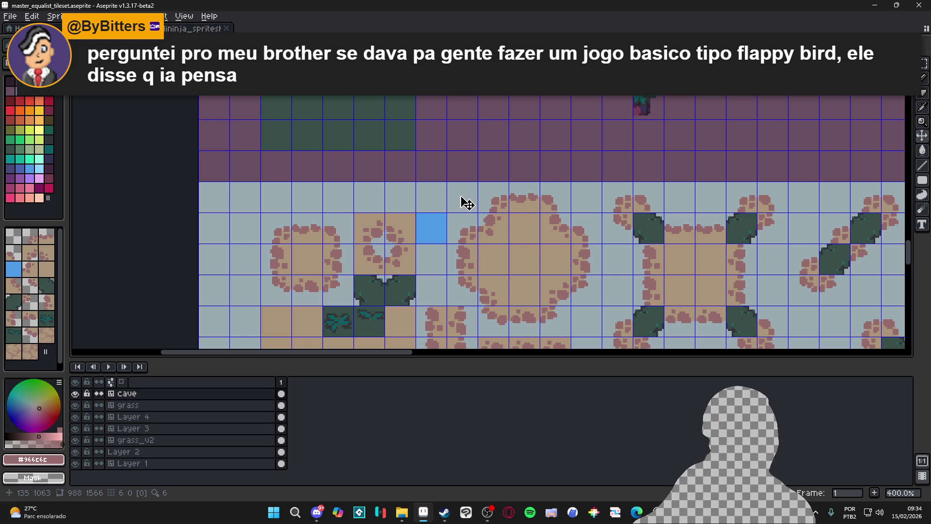
key("alt+Tab")
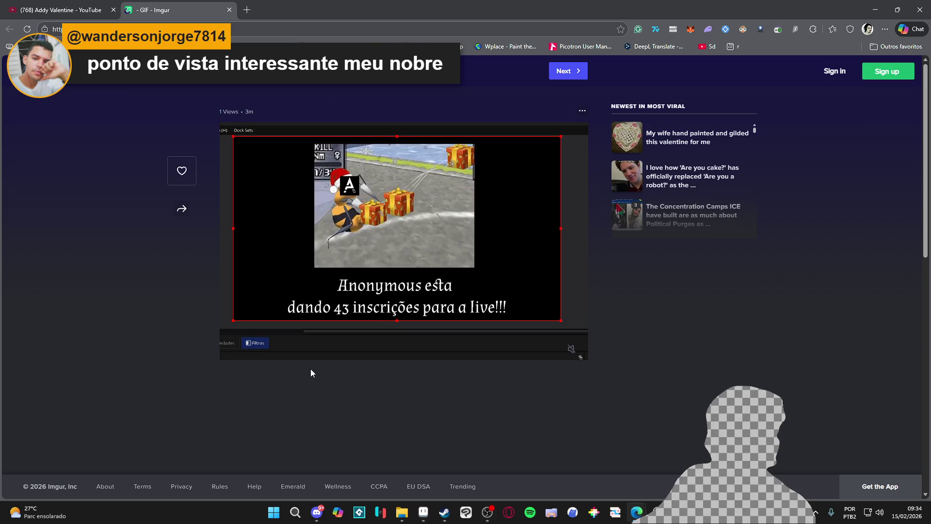
- Close the Imgur GIF tab and minimize the Edge window
mouse_move(314, 355)
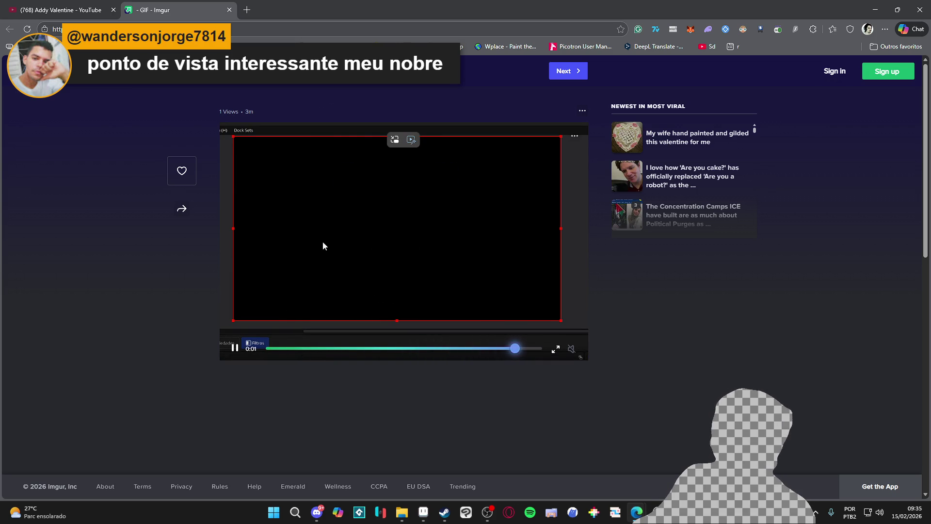
left_click(230, 10)
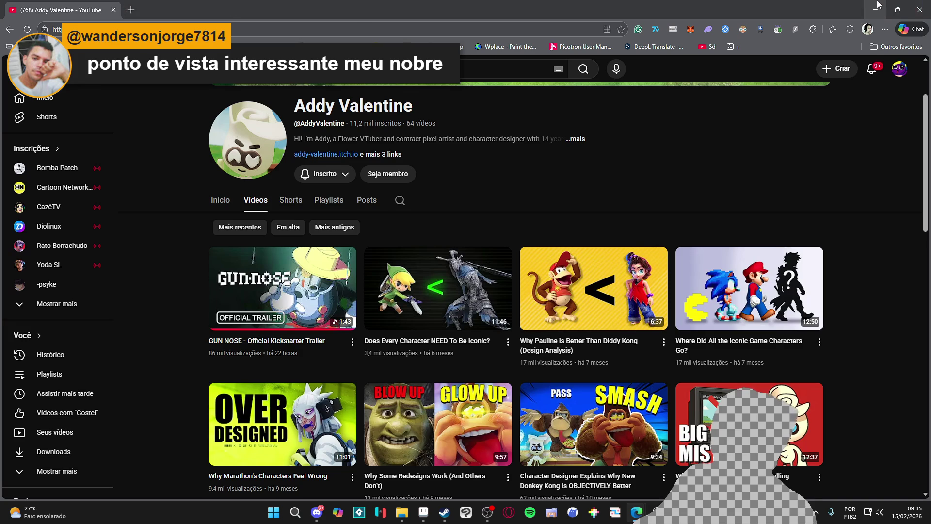
left_click(876, 10)
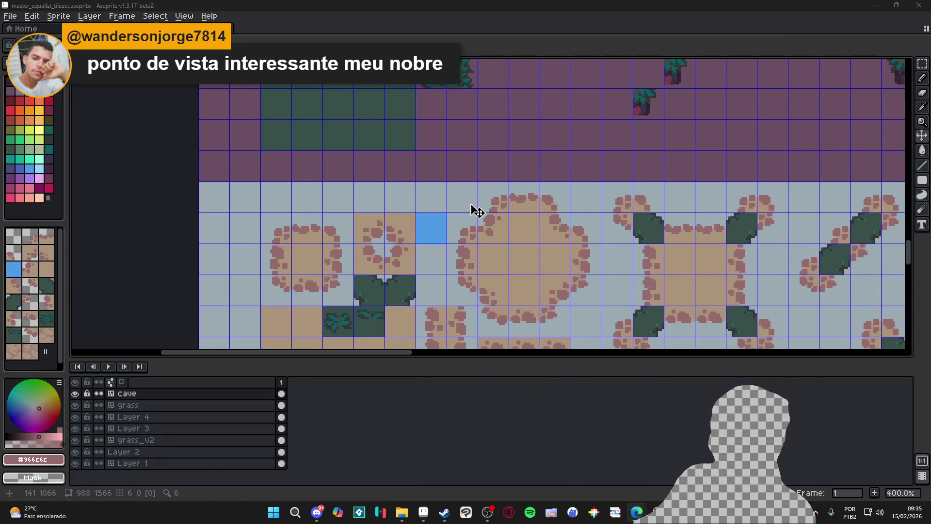
- From File Explorer's Área de Trabalho folder, open remake_do_dinao.aseprite in Aseprite
scroll(465, 233, "down", 2)
left_click(400, 513)
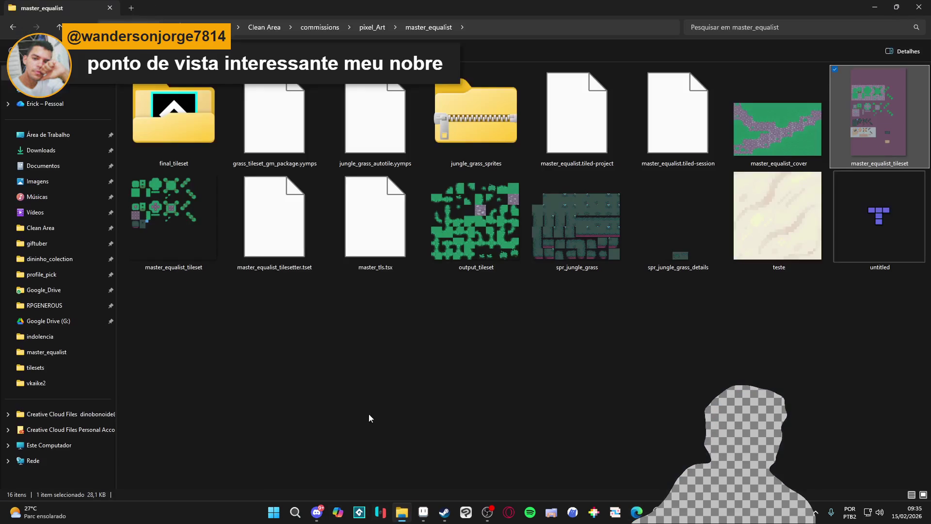
left_click(62, 134)
left_click(481, 88)
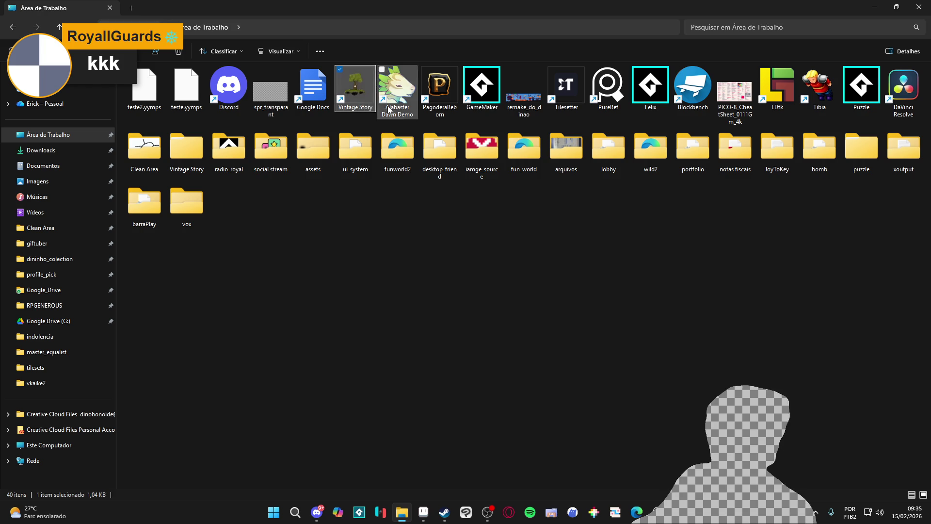
double_click(524, 94)
scroll(543, 154, "down", 1)
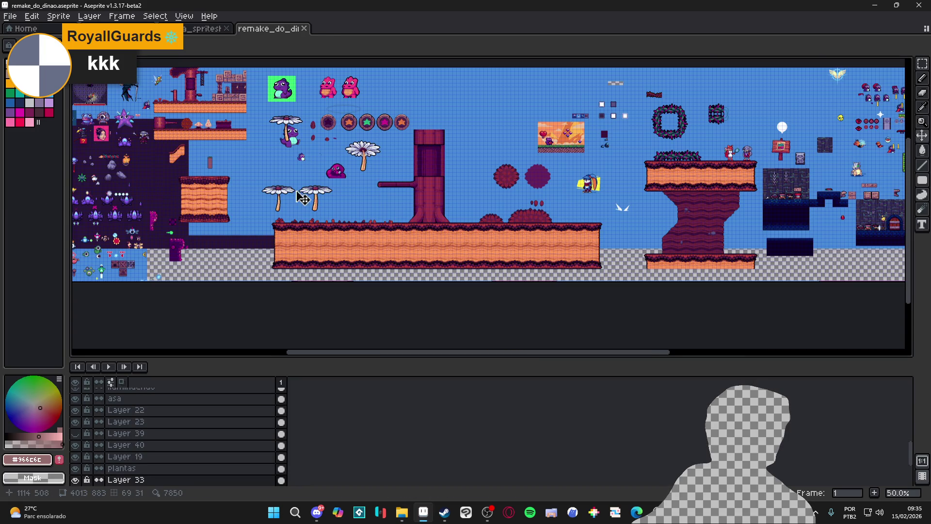
- Pan and zoom around the remake_do_dinao sprite sheet and show the tile grid
left_click_drag(235, 129, 361, 226)
scroll(303, 205, "up", 1)
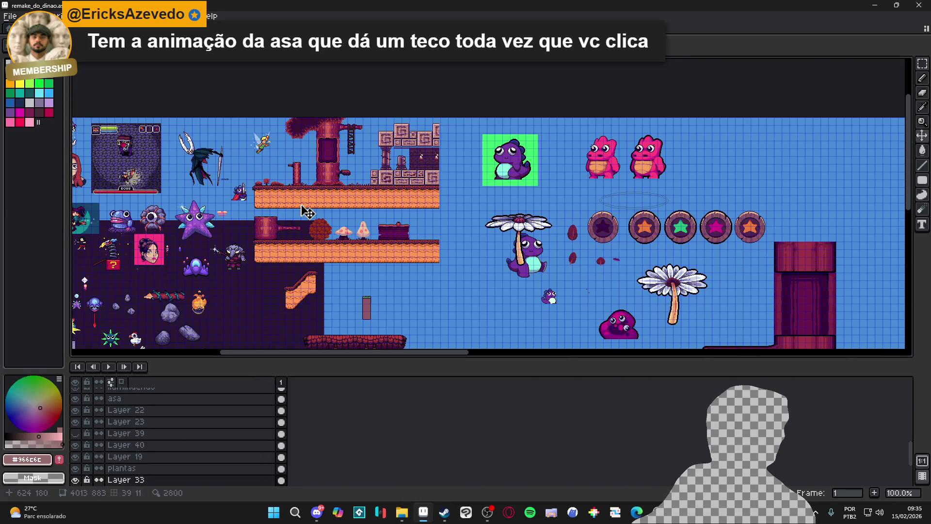
left_click_drag(295, 255, 264, 238)
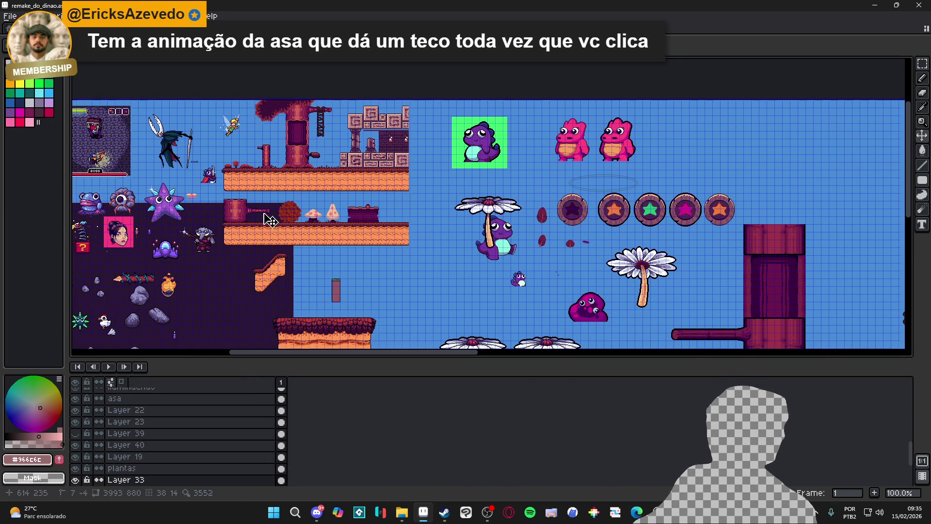
scroll(259, 184, "up", 4)
key("ctrl+apostrophe")
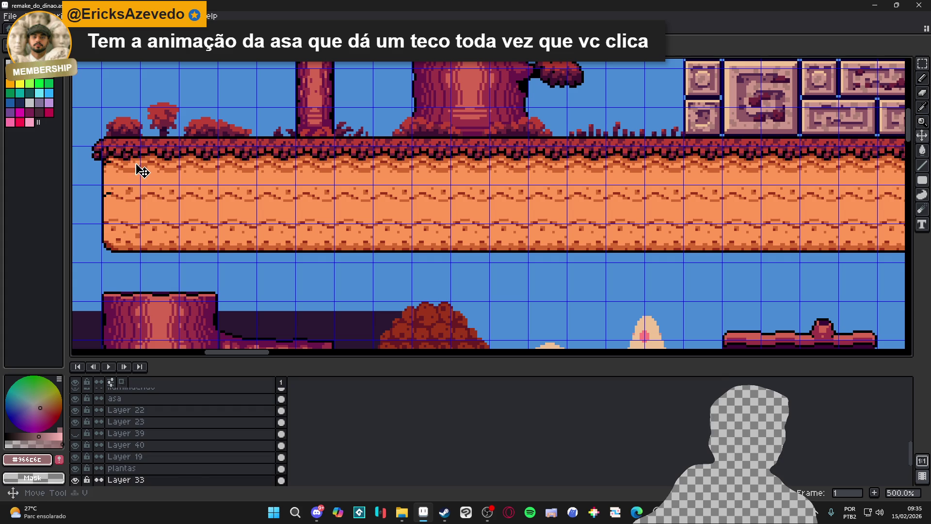
scroll(499, 197, "down", 3)
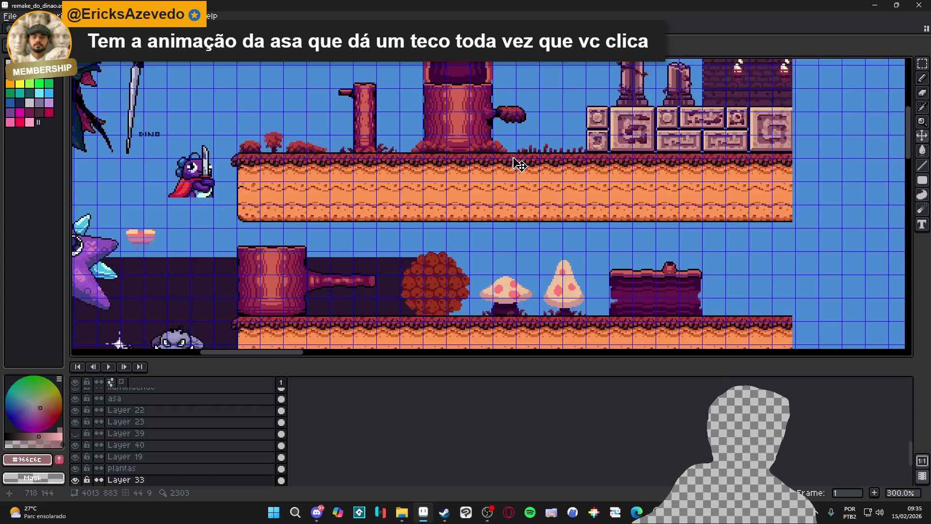
scroll(442, 217, "up", 3)
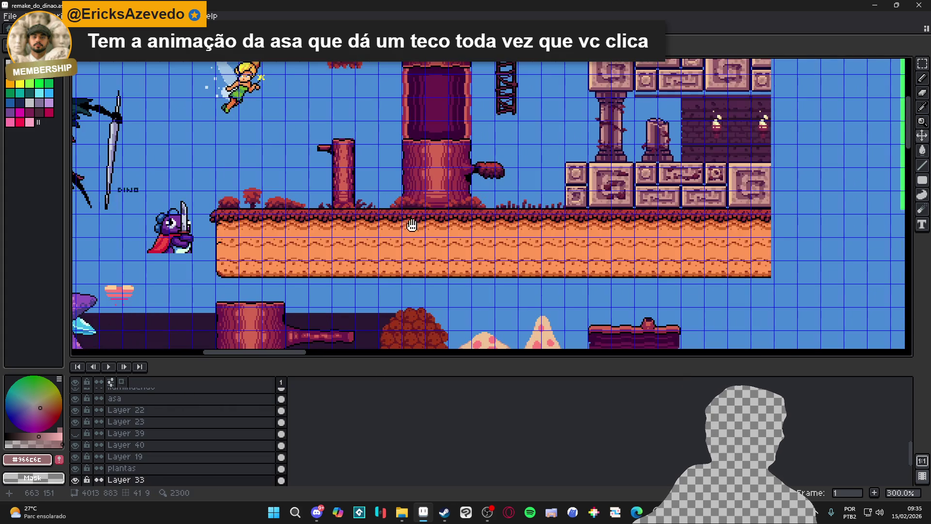
scroll(258, 187, "down", 3)
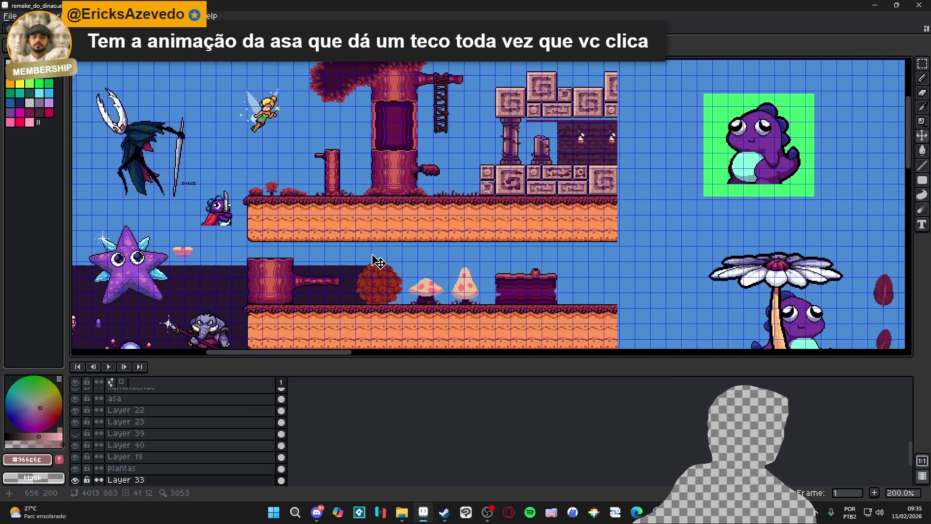
scroll(390, 245, "up", 1)
scroll(519, 279, "up", 2)
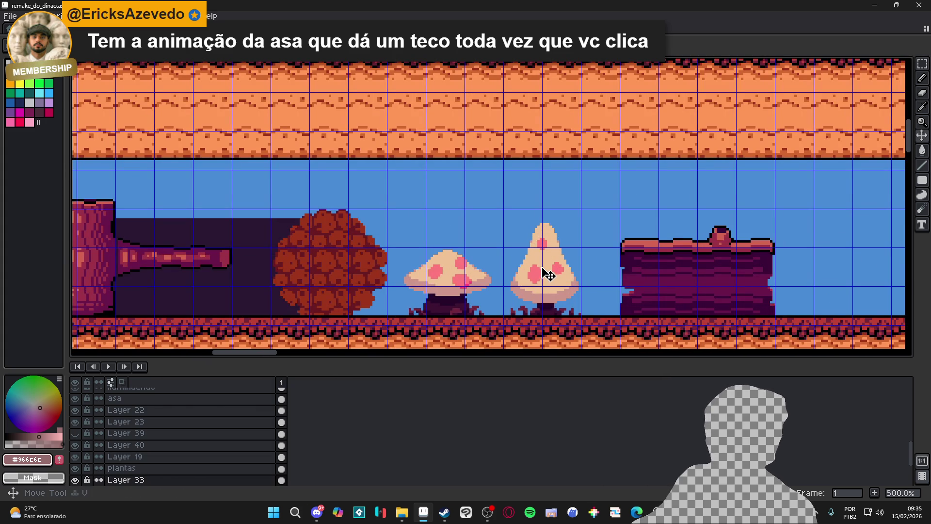
- Select the plantas layer and pan across the level toward the flower-umbrella dino
left_click(548, 275, "ctrl")
scroll(546, 271, "down", 3)
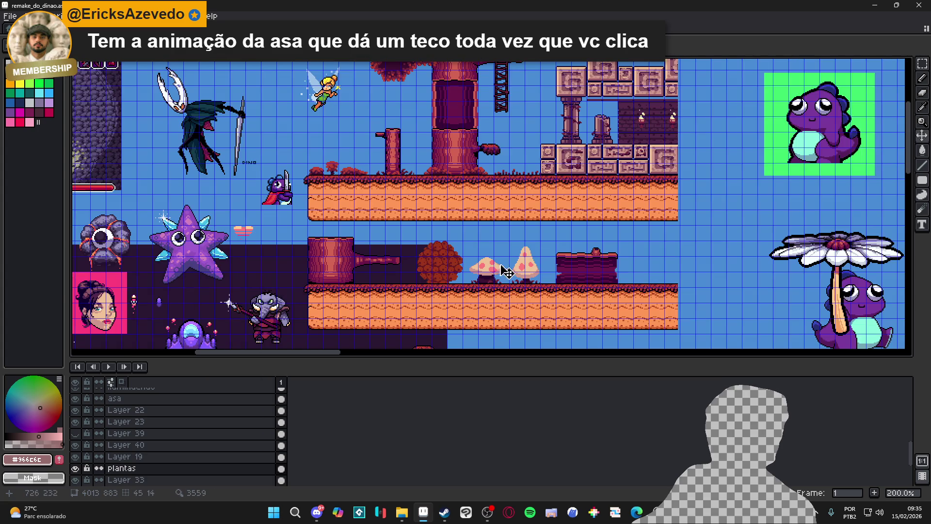
mouse_move(631, 289)
left_mouse_down()
mouse_move(506, 254)
mouse_move(208, 146)
left_mouse_up()
left_click_drag(485, 194, 226, 194)
scroll(485, 194, "down", 3)
scroll(527, 184, "up", 5)
scroll(527, 184, "down", 2)
left_click_drag(561, 201, 473, 108)
scroll(557, 224, "down", 3)
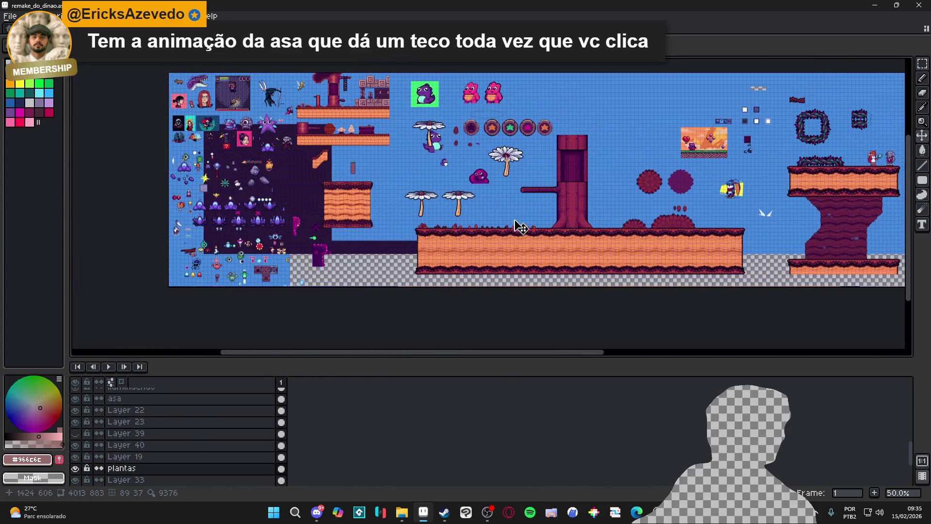
scroll(516, 224, "up", 2)
scroll(395, 270, "up", 1)
scroll(401, 254, "down", 1)
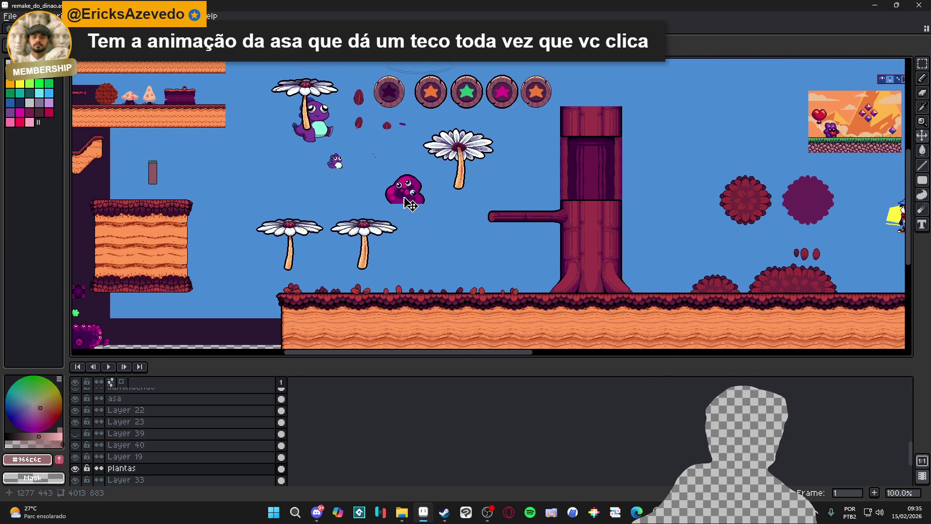
scroll(406, 206, "up", 1)
- Select the pink blob sprite, look around the rest of the sheet, then minimize Aseprite
left_click(406, 194)
key("m")
left_click_drag(346, 145, 459, 236)
mouse_move(386, 233)
left_mouse_down()
mouse_move(372, 190)
mouse_move(474, 259)
mouse_move(498, 300)
left_mouse_up()
scroll(497, 300, "down", 1)
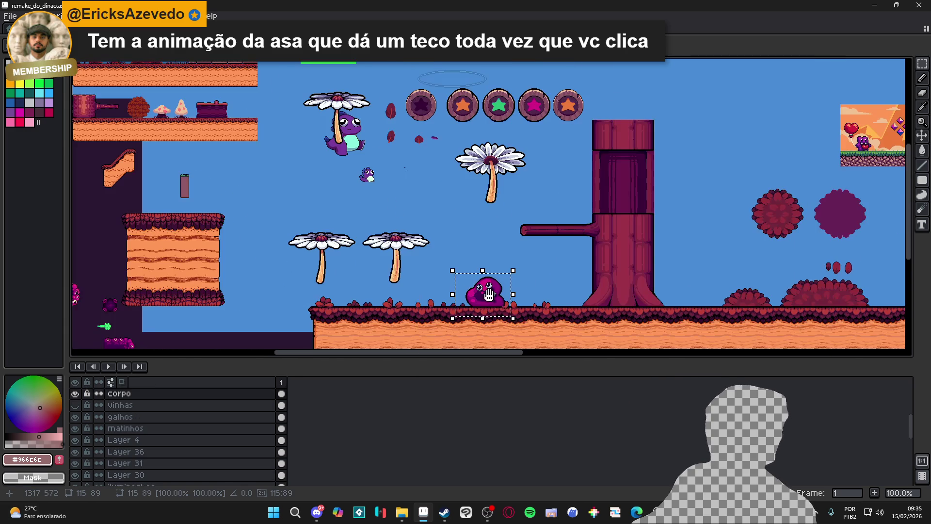
scroll(463, 315, "up", 2)
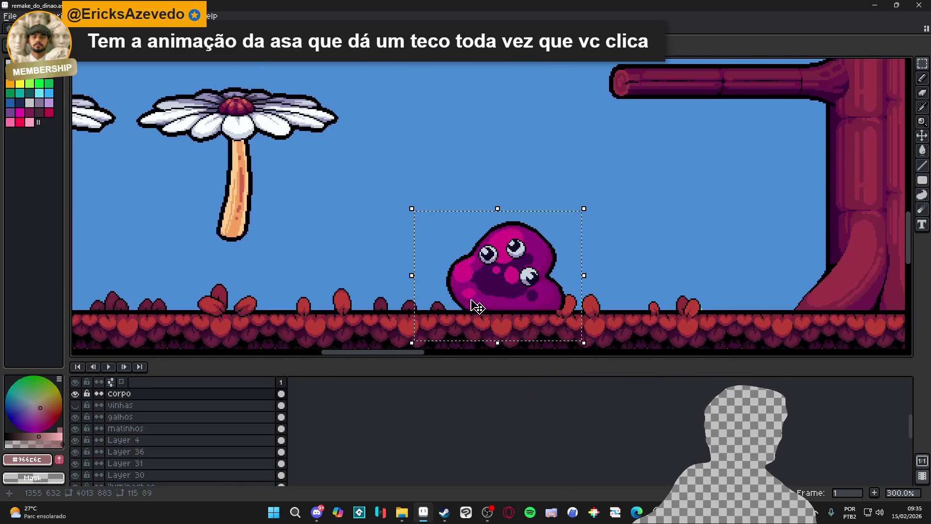
scroll(487, 297, "down", 3)
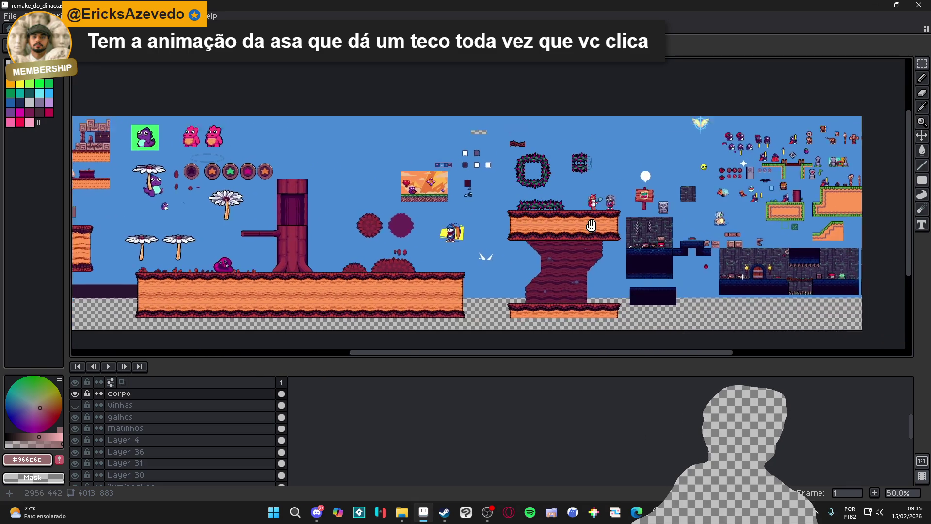
scroll(693, 215, "up", 3)
scroll(693, 216, "down", 2)
scroll(679, 228, "up", 1)
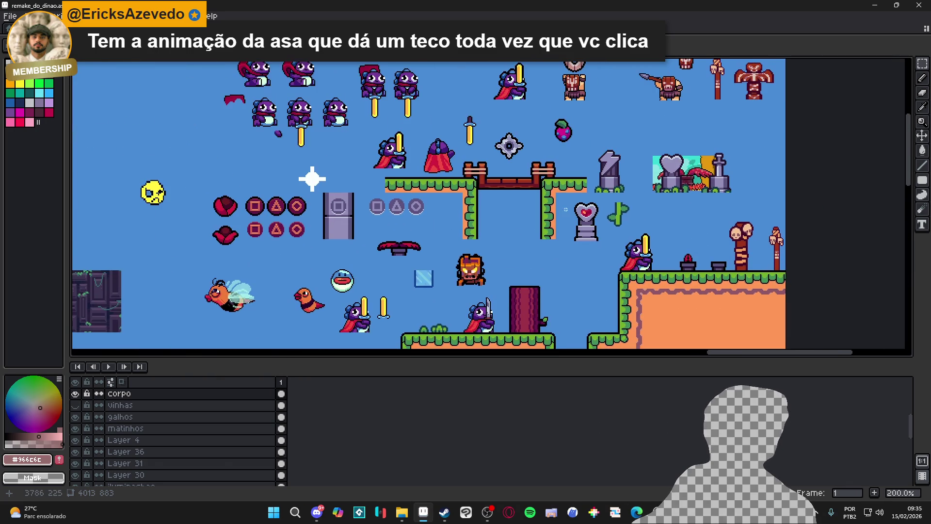
left_click_drag(679, 228, 654, 239)
scroll(616, 216, "down", 1)
scroll(438, 164, "up", 1)
scroll(526, 149, "down", 3)
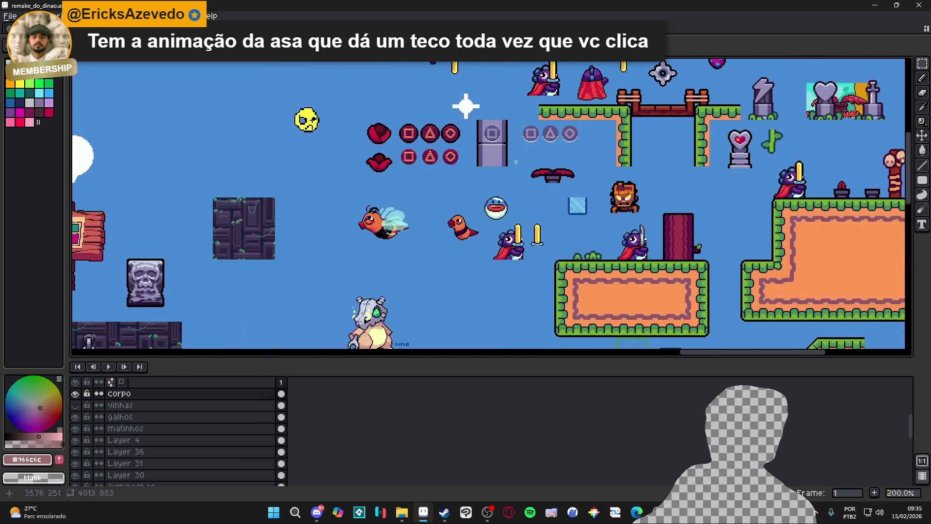
scroll(328, 221, "down", 1)
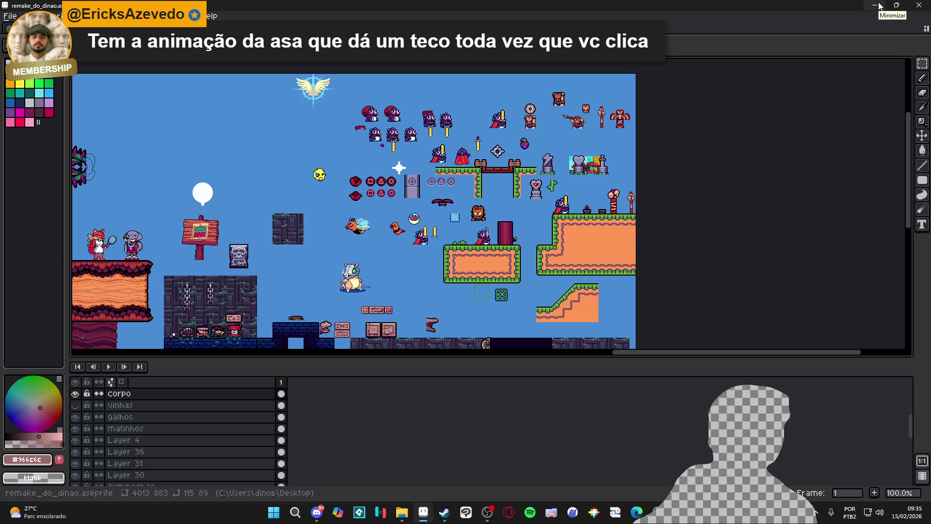
left_click_drag(407, 348, 775, 329)
left_click_drag(532, 205, 558, 160)
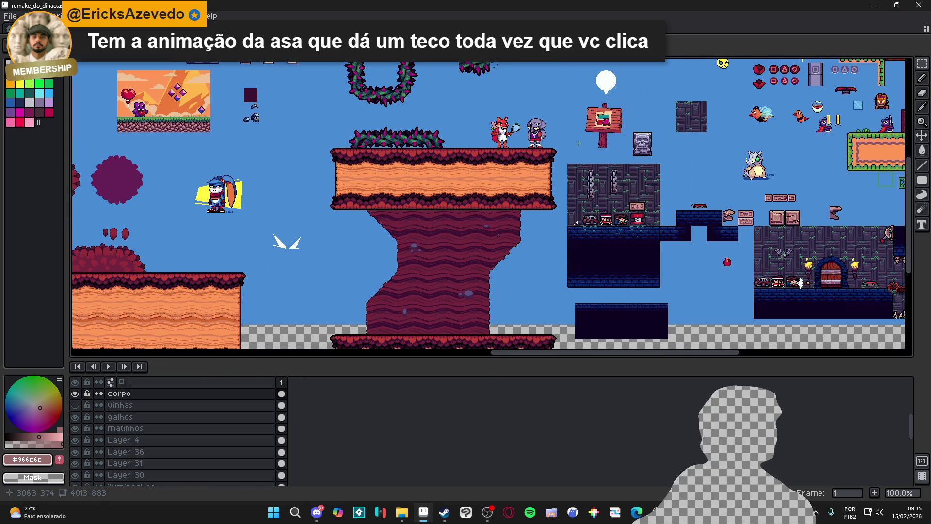
left_click(872, 5)
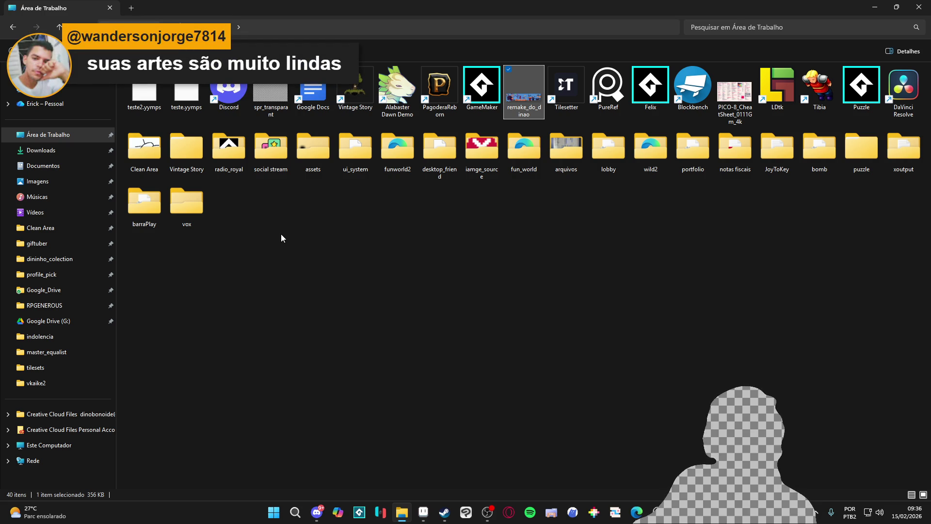
- Browse Clean Area > RPGENEROUS > vfx > character_spells > yara into the resonant_arrow folder
left_click(80, 229)
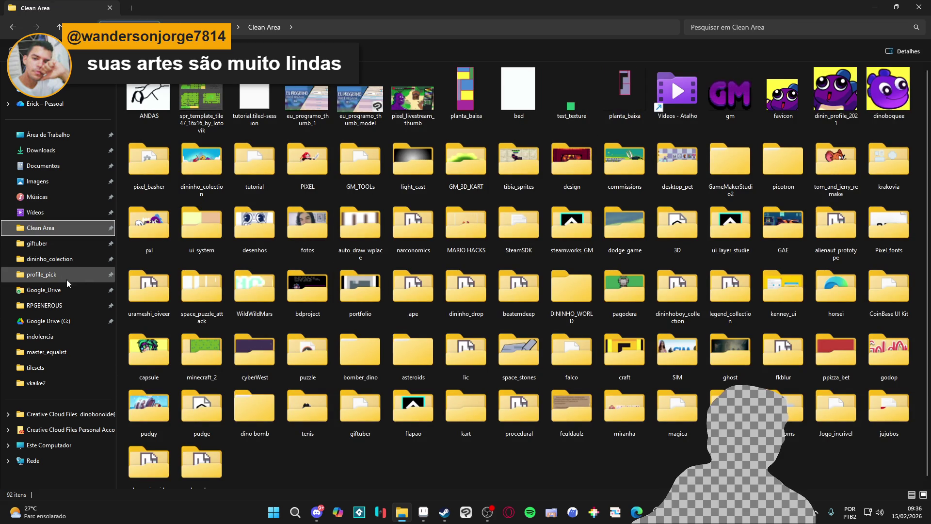
left_click(71, 306)
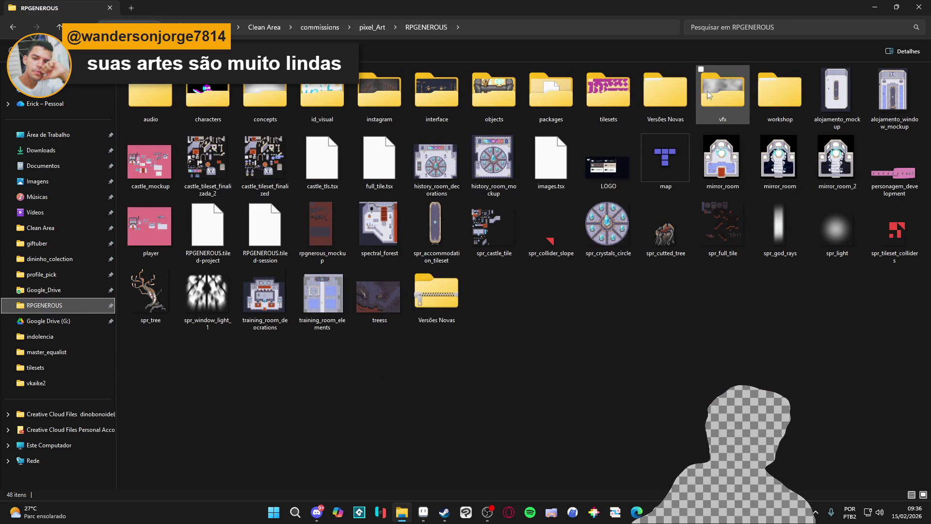
double_click(723, 91)
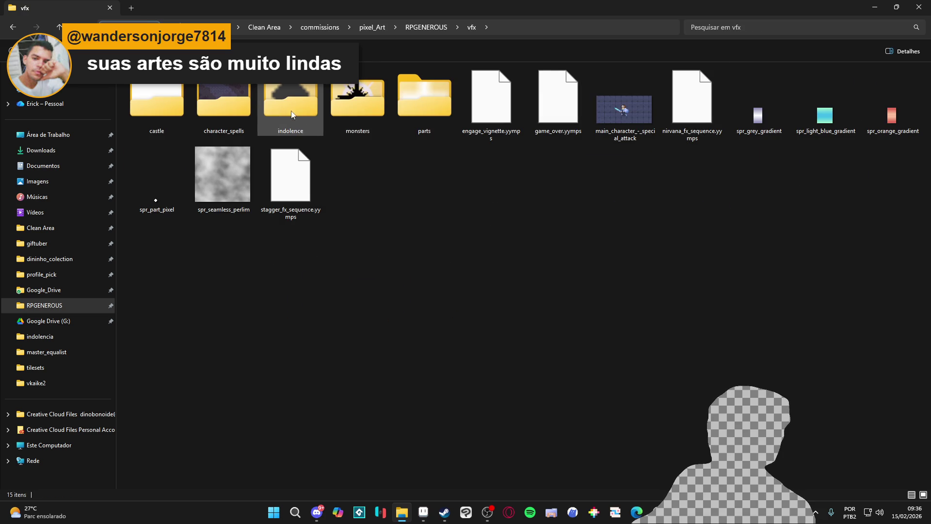
double_click(239, 100)
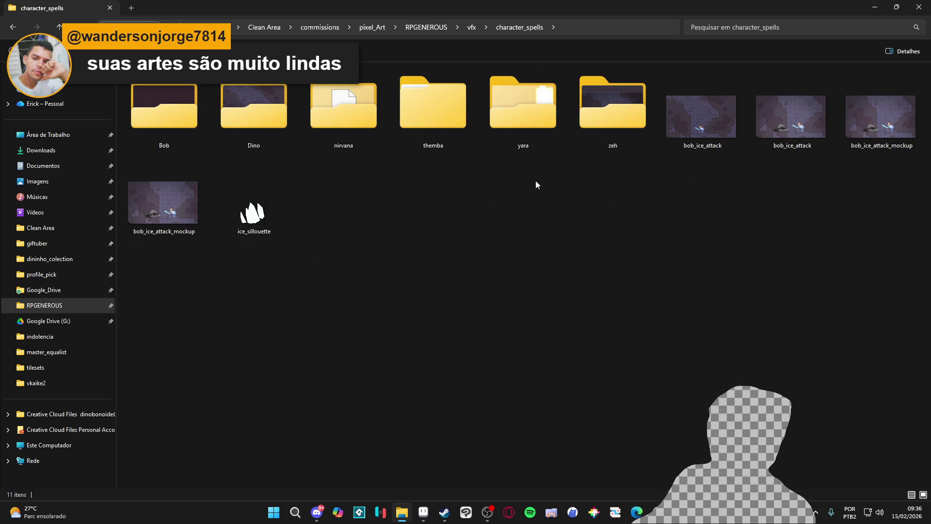
double_click(525, 103)
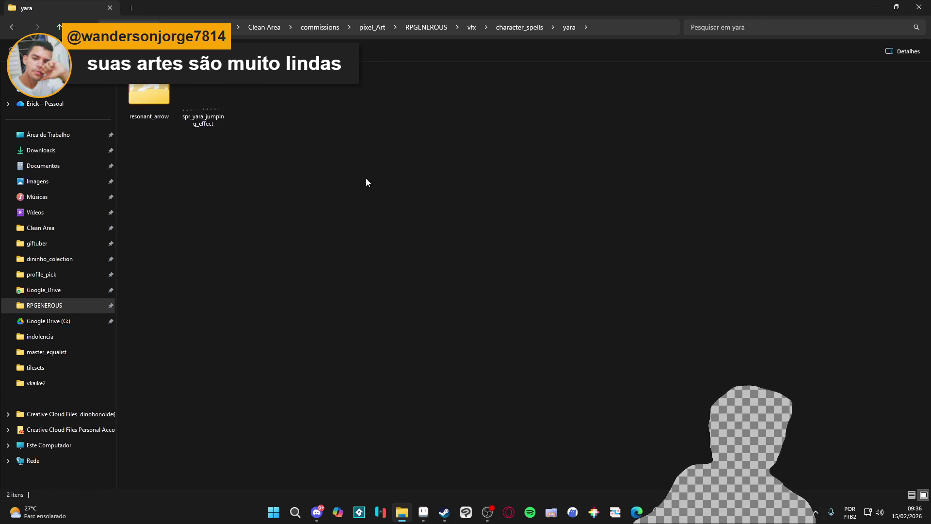
left_click(156, 86)
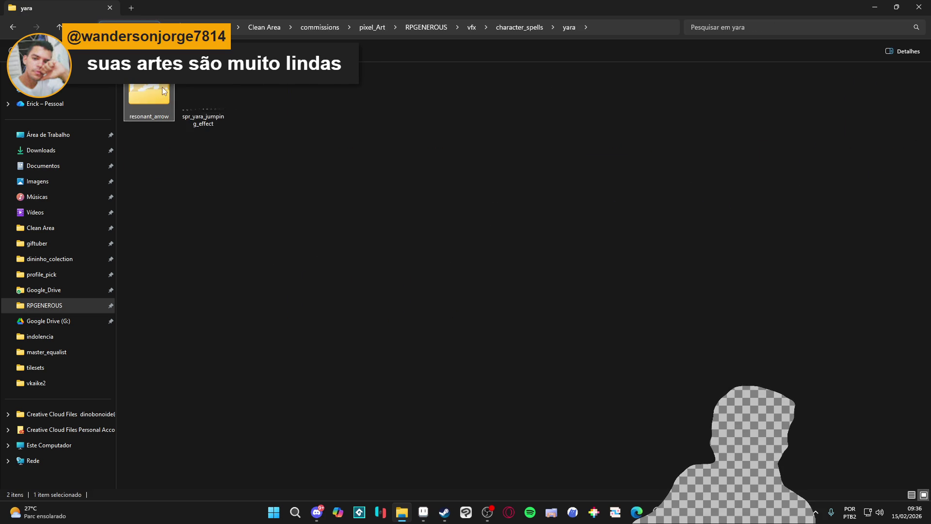
double_click(162, 86)
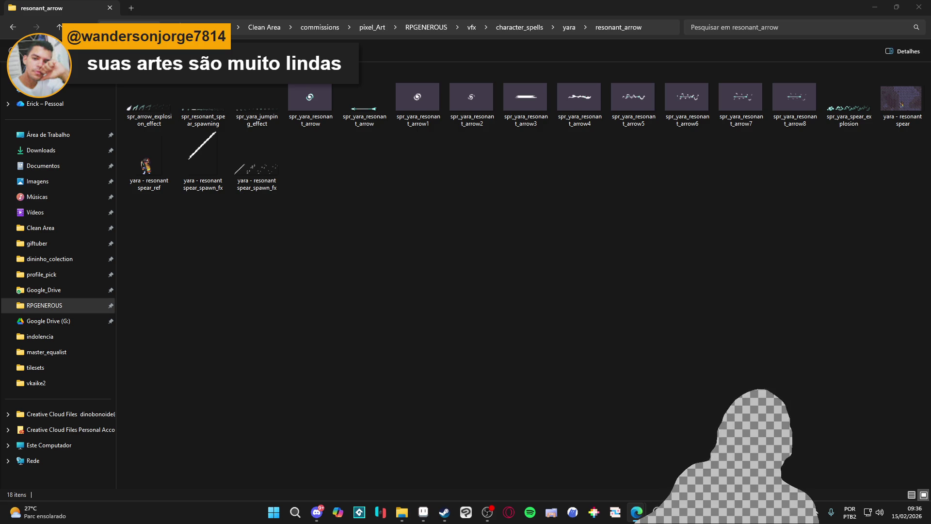
key("alt+Tab")
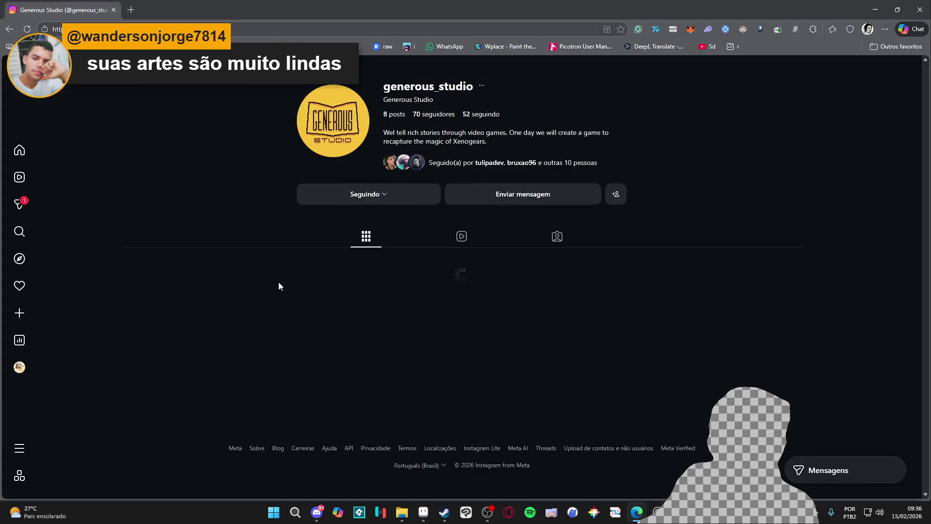
- View a reel on the Instagram profile, close the browser and file windows, and bring back remake_do_dinao
left_click(334, 294)
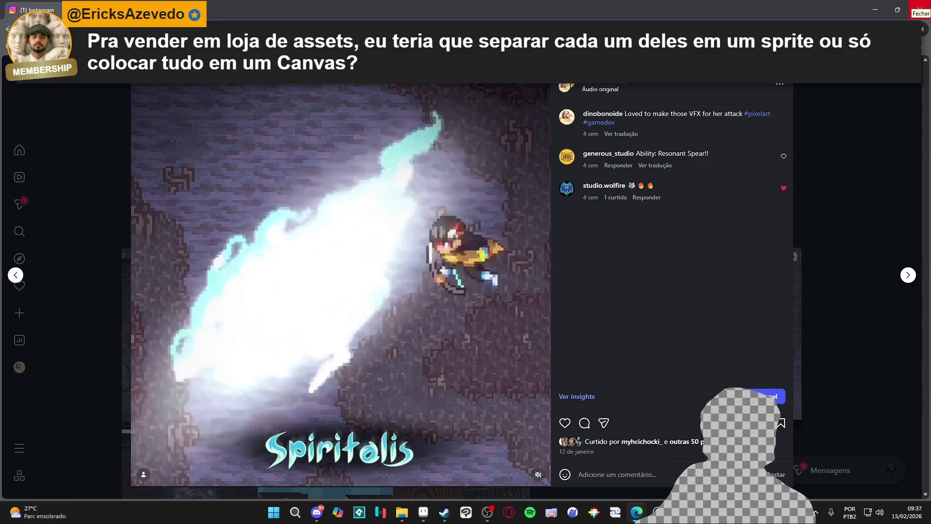
left_click(920, 8)
left_click(919, 7)
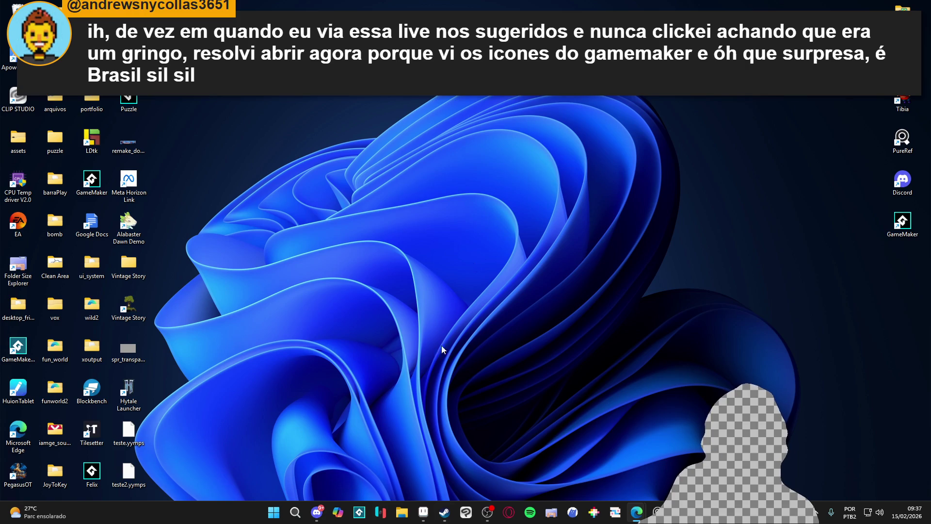
left_click(422, 513)
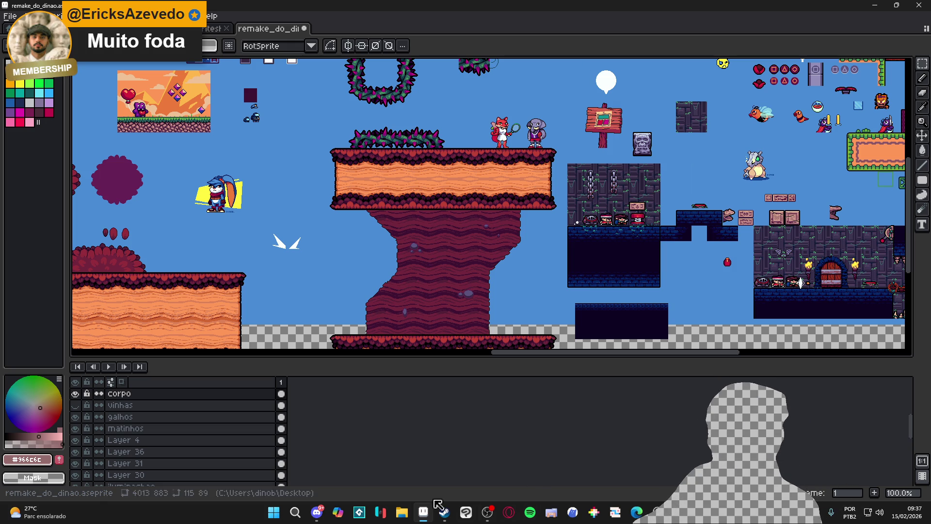
left_click(404, 516)
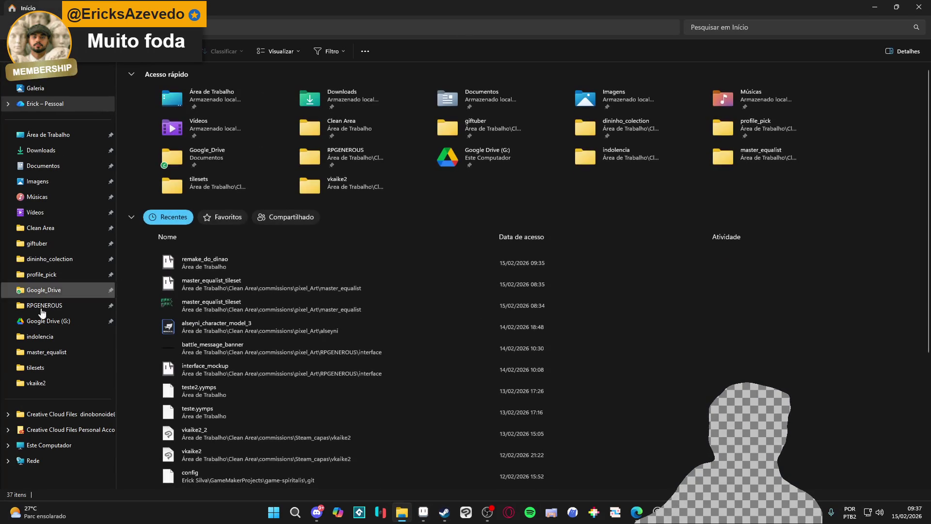
- Go from RPGENEROUS up to Clean Area, open tom_and_jerry_remake, and drag out jerry_animations.png
left_click(58, 305)
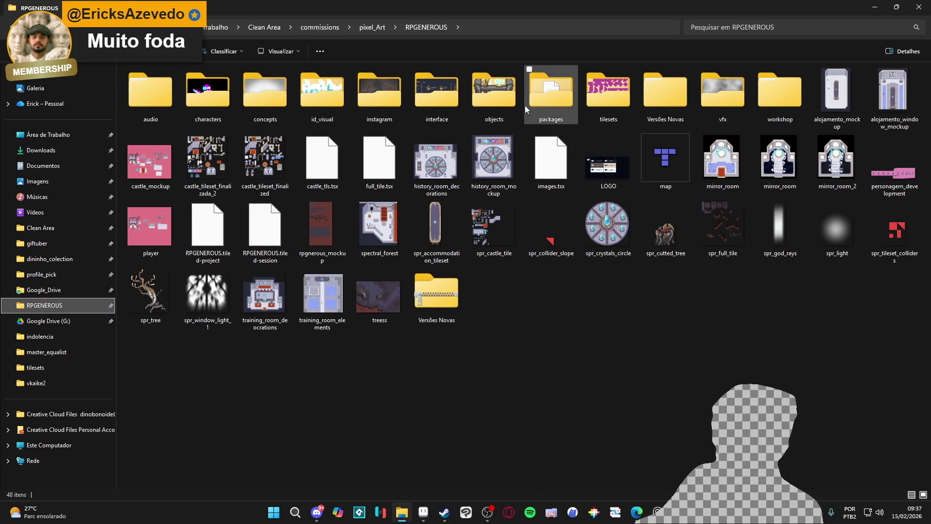
left_click(372, 28)
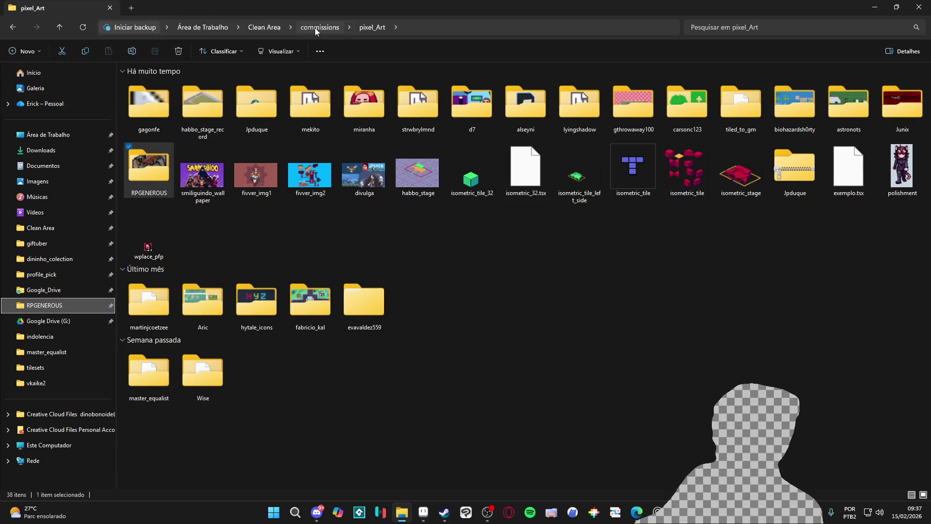
left_click(315, 27)
left_click(264, 28)
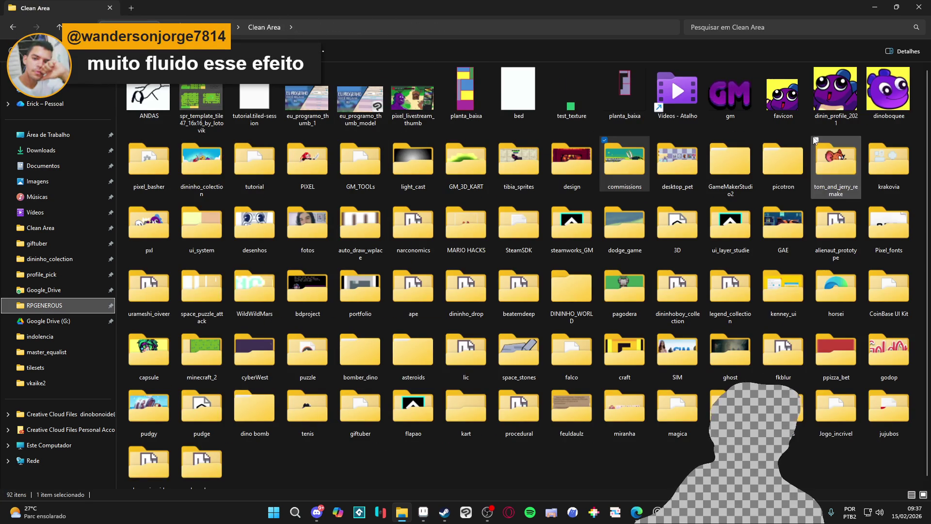
double_click(821, 155)
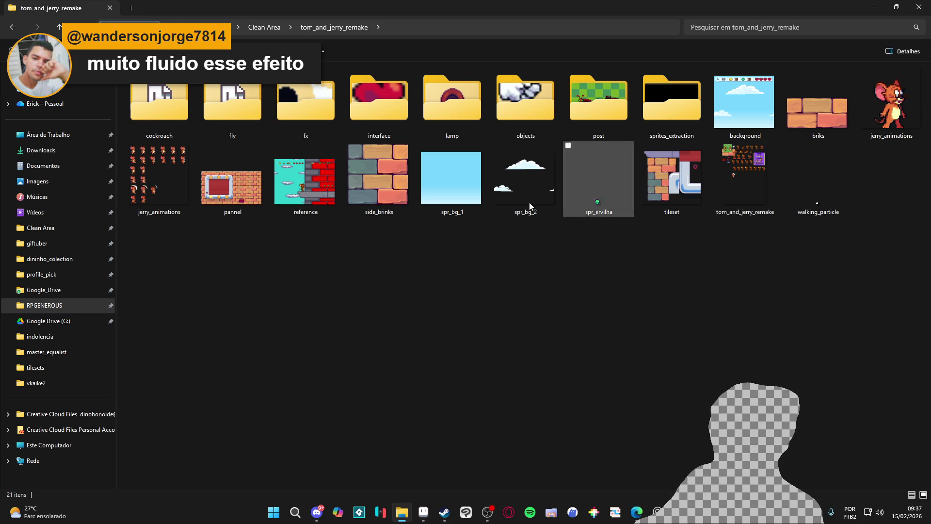
mouse_move(159, 174)
left_mouse_down()
mouse_move(275, 270)
mouse_move(443, 505)
mouse_move(425, 520)
mouse_move(402, 212)
left_mouse_up()
- Drop jerry_animations.png into Aseprite, shrink the timeline, show the grid, then close its tab
left_click_drag(461, 30, 462, 31)
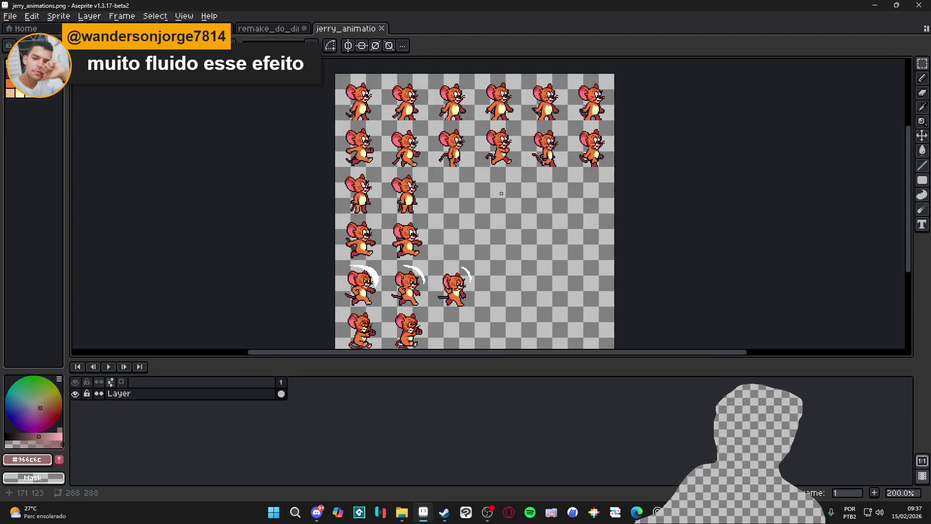
left_click_drag(536, 377, 535, 435)
key("ctrl+apostrophe")
key("v")
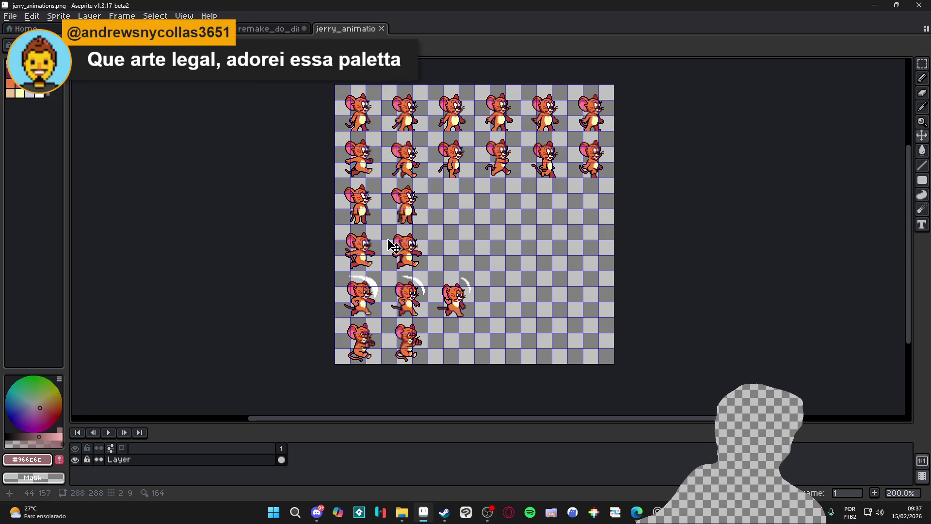
left_click(383, 30)
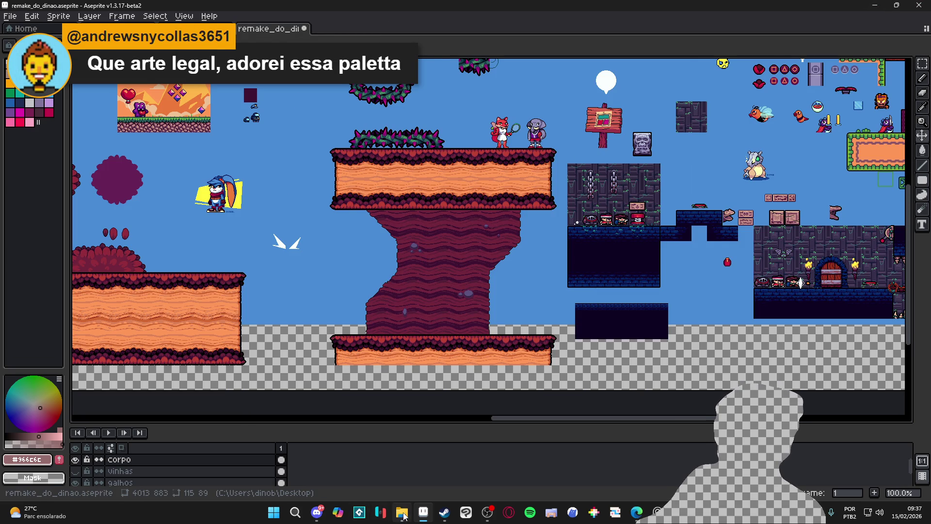
left_click(402, 512)
- Preview tileset.png in Photos, close it and File Explorer, and go to the dininja_spritesheet tab
double_click(673, 194)
scroll(402, 208, "up", 1)
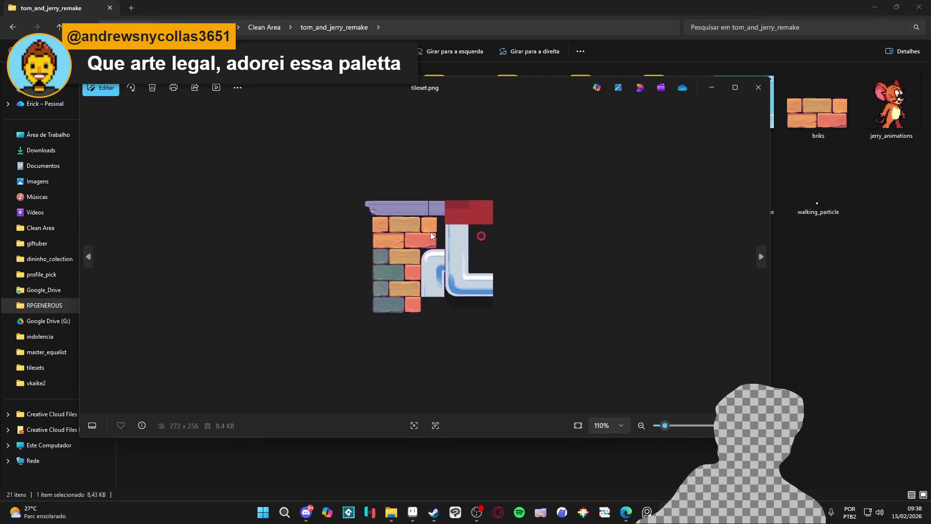
left_click(759, 88)
left_click(919, 6)
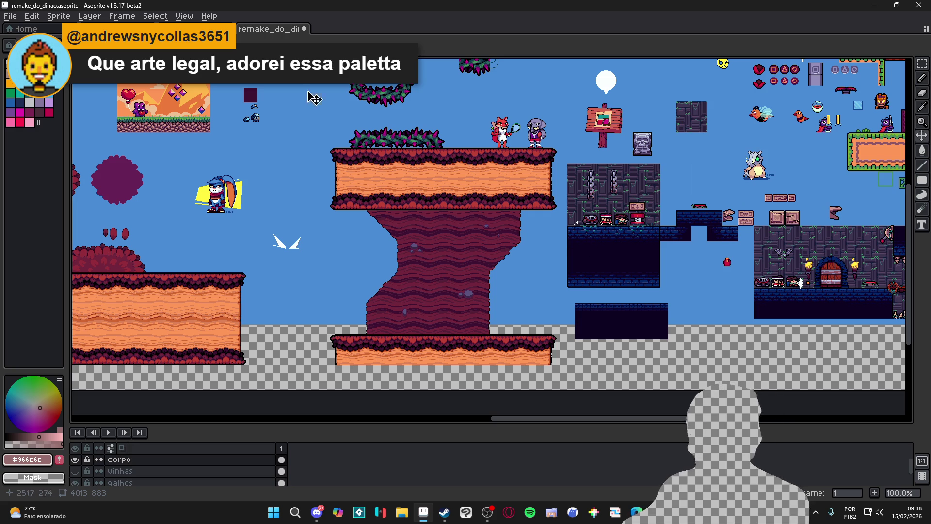
left_click(208, 29)
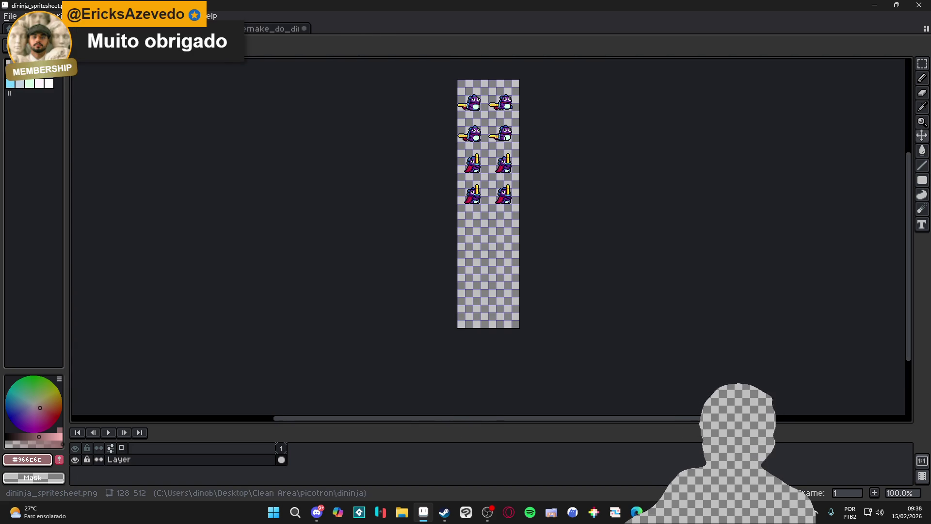
- Switch to master_equalist_tileset with Ctrl+Tab, frame the cave tiles, and enable rectangular selection with the tile grid
key("ctrl+Tab")
scroll(380, 261, "up", 2)
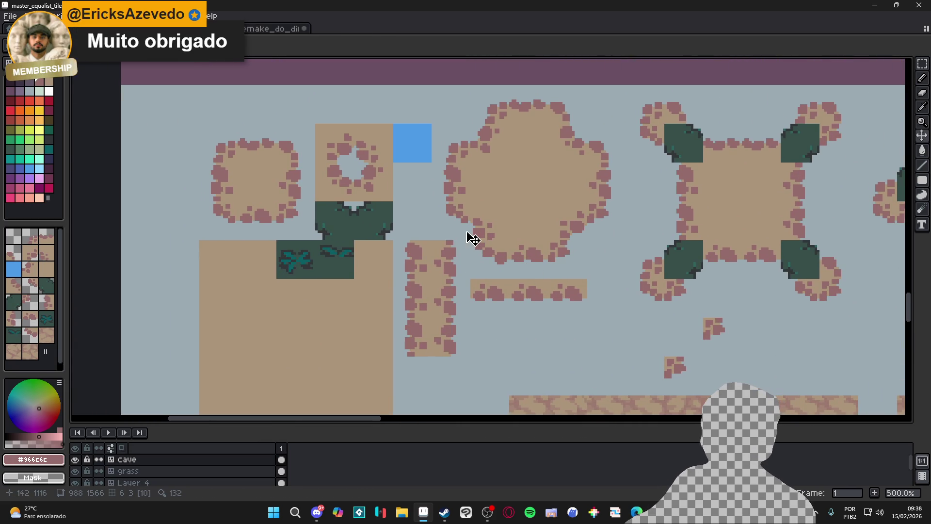
left_click_drag(422, 232, 455, 233)
key("b")
scroll(418, 229, "down", 2)
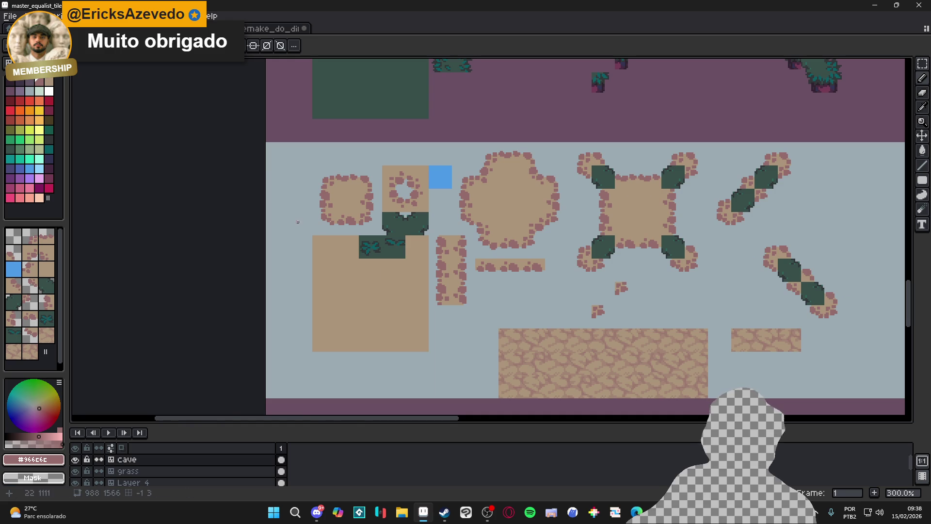
scroll(312, 229, "up", 1)
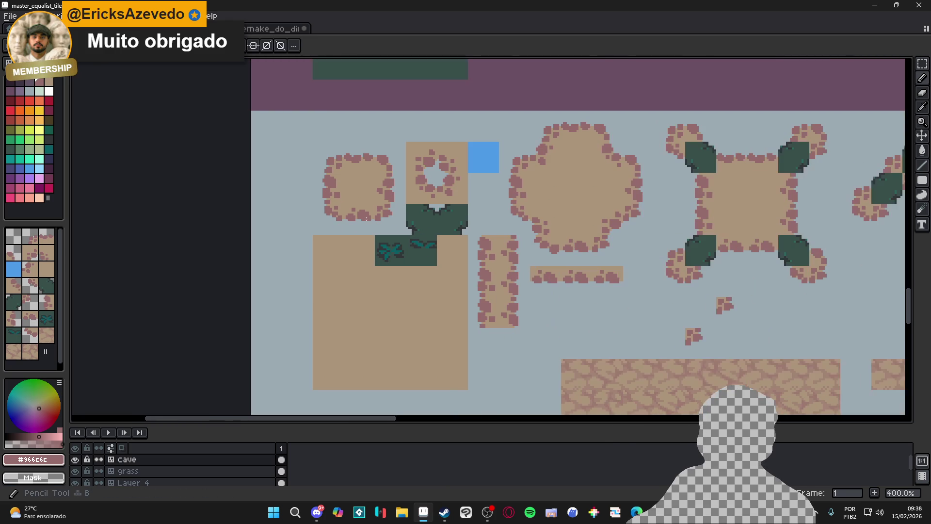
scroll(369, 221, "down", 2)
scroll(395, 230, "up", 1)
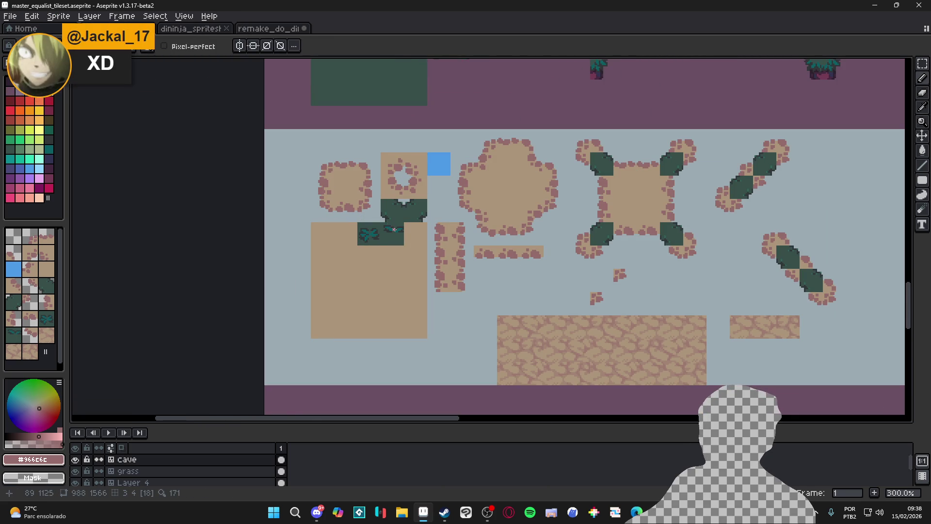
scroll(359, 204, "up", 4)
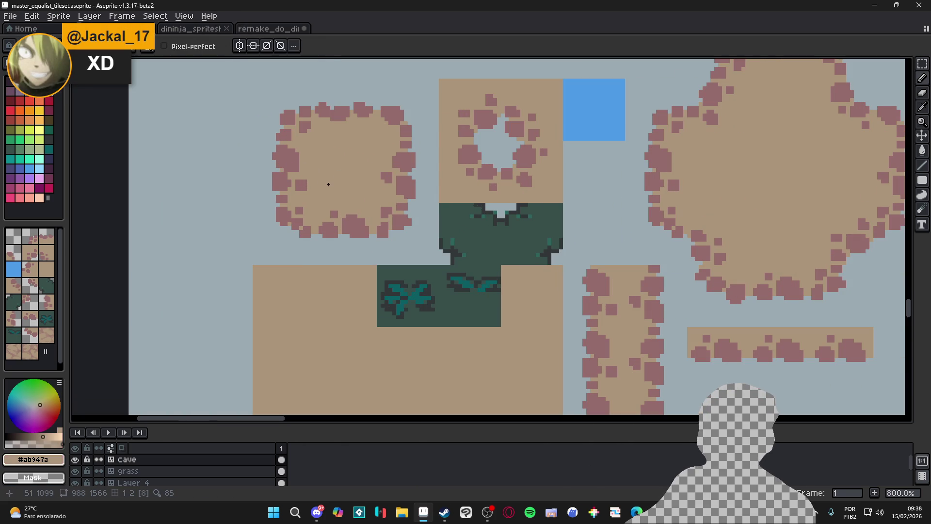
key("m")
key("ctrl+apostrophe")
- Select a 3x3 block of cave tiles and flood-fill their tan interiors dark purple
left_click_drag(280, 119, 383, 220)
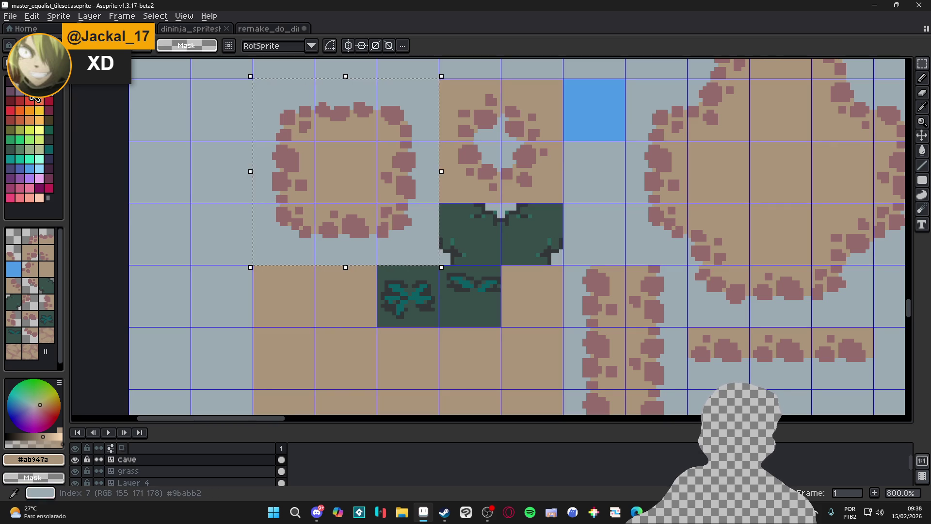
left_click(260, 190, "alt")
key("g")
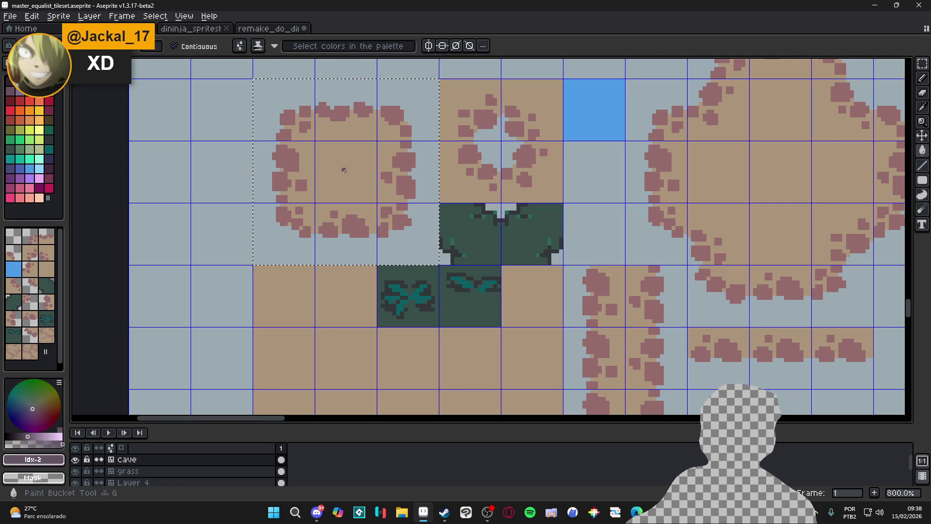
left_click(344, 175)
scroll(346, 174, "down", 3)
scroll(346, 174, "down", 1)
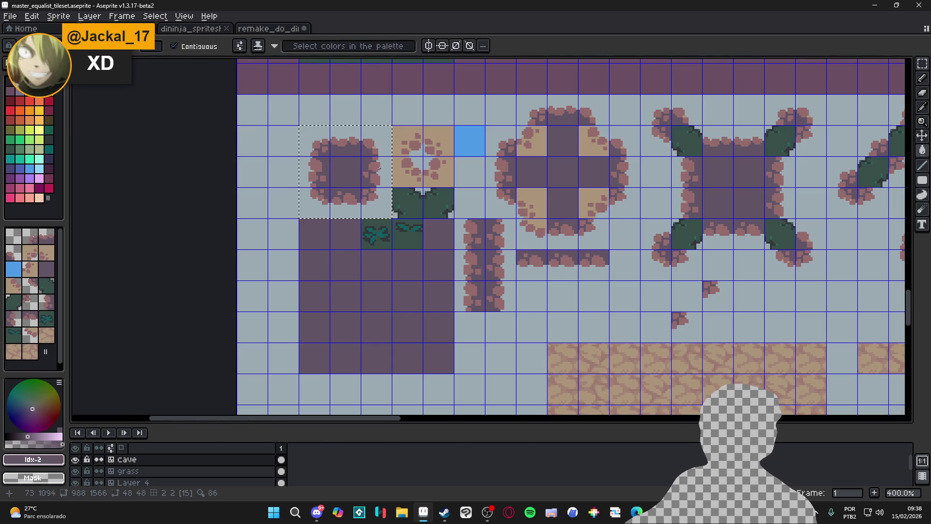
key("ctrl+z")
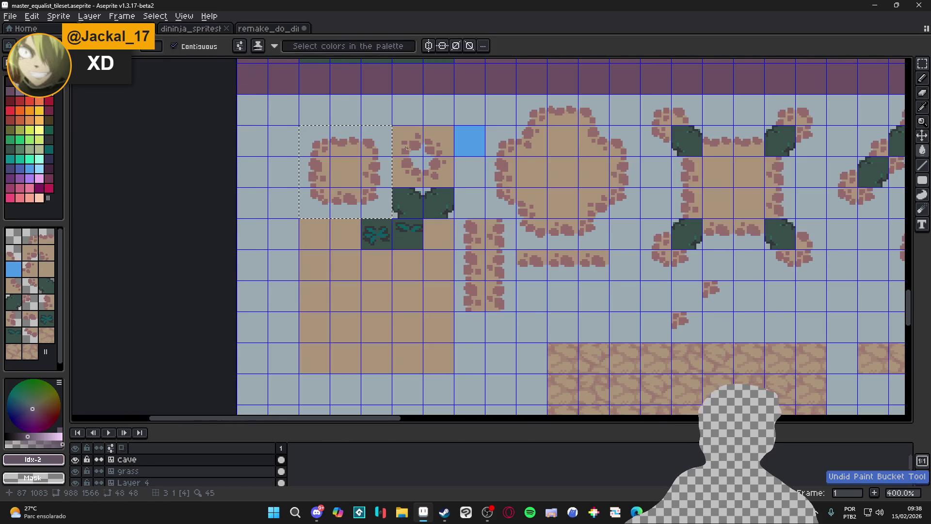
scroll(418, 149, "up", 1)
key("v")
key("g")
left_click(418, 149)
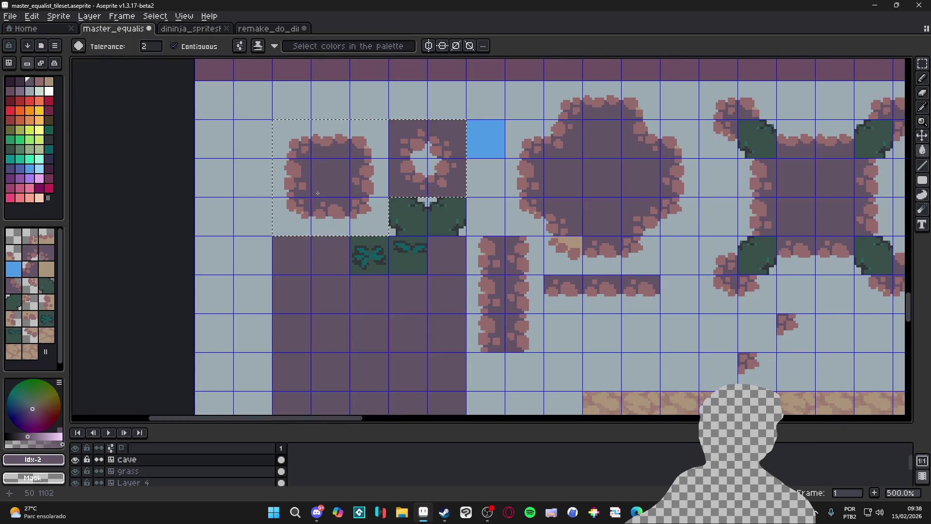
- Inspect the recoloured tiles, toggle tile editing mode, and pick the orange palette colour
scroll(348, 199, "down", 1)
left_click_drag(377, 191, 392, 172)
scroll(400, 169, "down", 1)
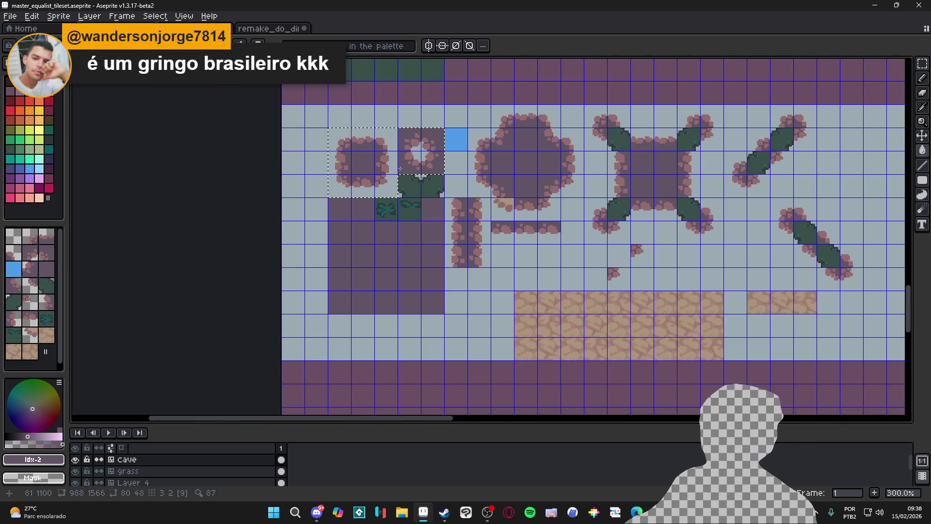
scroll(400, 157, "up", 6)
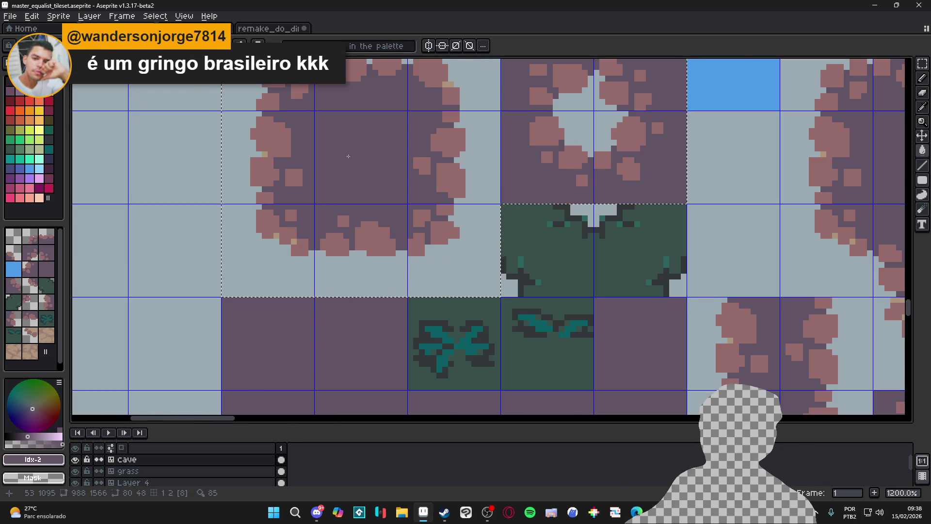
scroll(349, 157, "down", 4)
scroll(349, 156, "down", 1)
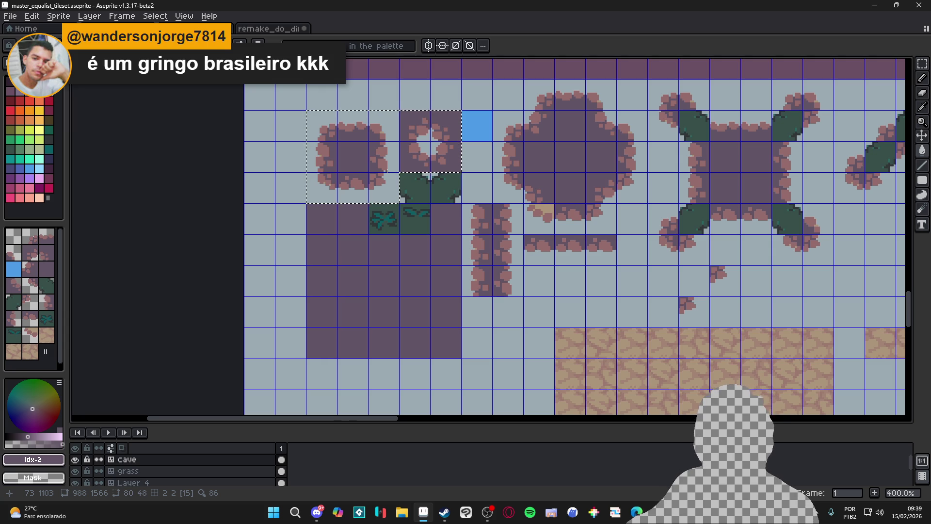
scroll(381, 172, "up", 1)
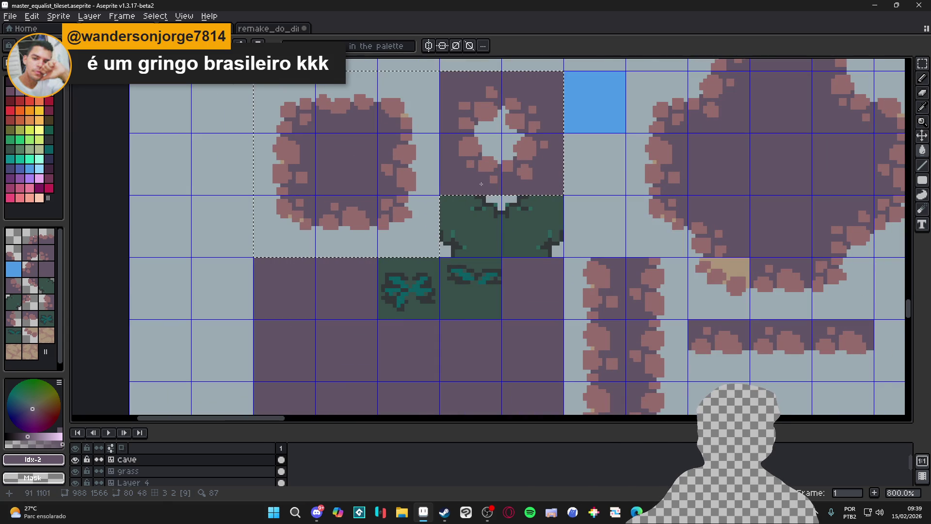
scroll(469, 193, "up", 1)
scroll(620, 180, "down", 1)
scroll(521, 203, "down", 1)
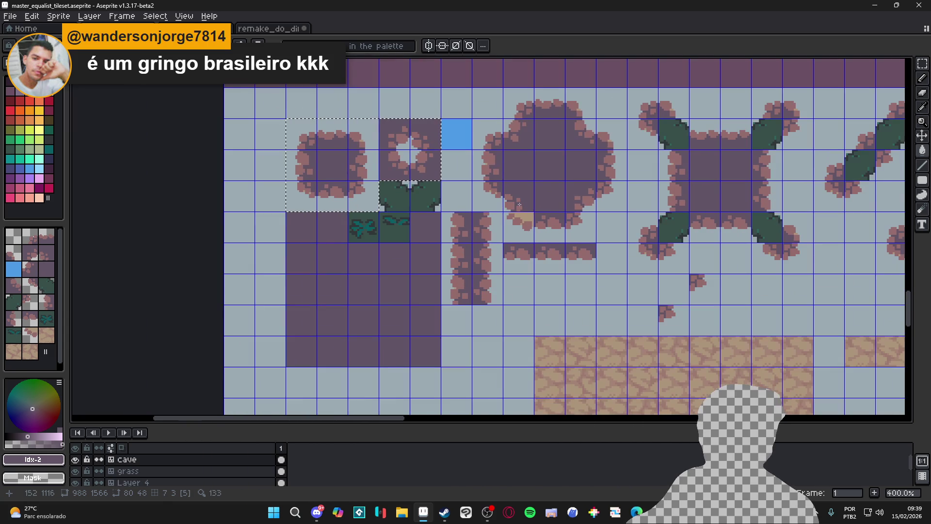
scroll(533, 215, "right", 1)
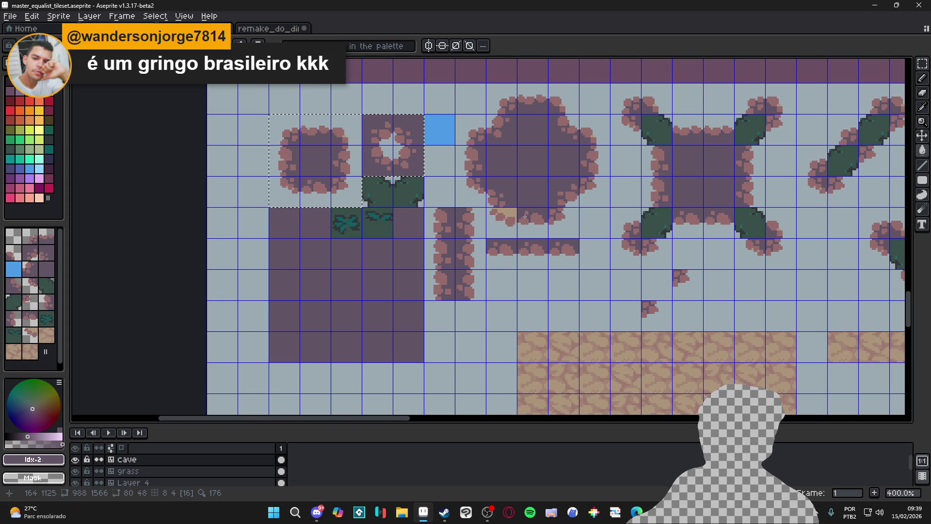
scroll(482, 204, "up", 2)
scroll(518, 218, "down", 1)
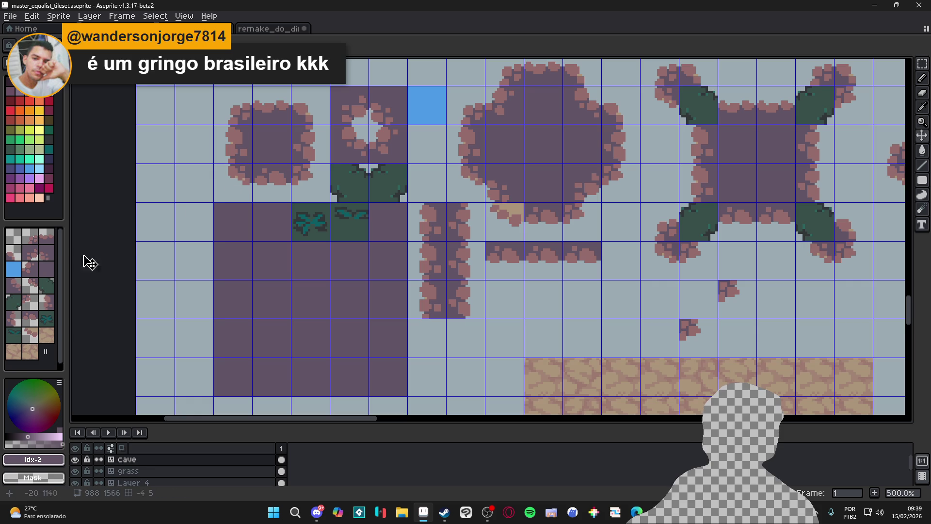
key("space+Tab")
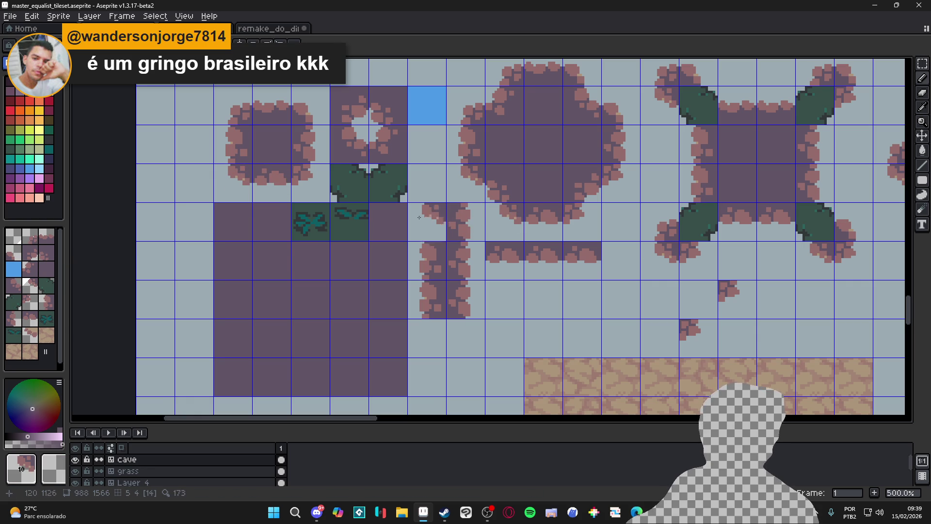
left_click(39, 119)
scroll(449, 215, "up", 5)
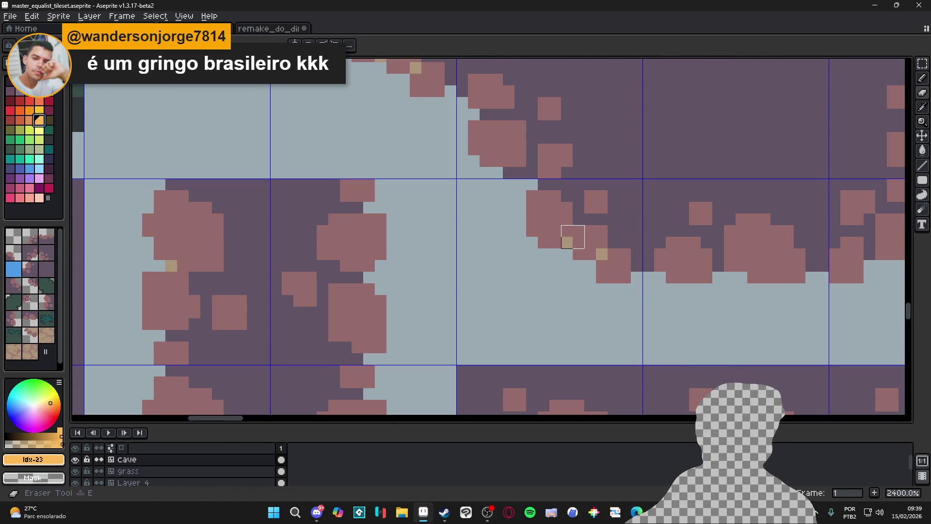
left_click(566, 235, "alt")
scroll(566, 235, "down", 2)
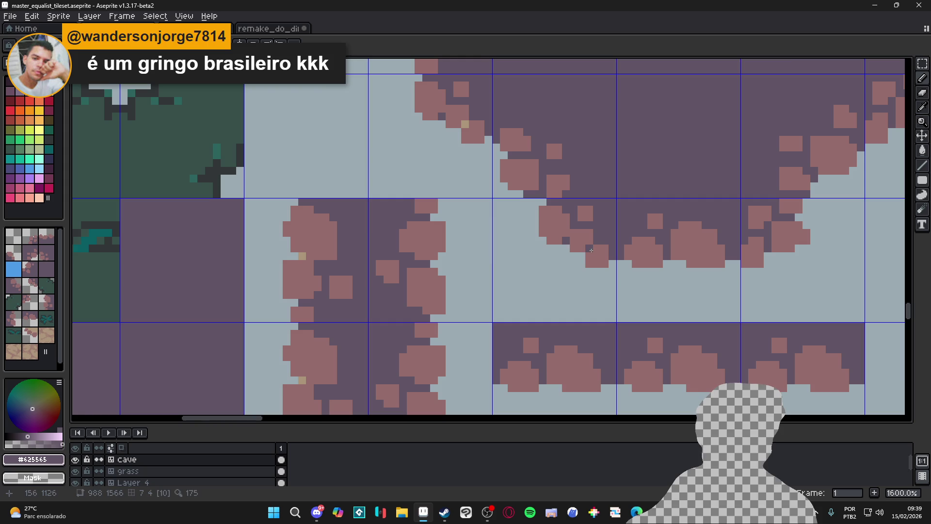
scroll(440, 216, "down", 3)
scroll(440, 217, "down", 2)
scroll(425, 219, "up", 1)
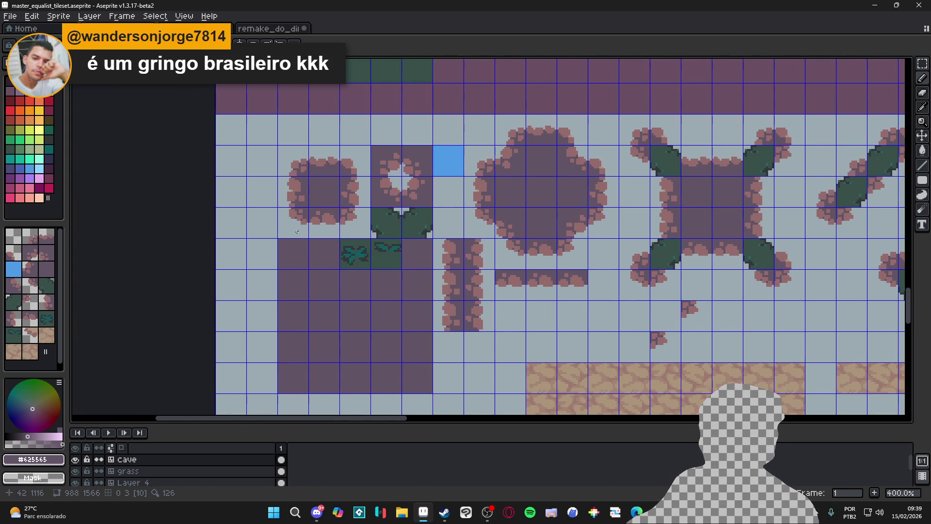
scroll(304, 214, "up", 2)
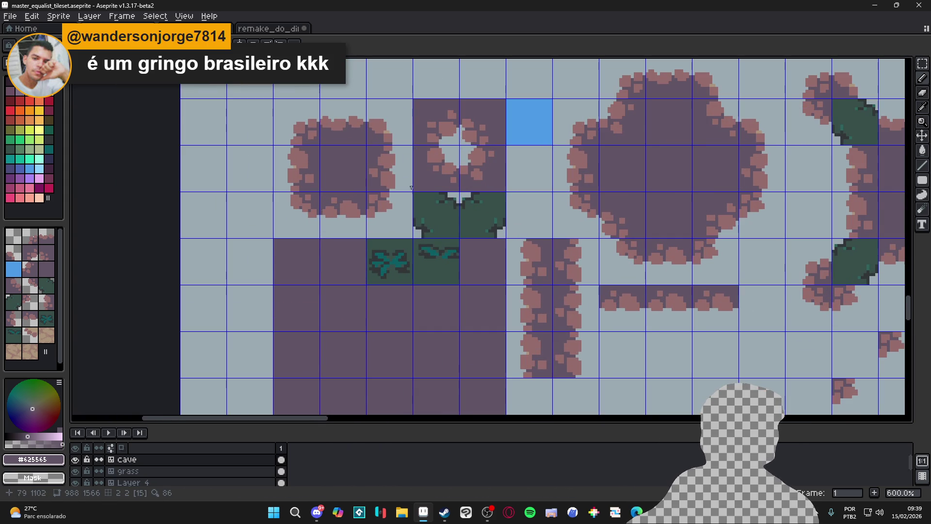
scroll(353, 190, "down", 3)
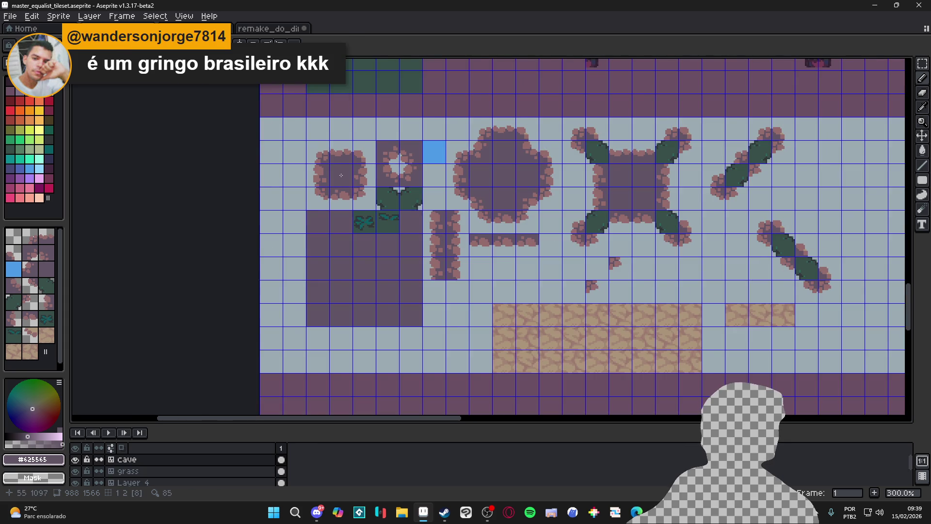
scroll(341, 177, "up", 2)
scroll(349, 177, "down", 2)
scroll(355, 175, "up", 2)
scroll(339, 179, "up", 1)
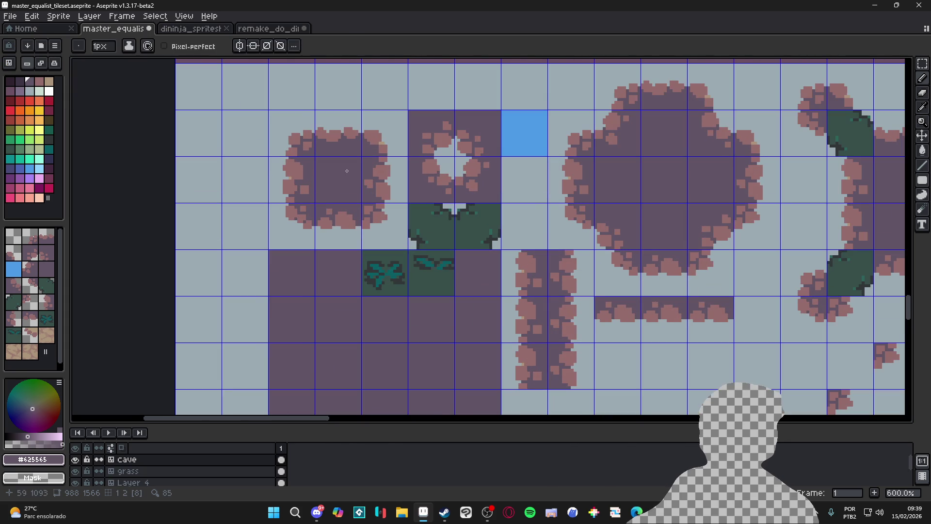
key("b")
scroll(334, 175, "up", 3)
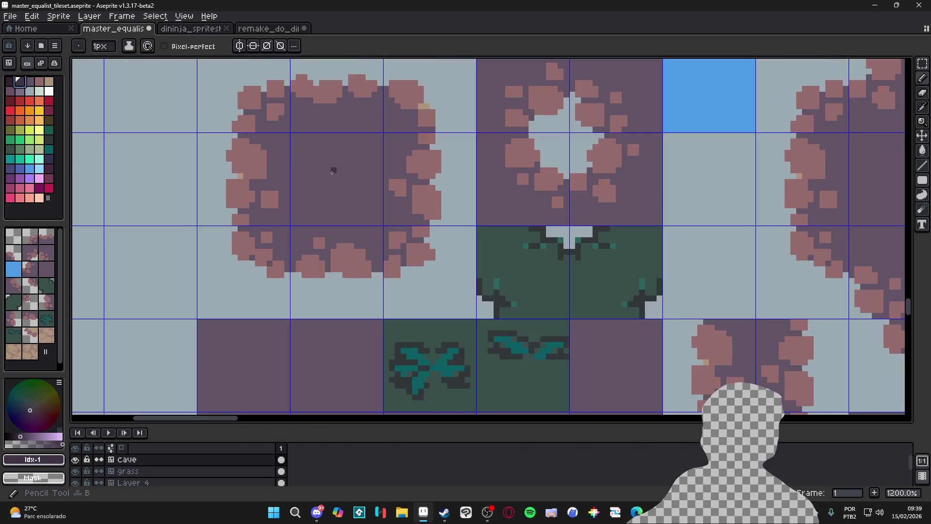
scroll(320, 164, "up", 1)
scroll(320, 164, "up", 1)
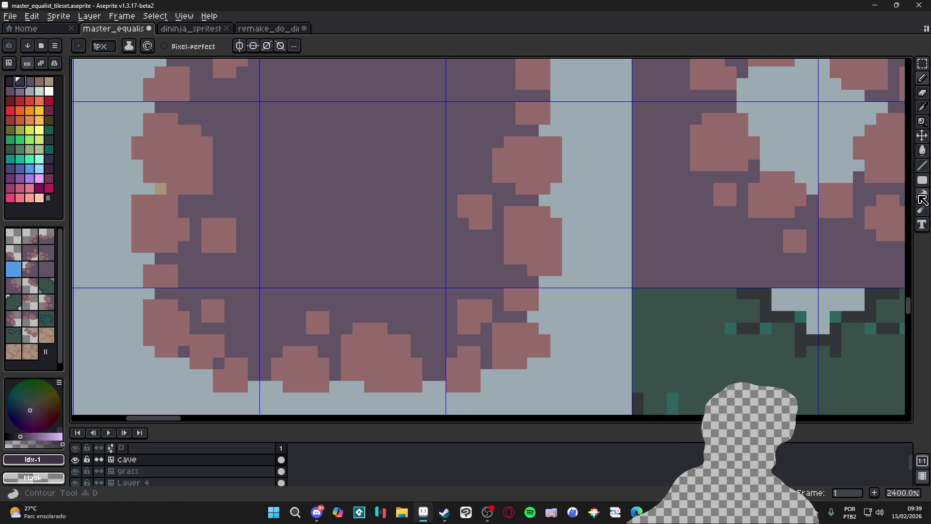
- Draw a dark filled 17x17 square in the cave tile's centre
left_click(922, 180)
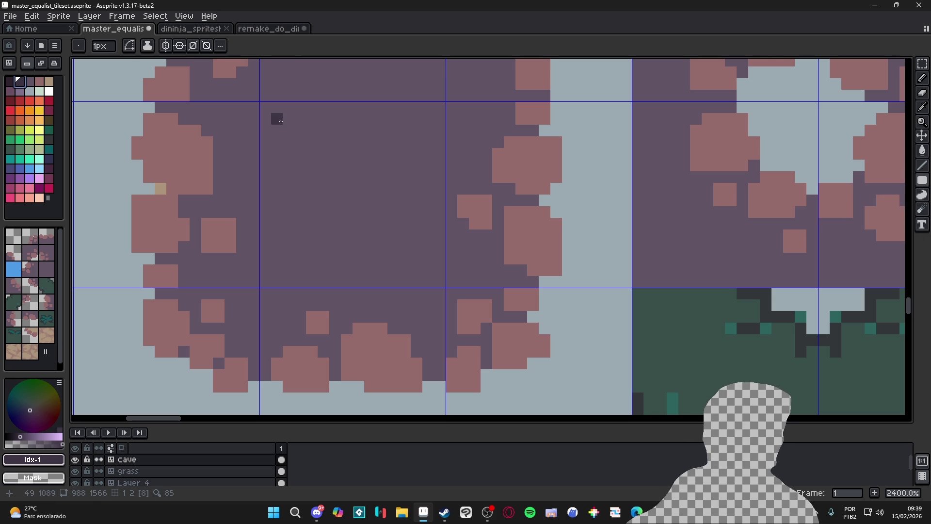
left_click_drag(262, 104, 448, 289)
scroll(389, 260, "down", 7)
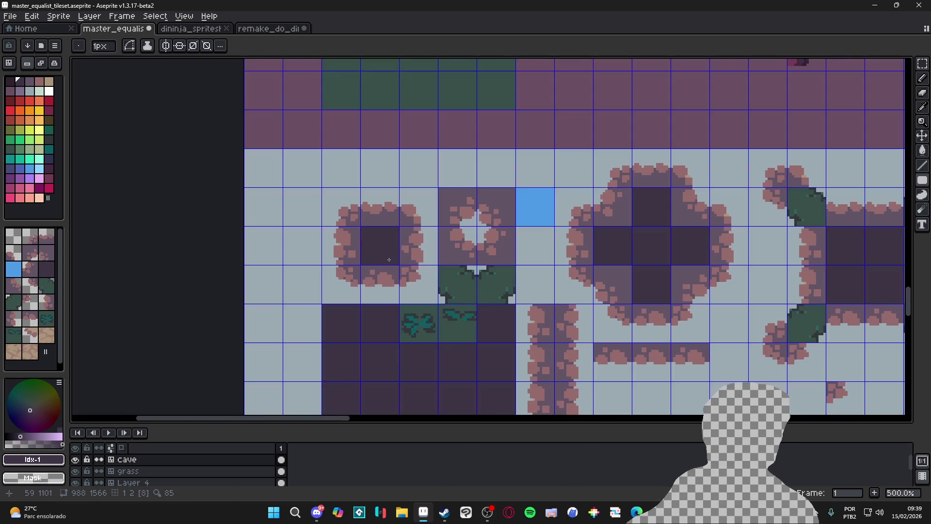
- With 2px then 1px pencil strokes, draw a stepped dark diagonal edge toward the rim
key("b")
scroll(601, 216, "up", 7)
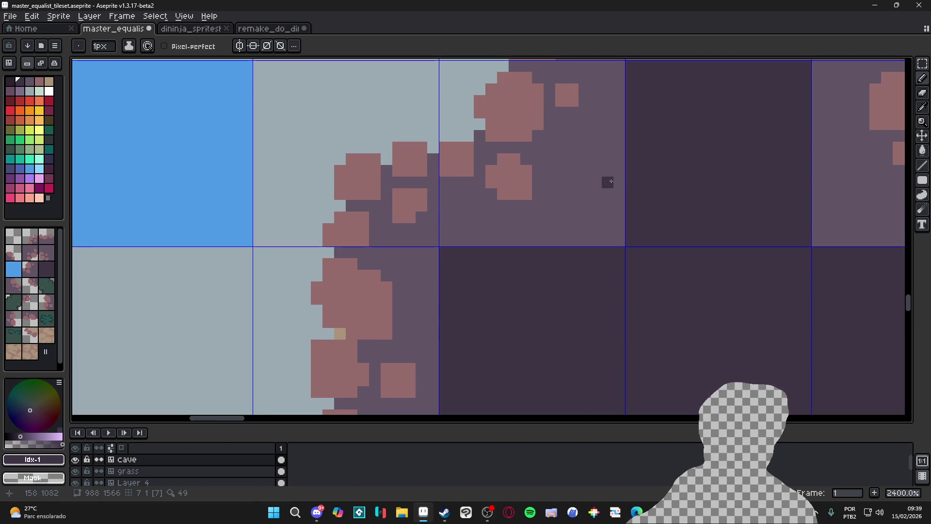
key("plus")
mouse_move(612, 187)
left_mouse_down()
mouse_move(562, 238)
mouse_move(614, 240)
left_mouse_up()
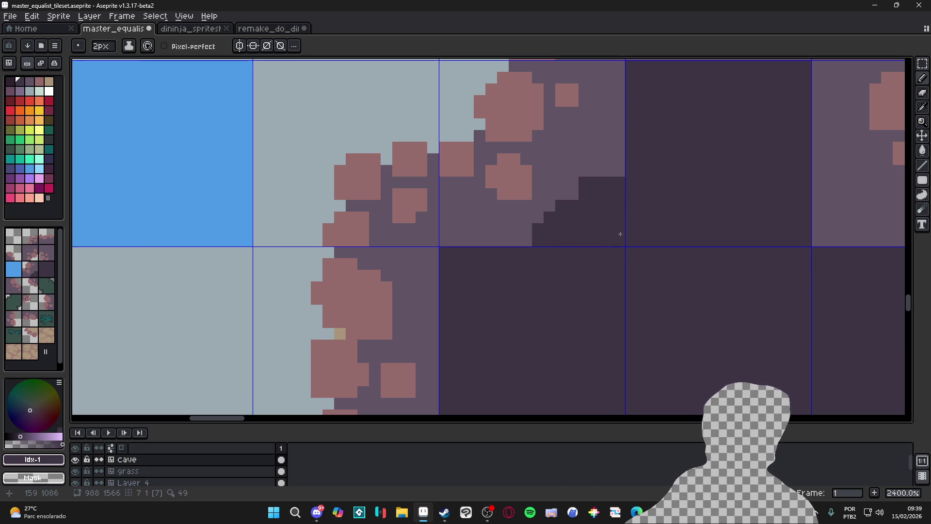
scroll(622, 232, "down", 5)
scroll(568, 213, "up", 5)
key("minus")
left_click_drag(563, 228, 564, 193)
left_click(526, 227)
left_click(517, 235)
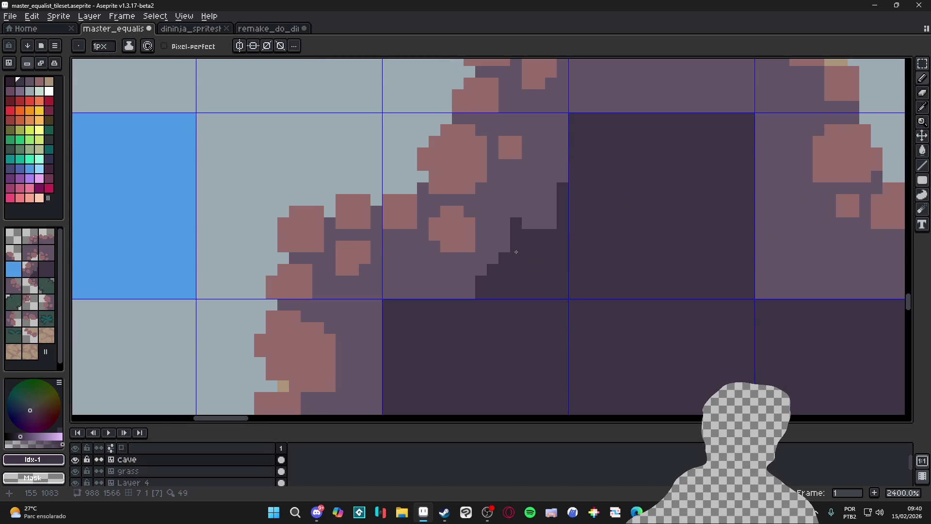
left_click(469, 292)
left_click(457, 292)
scroll(473, 272, "down", 6)
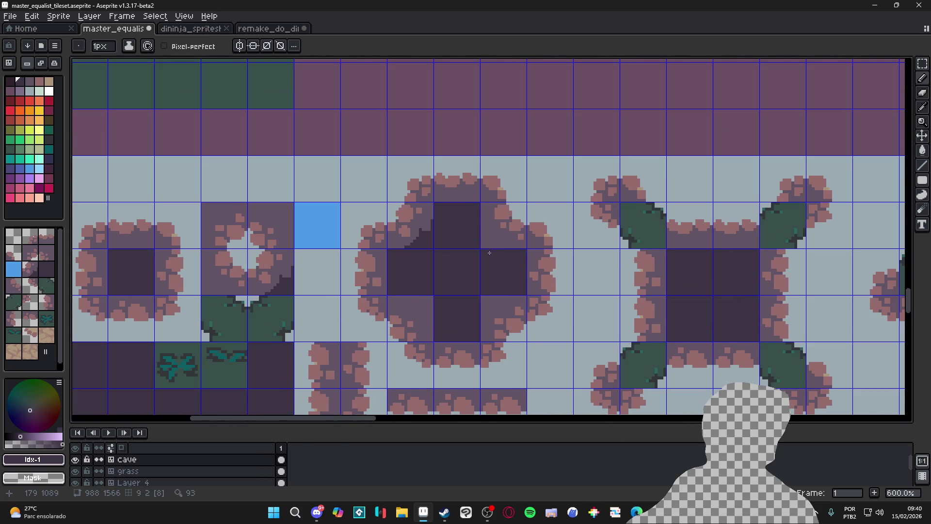
scroll(489, 253, "up", 3)
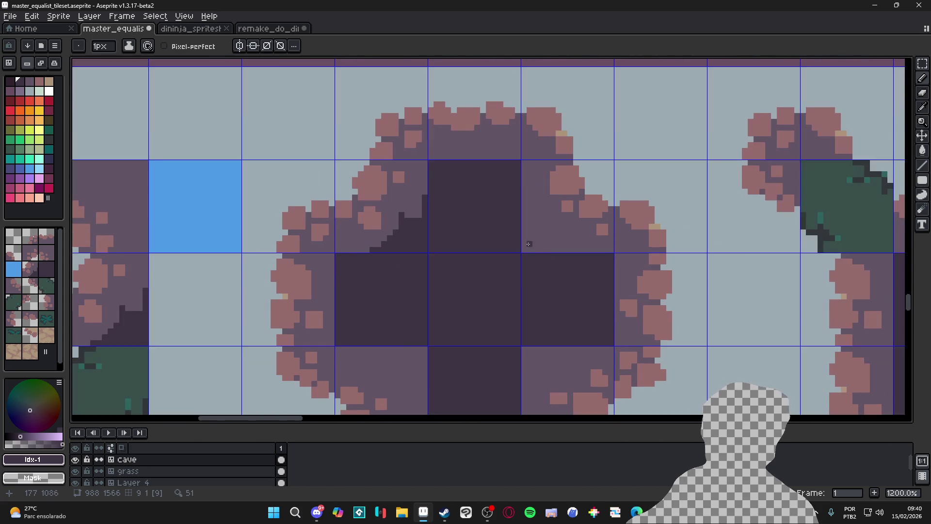
key("plus")
scroll(512, 273, "up", 1)
- Undo the stray mid-purple pixels in the dark interior and return the brush to 1px
scroll(495, 186, "up", 1)
left_click(536, 214, "alt")
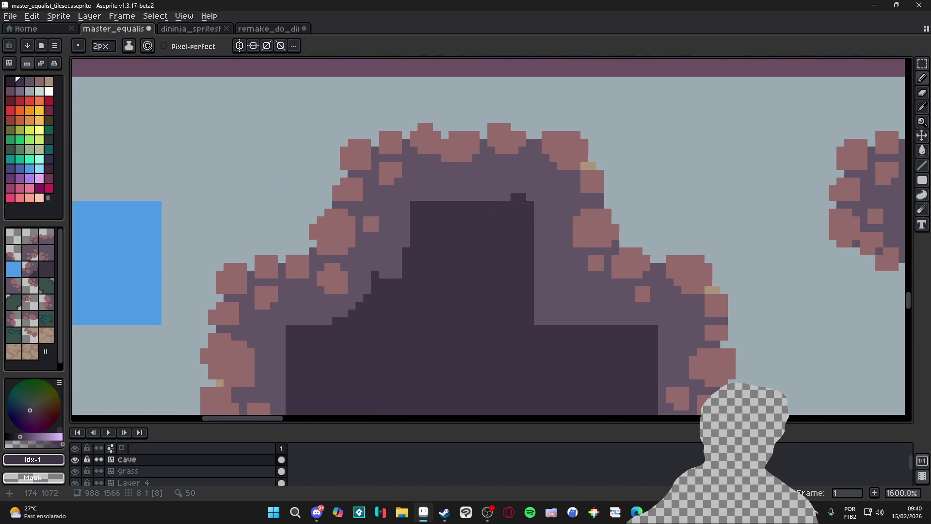
left_click(530, 213)
key("ctrl+z")
key("minus")
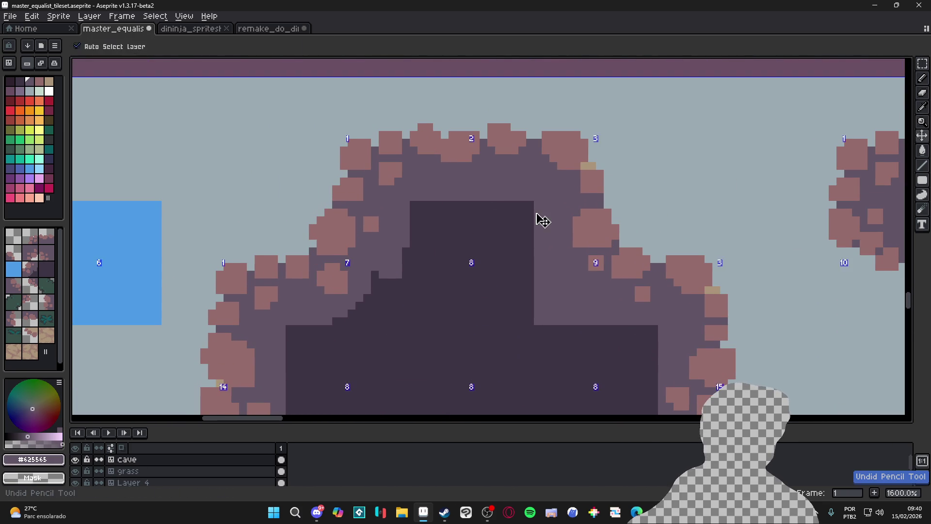
key("ctrl+apostrophe")
scroll(541, 247, "up", 1)
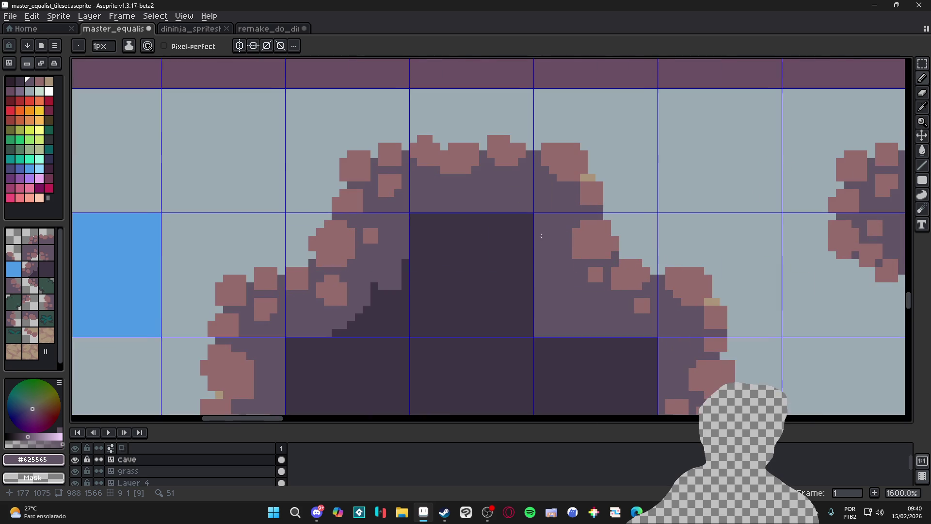
- In #3c3546, pencil a dark row along the cave's top with a stepped peak above it
left_click(482, 222, "alt")
mouse_move(451, 208)
left_mouse_down()
mouse_move(494, 206)
mouse_move(483, 193)
mouse_move(514, 208)
left_mouse_up()
left_click(491, 201)
left_click(498, 201)
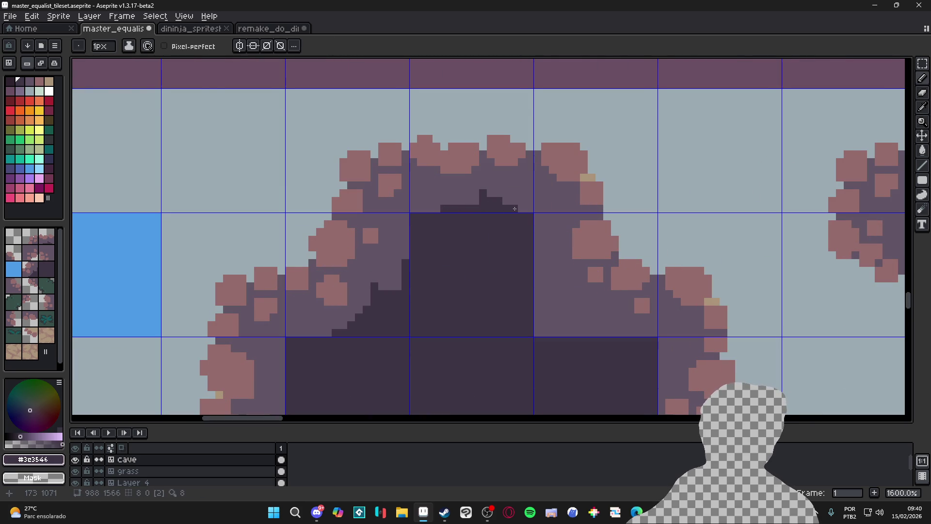
left_click(522, 208)
left_click(468, 200)
left_click(436, 208)
left_click_drag(436, 208, 423, 210)
scroll(434, 214, "down", 3)
scroll(482, 219, "up", 3)
- Outline the cave's right slope in dark and Paint Bucket fill the rock left of it
mouse_move(491, 221)
left_mouse_down()
mouse_move(493, 248)
mouse_move(507, 226)
mouse_move(517, 258)
mouse_move(560, 285)
mouse_move(516, 288)
left_mouse_up()
key("g")
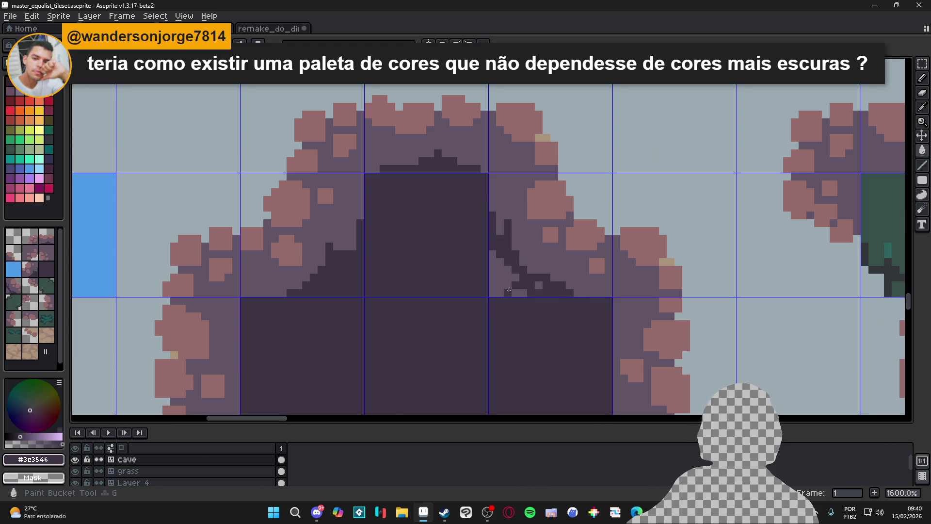
left_click(511, 286)
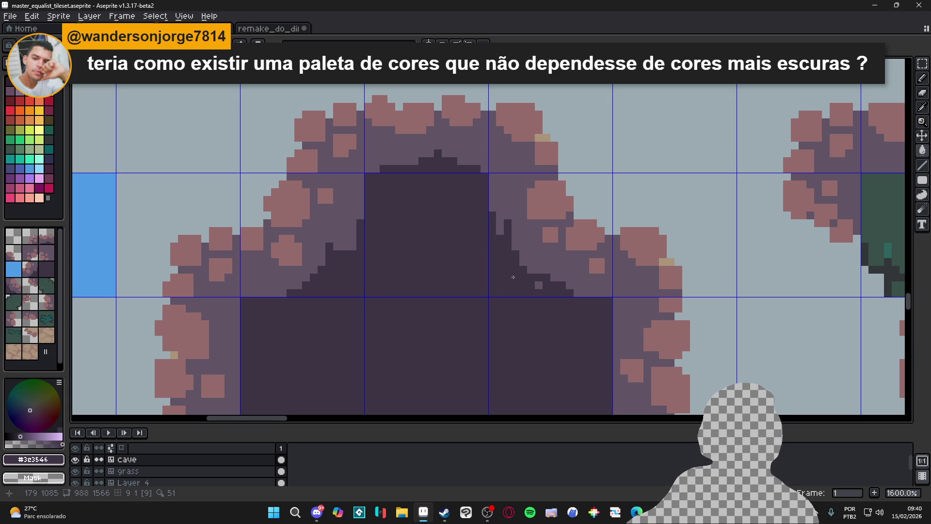
scroll(513, 277, "up", 3)
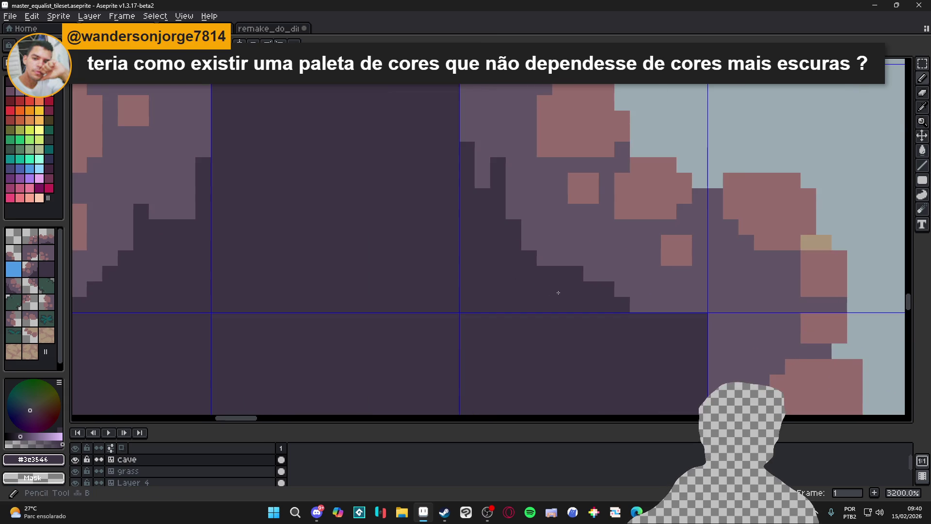
scroll(544, 262, "down", 3)
- Extend the right staircase edge with dark pixels, filling gaps in the step rows
left_click(536, 233, "alt")
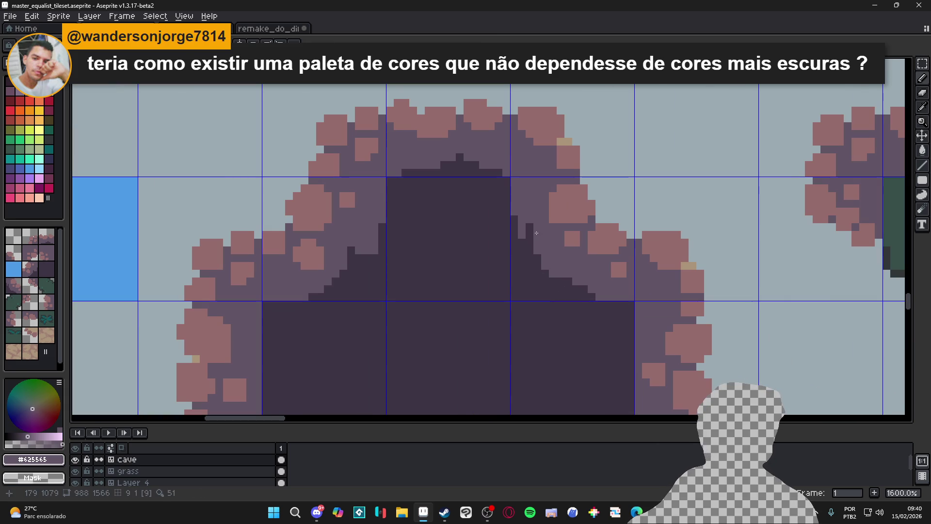
left_click(537, 274, "alt")
left_click(580, 282)
left_click(600, 297)
left_click(592, 281)
left_click(584, 274)
left_click(576, 273)
left_click(569, 274)
left_click(592, 273)
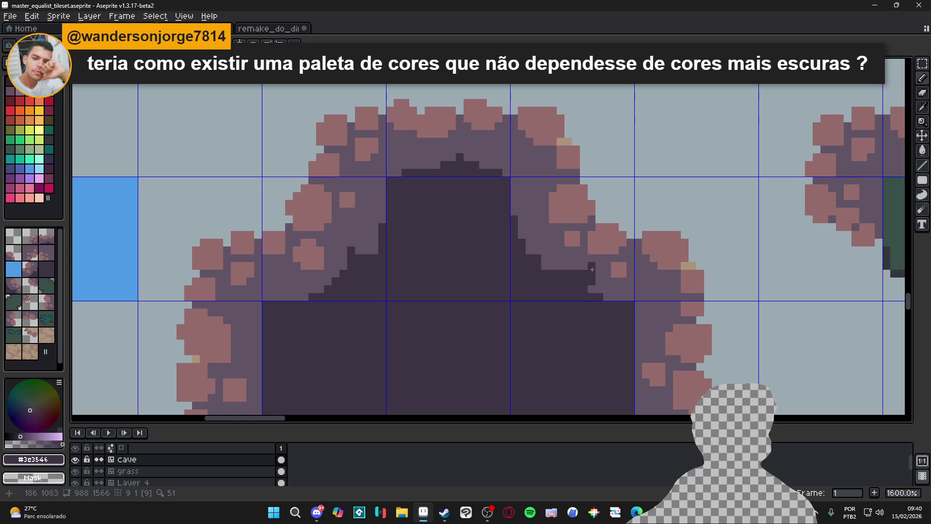
- Add dark pixels along the diagonal edge and at the staircase's lower end
left_click(576, 266)
left_click(584, 258)
left_click(592, 290)
left_click(599, 289)
left_click(607, 289)
left_click(602, 266)
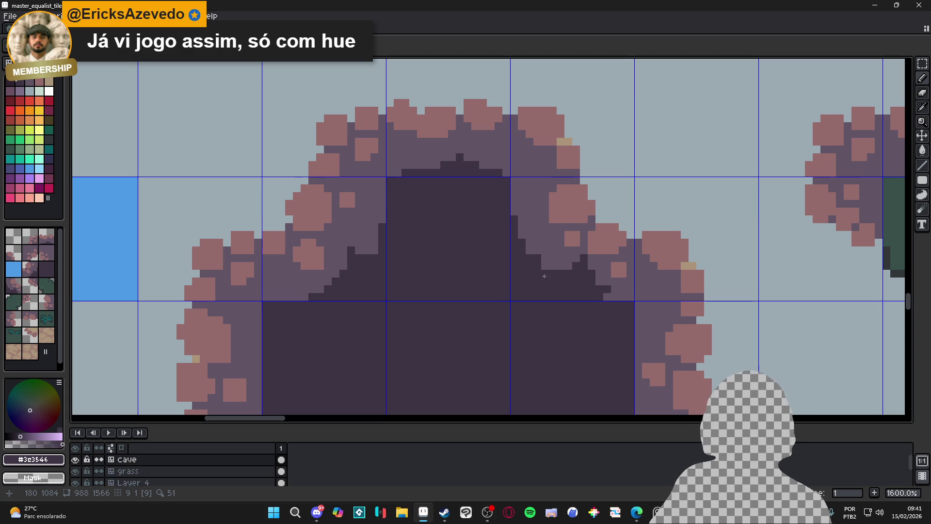
- Darken scattered rock pixels along the arch's right edge in #3c3546
scroll(534, 224, "up", 1)
mouse_move(534, 229)
left_mouse_down()
mouse_move(515, 229)
mouse_move(542, 229)
mouse_move(515, 245)
mouse_move(527, 257)
mouse_move(539, 241)
mouse_move(526, 273)
left_mouse_up()
left_click(551, 287)
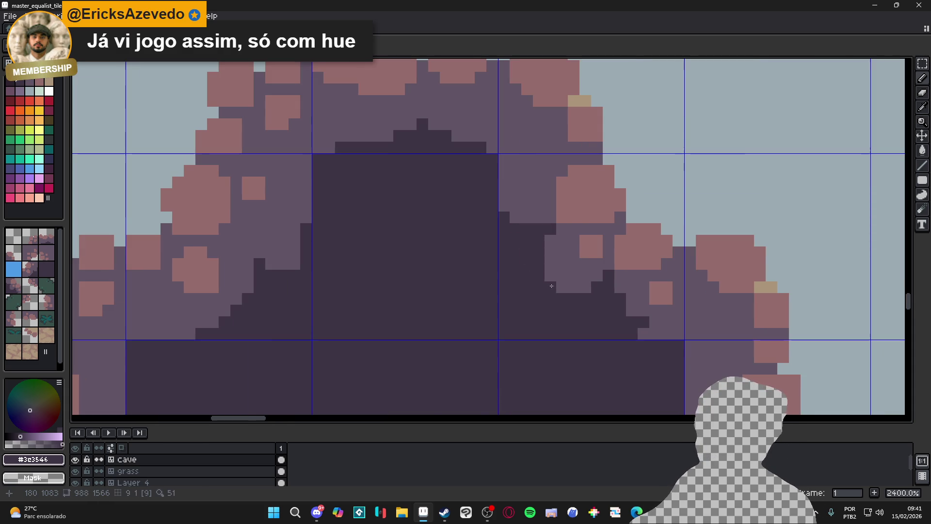
scroll(572, 296, "down", 5)
scroll(604, 304, "up", 4)
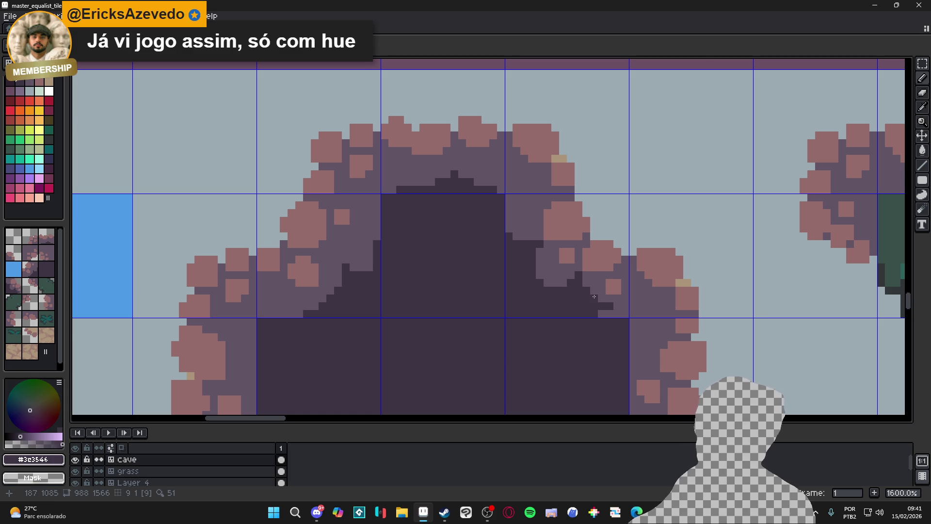
scroll(510, 199, "up", 2)
left_click(529, 228)
left_click(508, 243)
left_click(508, 232)
left_click(532, 209)
left_click(532, 255)
left_click(509, 220)
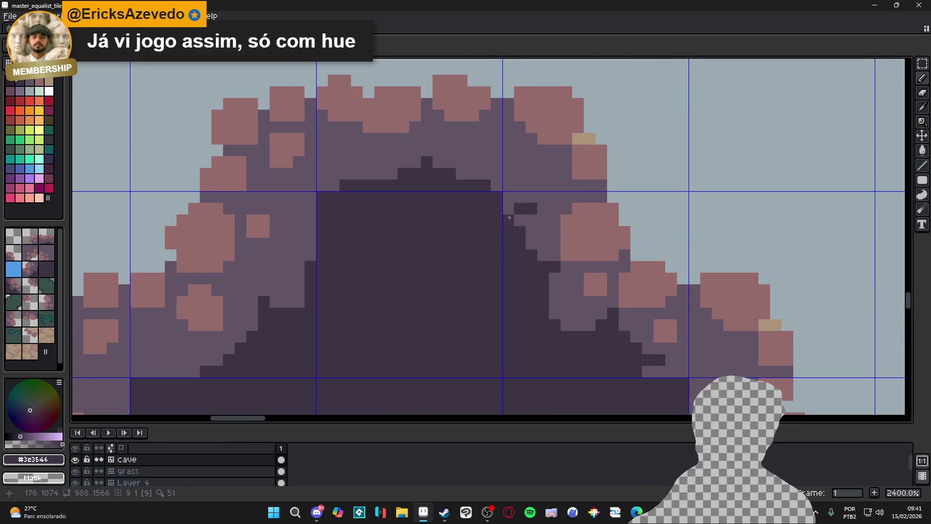
scroll(536, 228, "down", 2)
scroll(424, 189, "up", 2)
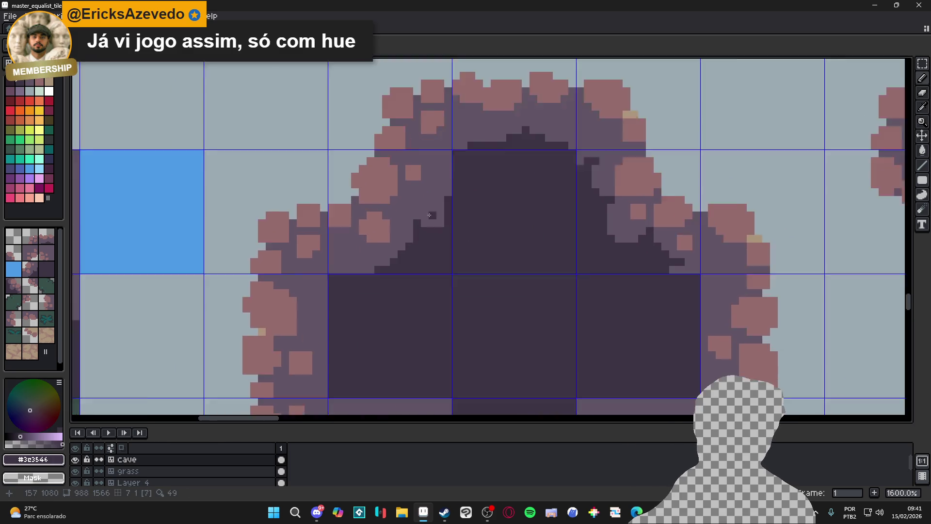
- Darken rock pixels along the left slope and lower-left cave edge
left_click(422, 186)
mouse_move(313, 292)
left_mouse_down()
mouse_move(343, 297)
mouse_move(379, 280)
left_mouse_up()
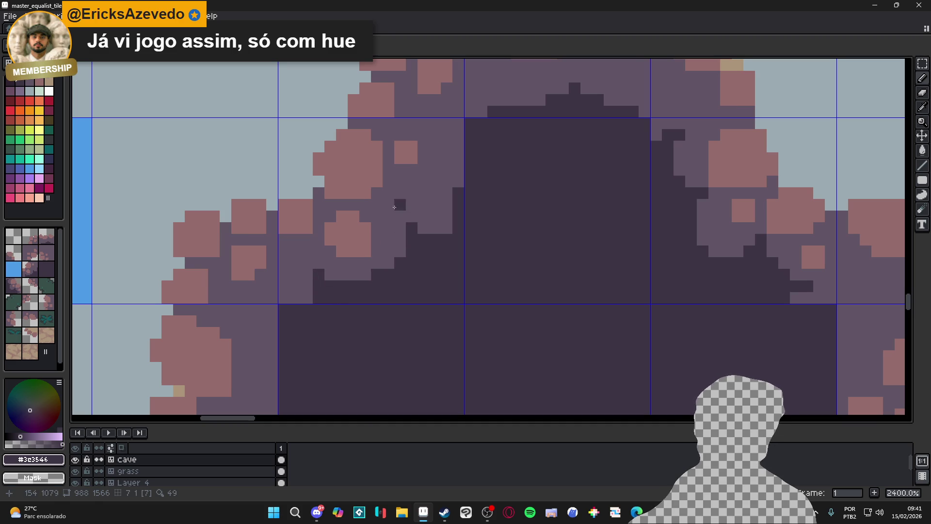
mouse_move(407, 233)
left_mouse_down()
mouse_move(400, 216)
mouse_move(388, 216)
left_mouse_up()
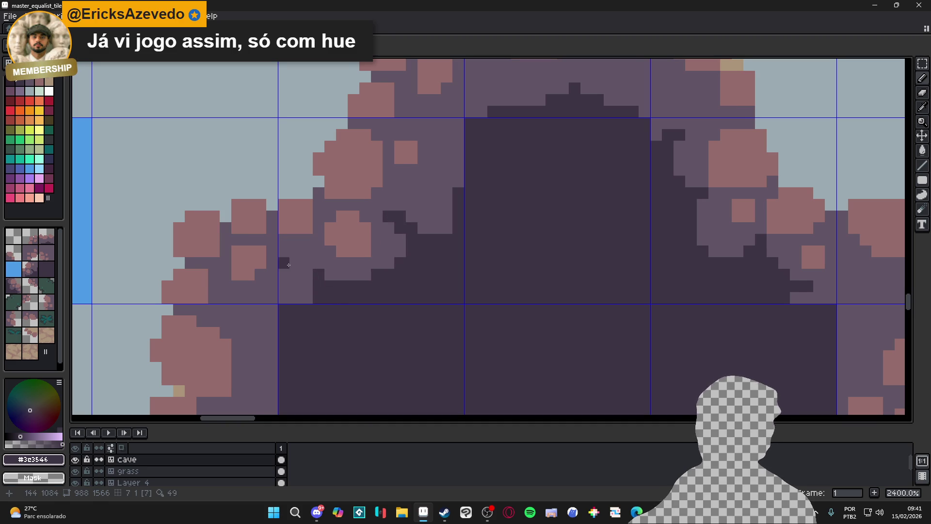
left_click_drag(292, 263, 345, 254)
left_click(350, 288)
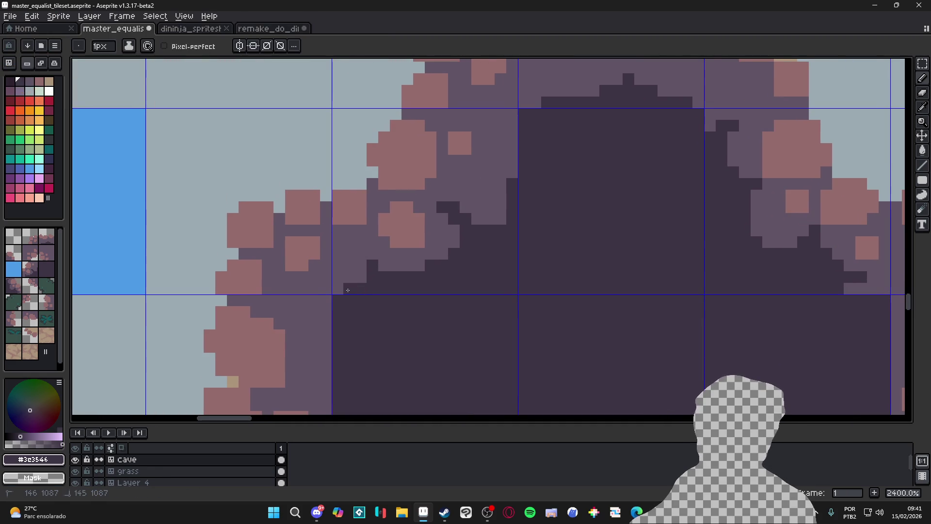
scroll(351, 279, "down", 1)
scroll(352, 273, "up", 2)
mouse_move(353, 273)
left_mouse_down()
mouse_move(362, 291)
mouse_move(326, 269)
mouse_move(357, 337)
mouse_move(315, 320)
mouse_move(361, 257)
left_mouse_up()
scroll(349, 308, "down", 1)
left_click(347, 306)
scroll(360, 264, "down", 3)
scroll(360, 265, "down", 4)
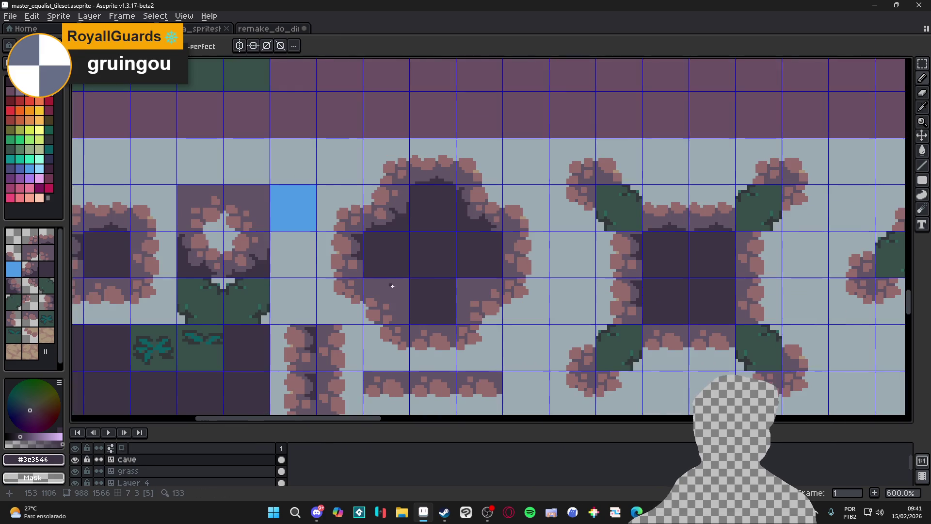
scroll(429, 315, "down", 1)
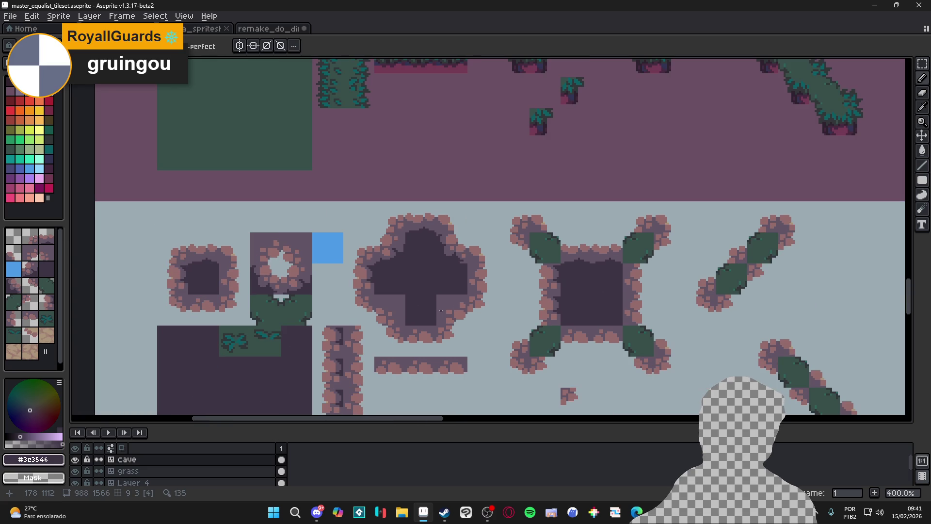
left_click_drag(410, 298, 423, 276)
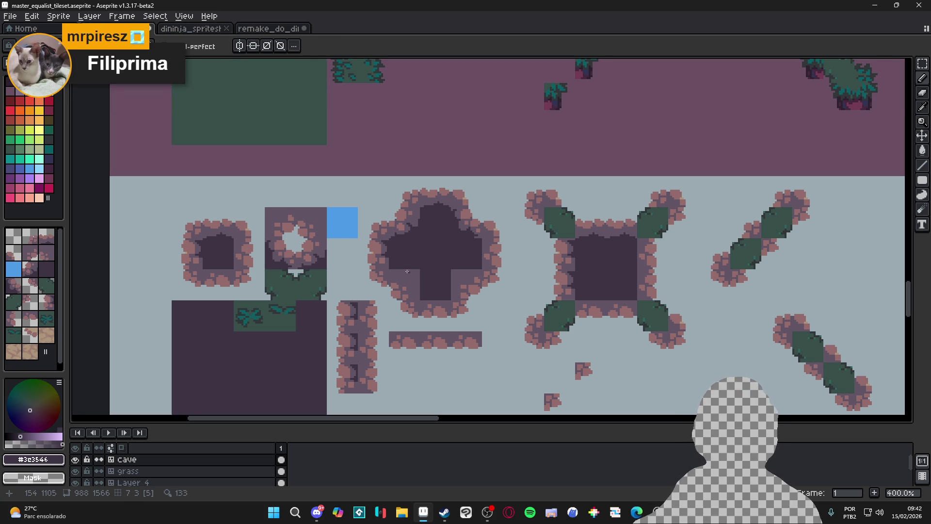
scroll(408, 272, "up", 3)
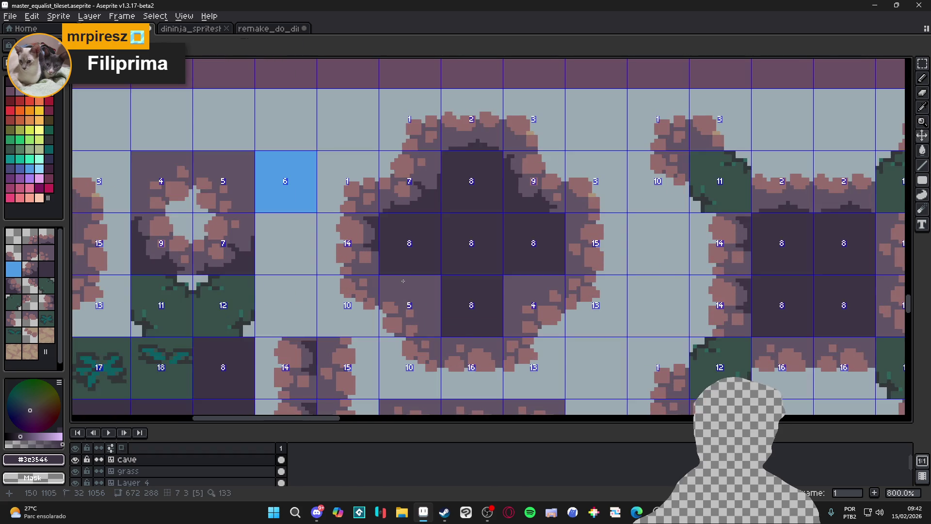
- Draw a dark stepped line inside the central cave and bucket-fill the area above it dark
scroll(408, 288, "up", 5)
mouse_move(360, 268)
left_mouse_down()
mouse_move(416, 315)
mouse_move(459, 328)
mouse_move(458, 284)
mouse_move(477, 310)
mouse_move(468, 334)
mouse_move(488, 343)
mouse_move(504, 381)
left_mouse_up()
key("g")
left_click(483, 278)
scroll(483, 277, "down", 3)
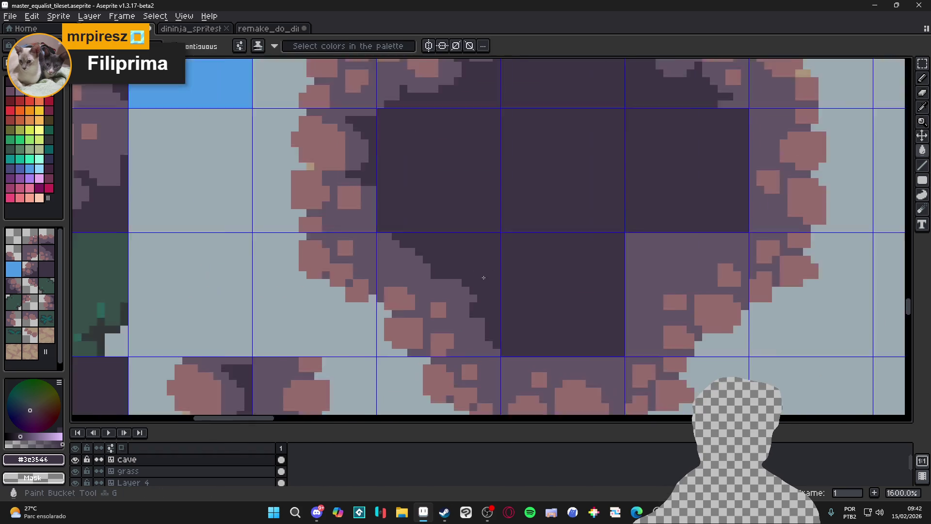
scroll(449, 272, "up", 3)
- Pencil over the lighter pixels along the cave's stepped edge in dark
key("b")
mouse_move(409, 244)
left_mouse_down()
mouse_move(397, 245)
mouse_move(420, 256)
mouse_move(397, 256)
left_mouse_up()
left_click(431, 267)
left_click(501, 314)
left_click(478, 291)
left_click(489, 302)
scroll(489, 303, "down", 2)
left_click(476, 333)
left_click(493, 332)
left_click(438, 285)
left_click(431, 278)
left_click(460, 293)
left_click(468, 300)
scroll(478, 310, "down", 3)
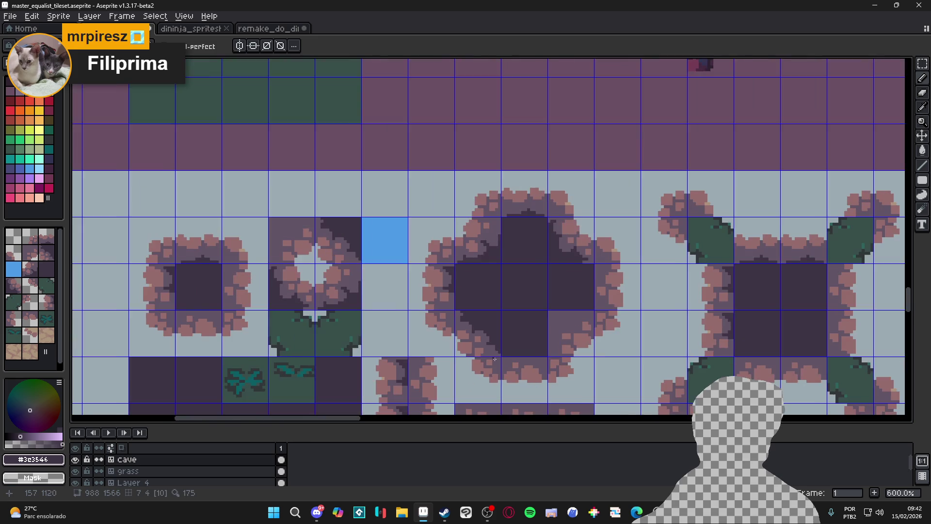
scroll(499, 296, "up", 4)
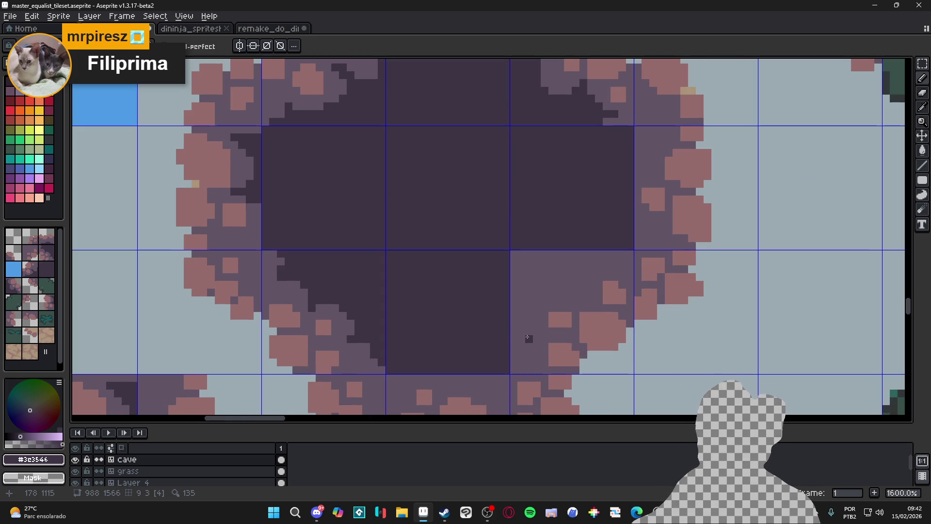
- Extend the dark interior edge up and to the right
mouse_move(527, 337)
left_mouse_down()
mouse_move(513, 340)
mouse_move(533, 303)
mouse_move(573, 296)
mouse_move(622, 255)
mouse_move(612, 255)
left_mouse_up()
left_click(549, 265)
scroll(549, 265, "down", 5)
key("Tab")
key("Tab")
key("Tab")
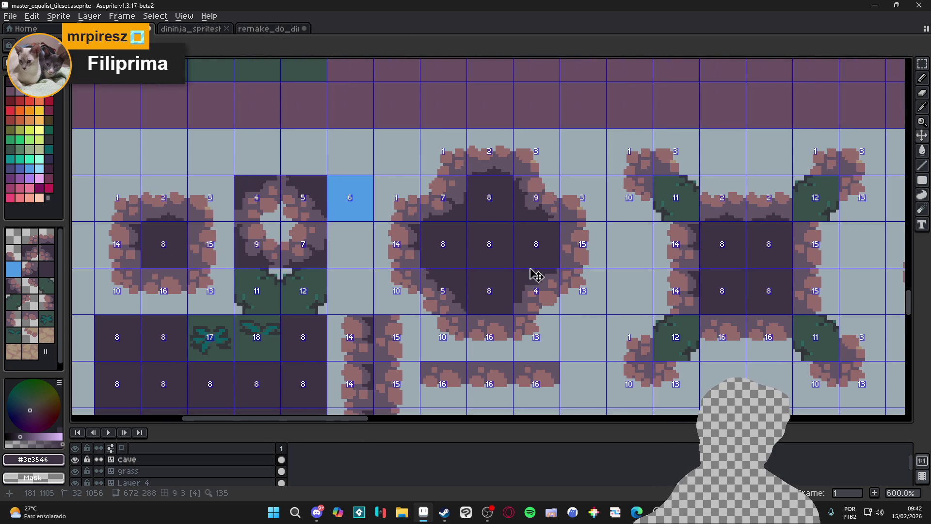
key("Tab")
key("Tab")
scroll(483, 315, "up", 5)
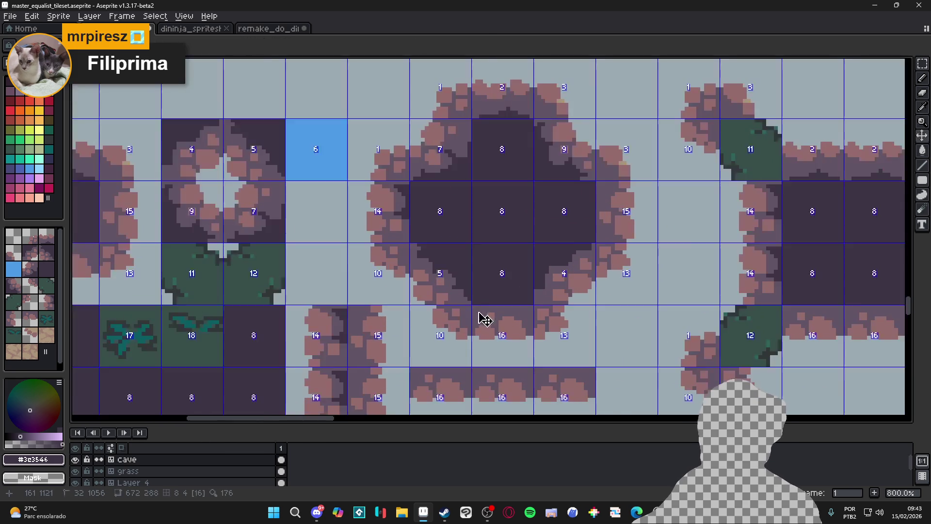
key("Tab")
- Add a ragged dark shadow strip below the cave's bottom edge
mouse_move(476, 308)
left_mouse_down()
mouse_move(482, 320)
mouse_move(498, 308)
mouse_move(463, 322)
left_mouse_up()
scroll(482, 318, "up", 1)
left_click(477, 311)
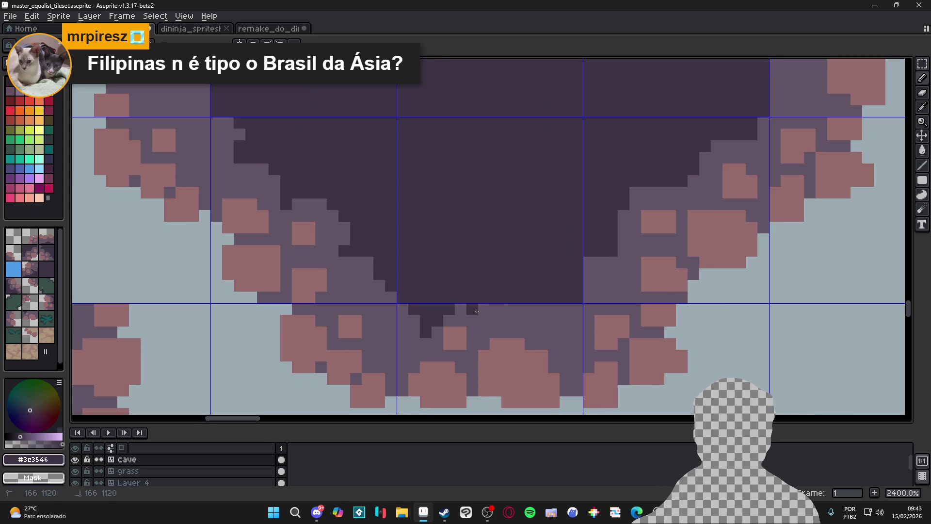
left_click(472, 320)
left_click(483, 310)
left_click(461, 310)
left_click(477, 327)
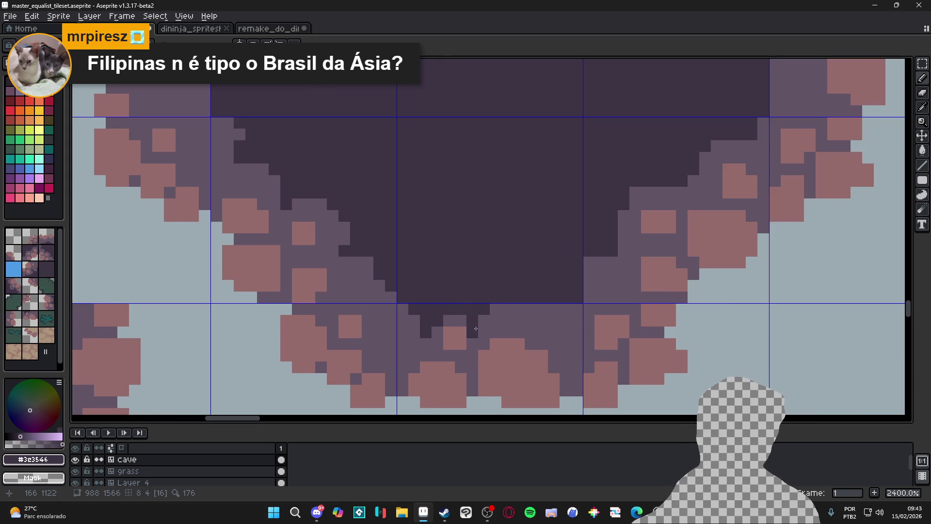
left_click(483, 321)
left_click_drag(495, 309, 563, 308)
left_click(519, 309)
- Extend the dark shadow below the cave's bottom-right edge
left_click(554, 321)
left_click(566, 321)
left_click(565, 333)
left_click(542, 320)
left_click(553, 333)
left_click(565, 344)
left_click(577, 321)
- Fill the right notch of the cave with dark pixels
left_click(588, 264)
left_click(600, 262)
left_click(612, 262)
left_click_drag(600, 274, 613, 273)
left_click(589, 273)
left_click(612, 285)
left_click(597, 288)
left_click(589, 285)
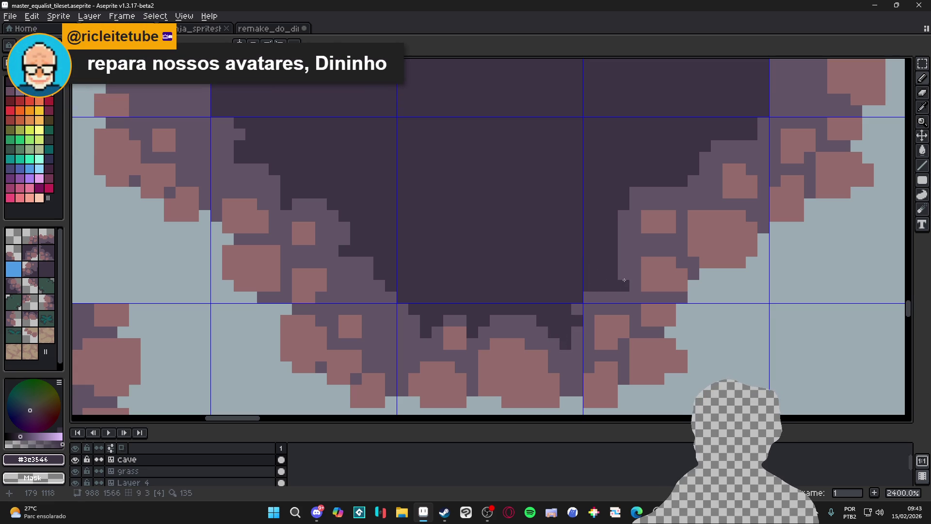
- Repaint several notch pixels in medium purple #625565
left_click(626, 276, "alt")
left_click(608, 289)
left_click(612, 274)
left_click(601, 274)
left_click(600, 286)
left_click(612, 262)
scroll(619, 289, "down", 1)
scroll(619, 289, "up", 2)
- Repaint the upper notch pixels back to dark #3c3546
left_click(635, 253, "alt")
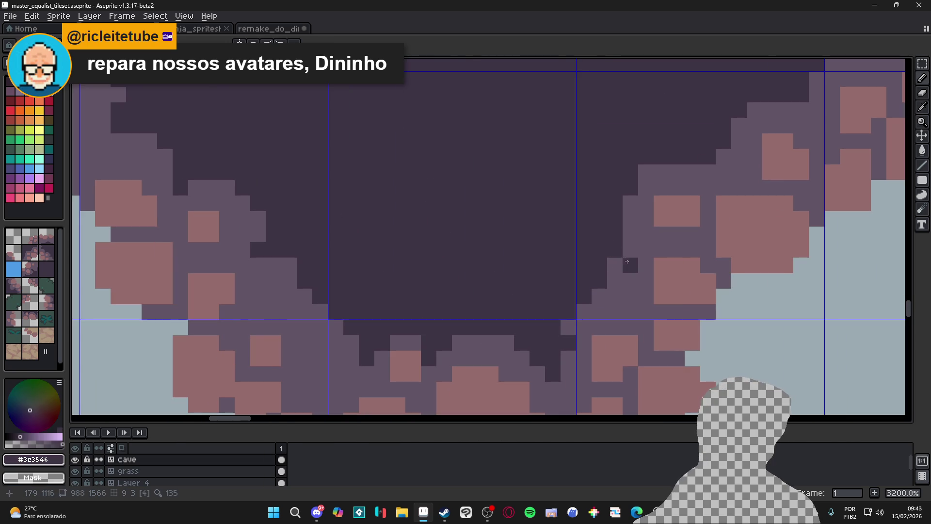
left_click(630, 249)
left_click(646, 249)
left_click(626, 235)
scroll(625, 235, "down", 3)
scroll(626, 243, "up", 3)
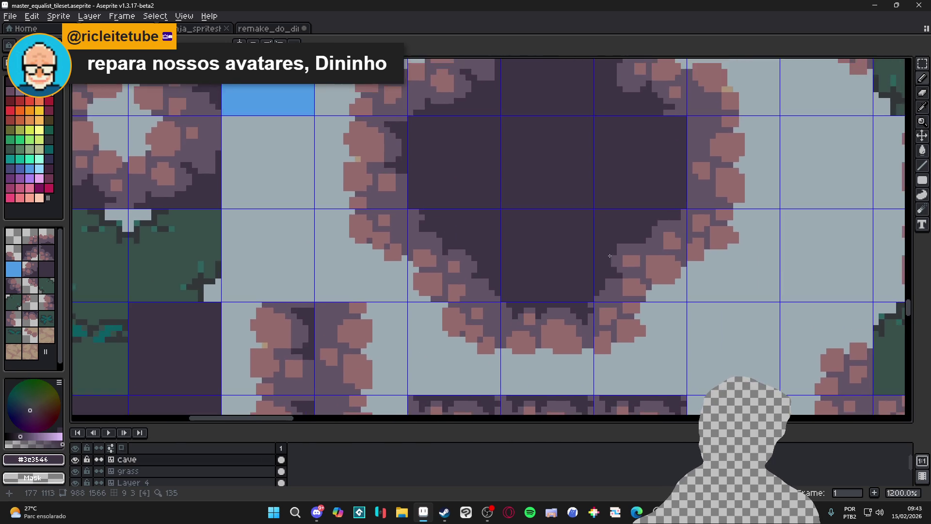
left_click(652, 247)
scroll(631, 247, "down", 2)
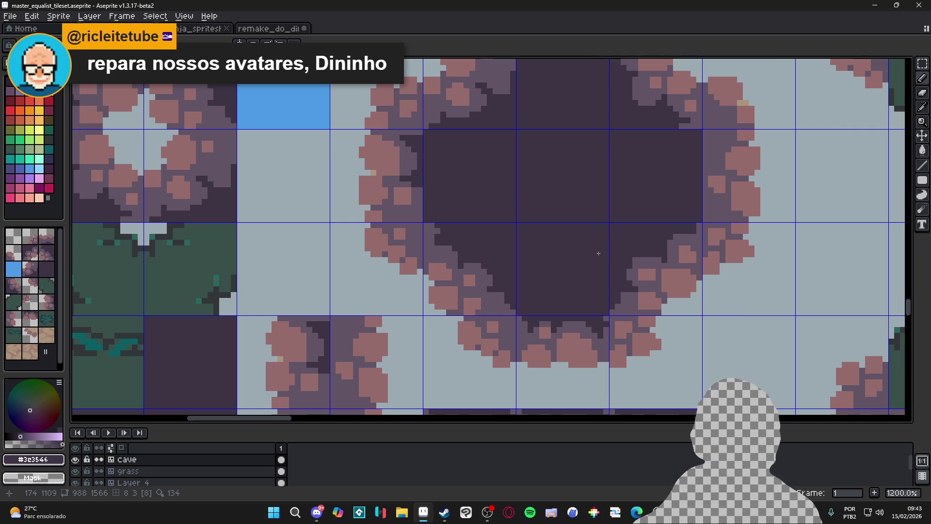
key("alt+Tab")
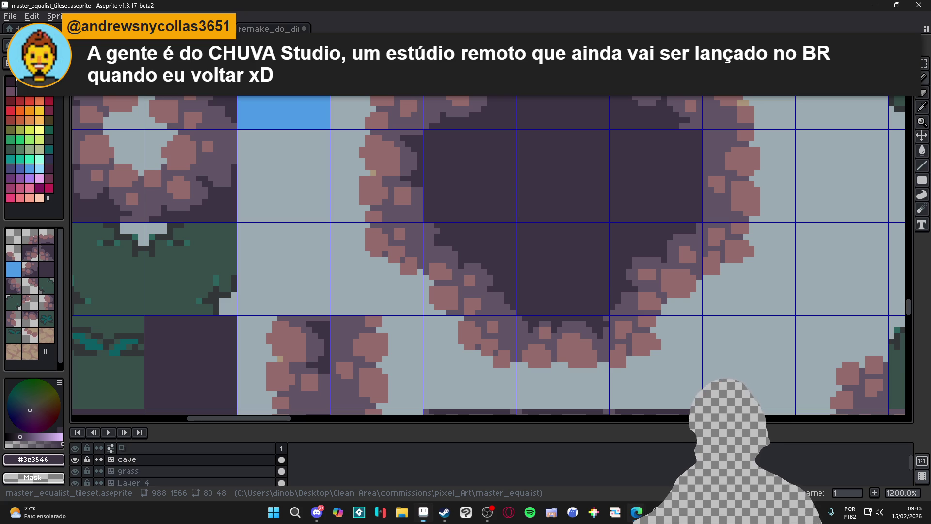
- Paint a dark strip, a pixel and a small block along the central cave's right inner edge
scroll(526, 239, "down", 4)
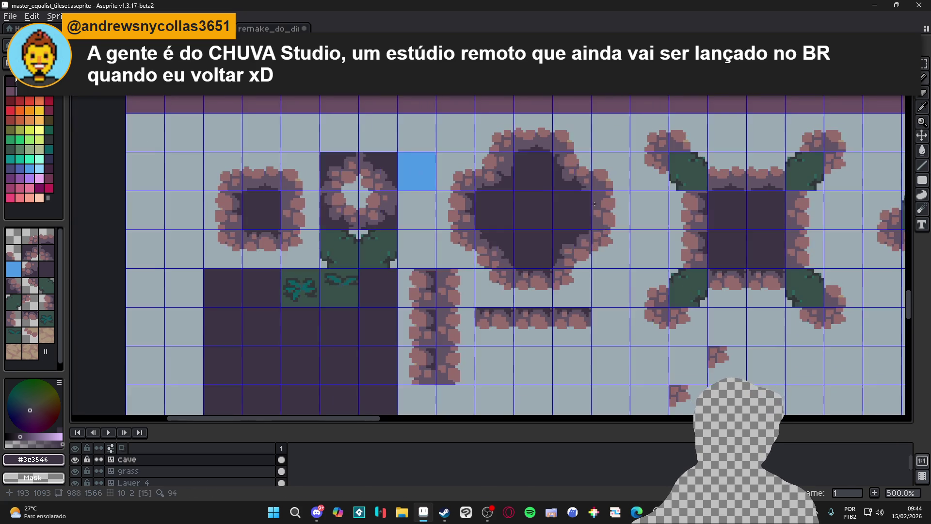
scroll(602, 245, "up", 7)
mouse_move(586, 196)
left_mouse_down()
mouse_move(609, 198)
mouse_move(585, 187)
mouse_move(588, 254)
mouse_move(578, 245)
left_mouse_up()
left_click(596, 254)
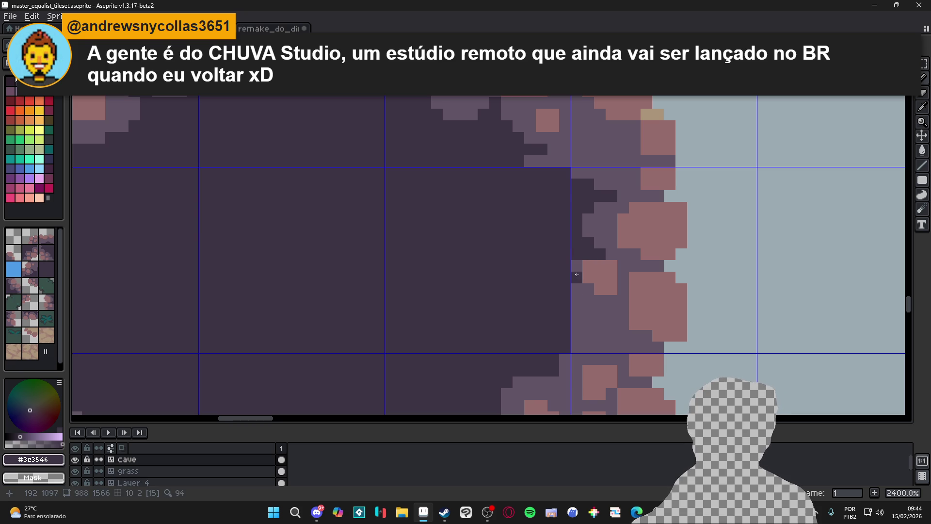
mouse_move(577, 300)
left_mouse_down()
mouse_move(587, 301)
mouse_move(577, 289)
left_mouse_up()
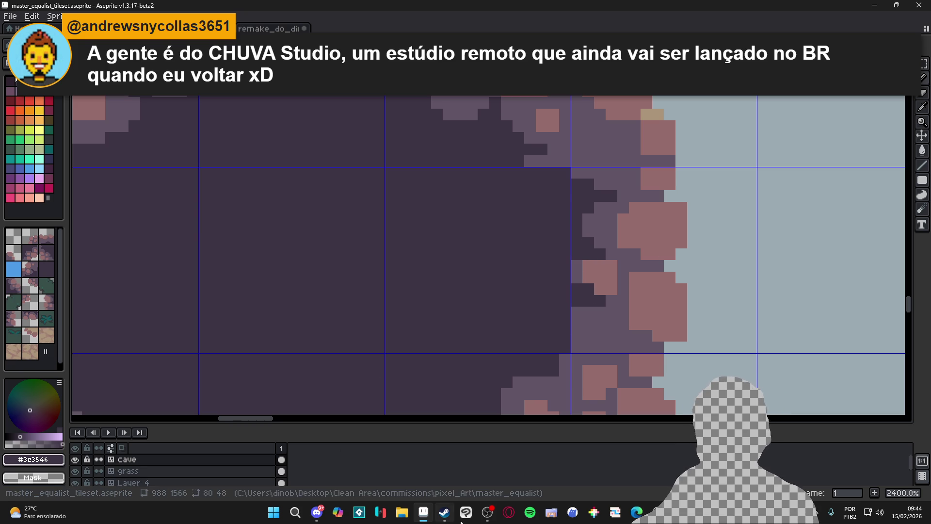
- Extend the dark edge down to the tile line and darken a few more edge pixels
mouse_move(637, 513)
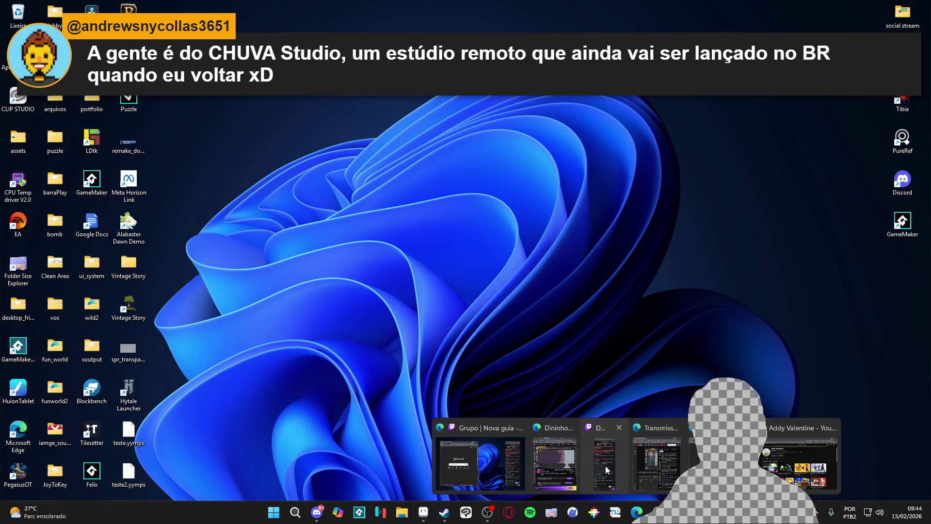
left_click(654, 477)
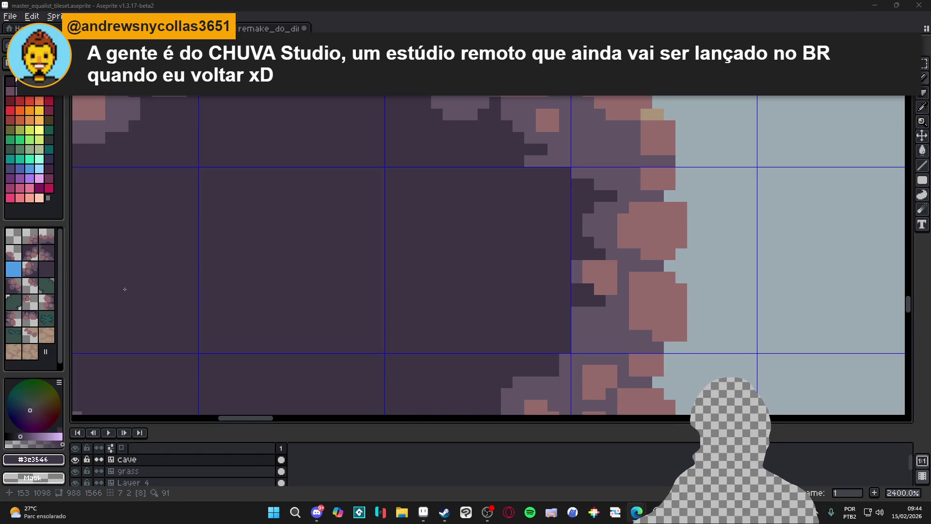
scroll(374, 243, "down", 2)
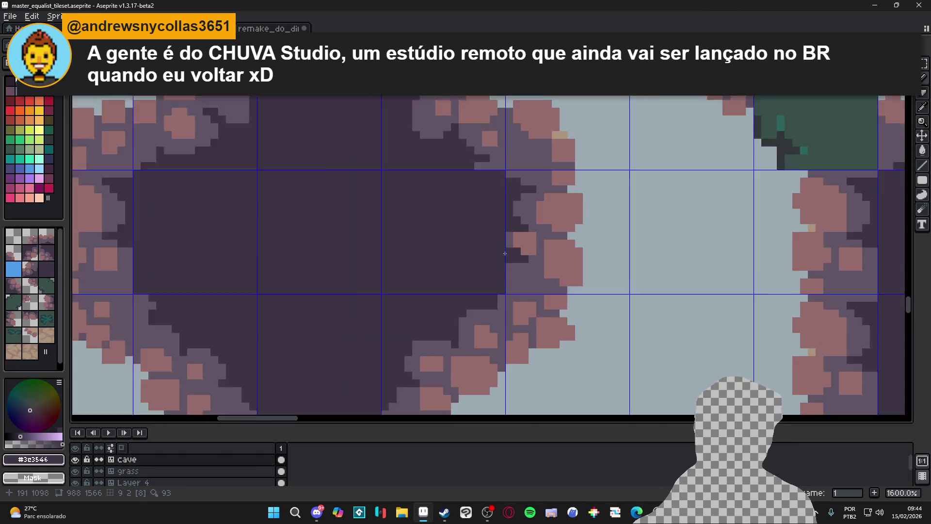
scroll(516, 247, "up", 2)
left_click(519, 257)
mouse_move(519, 270)
left_mouse_down()
mouse_move(507, 270)
mouse_move(543, 281)
left_mouse_up()
left_click(507, 257)
left_click(542, 270)
left_click(508, 281)
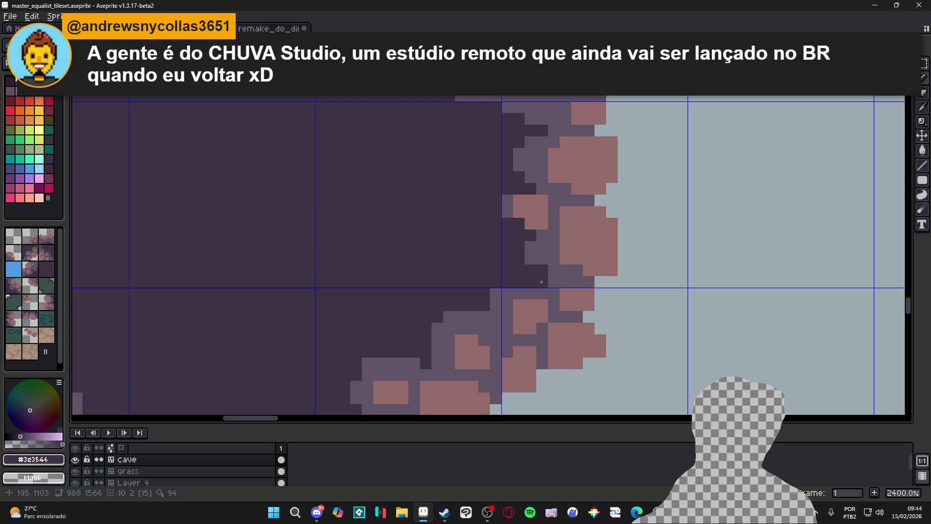
- Open the Preview window with F7 and recentre it on the current view
scroll(544, 273, "down", 3)
scroll(547, 277, "up", 1)
scroll(547, 277, "down", 3)
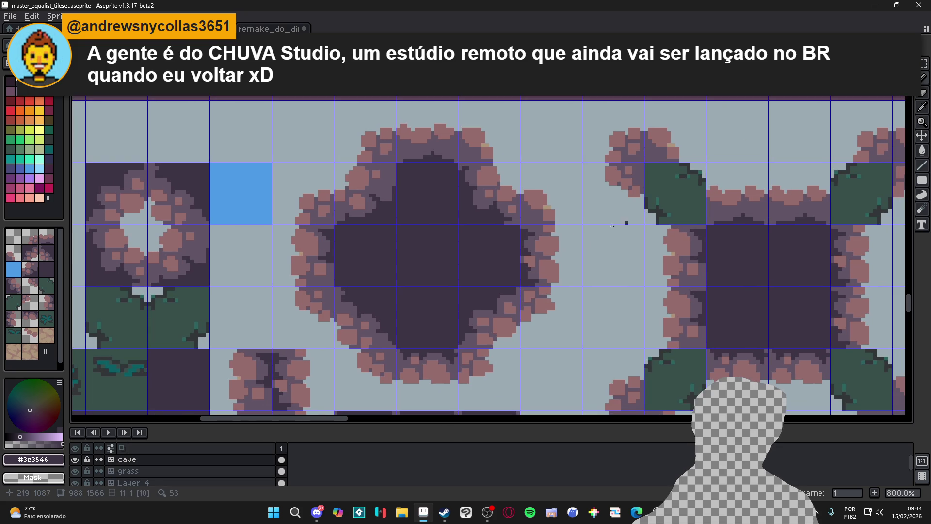
key("F7")
left_click(660, 202)
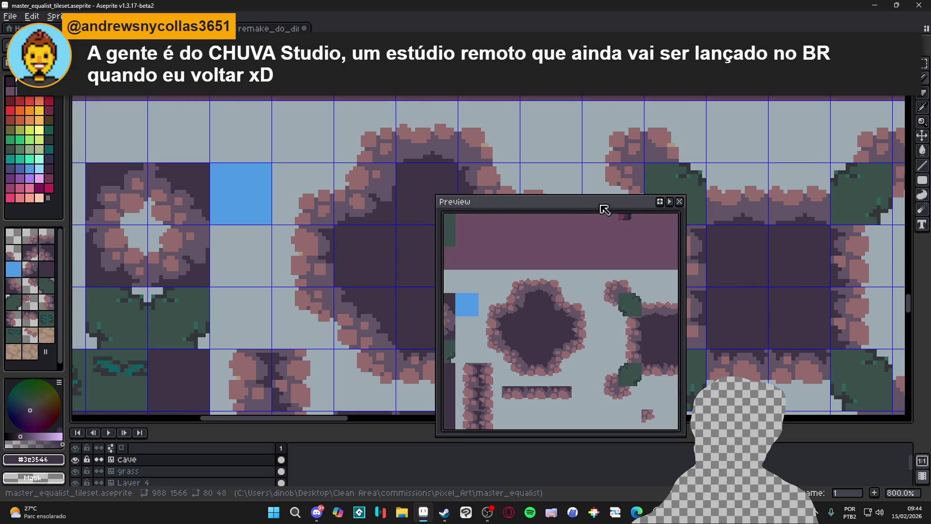
- Move the Preview window to the upper right of the screen
left_click_drag(603, 206, 788, 136)
scroll(409, 269, "down", 3)
scroll(408, 268, "down", 1)
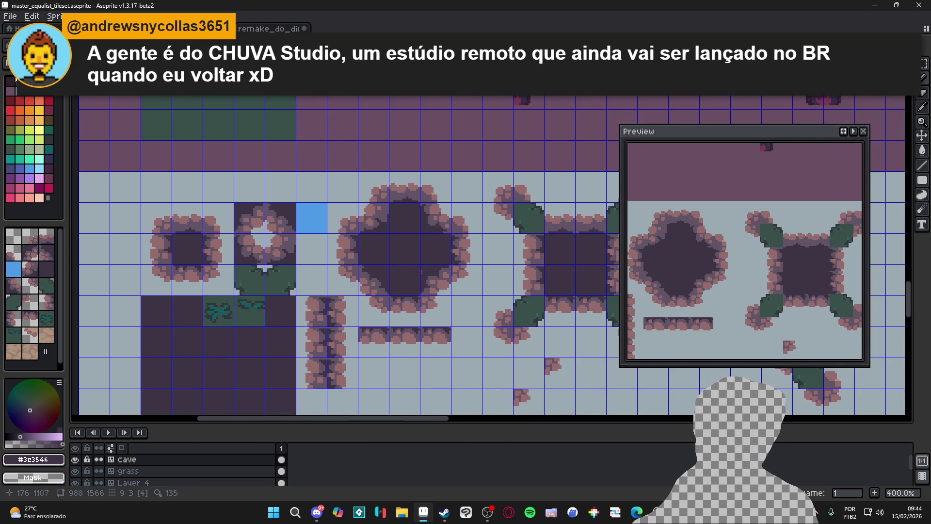
scroll(421, 272, "up", 6)
- Pick the medium purple #625565 from the cave and paint a few cave pixels with it
left_click(449, 274, "alt")
left_click(445, 271)
left_click(437, 278)
left_click_drag(456, 270, 474, 257)
scroll(469, 255, "down", 3)
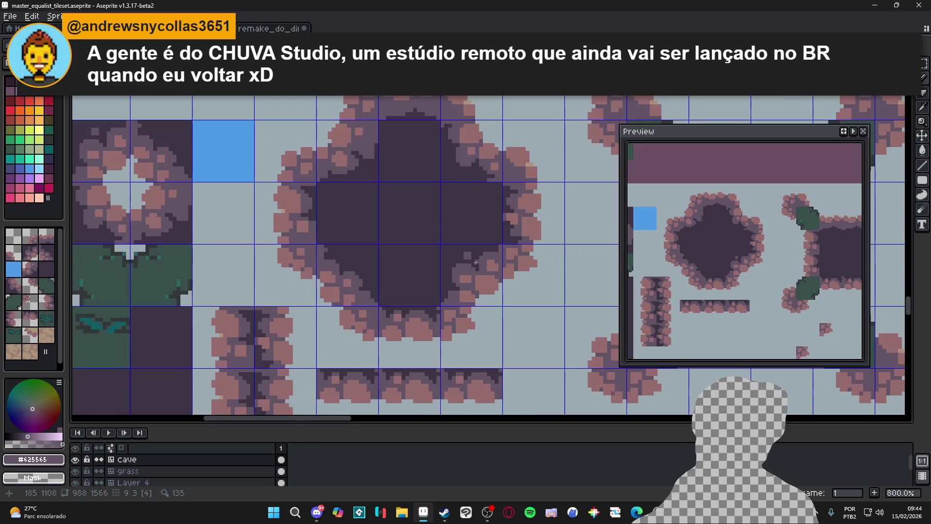
scroll(464, 283, "up", 1)
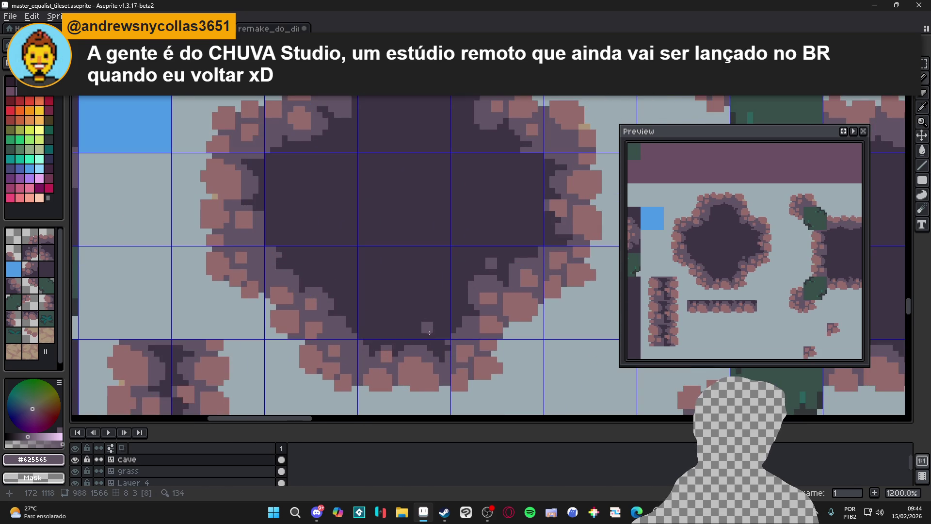
- Add a lighter speck inside the cave tile, then undo it and the previous stroke
left_click(425, 329)
key("ctrl+z")
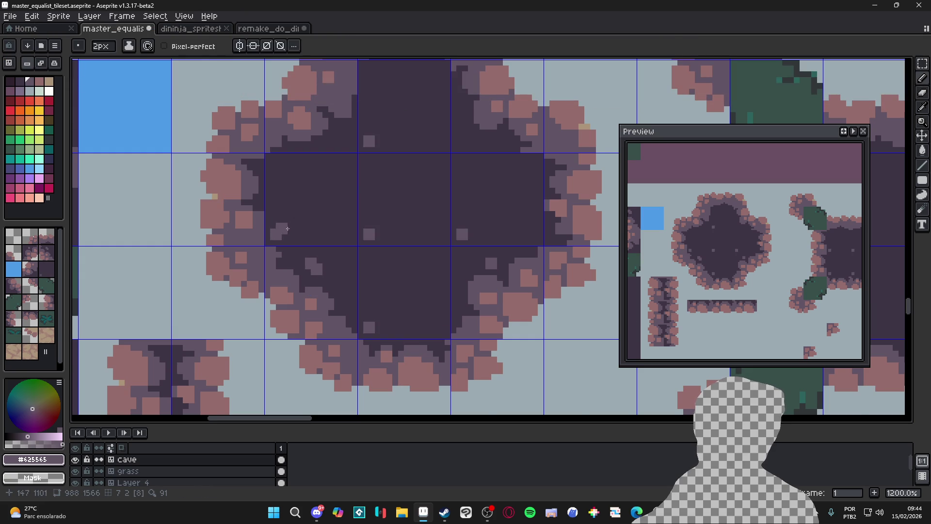
scroll(340, 240, "down", 2)
key("ctrl+z")
scroll(340, 259, "down", 1)
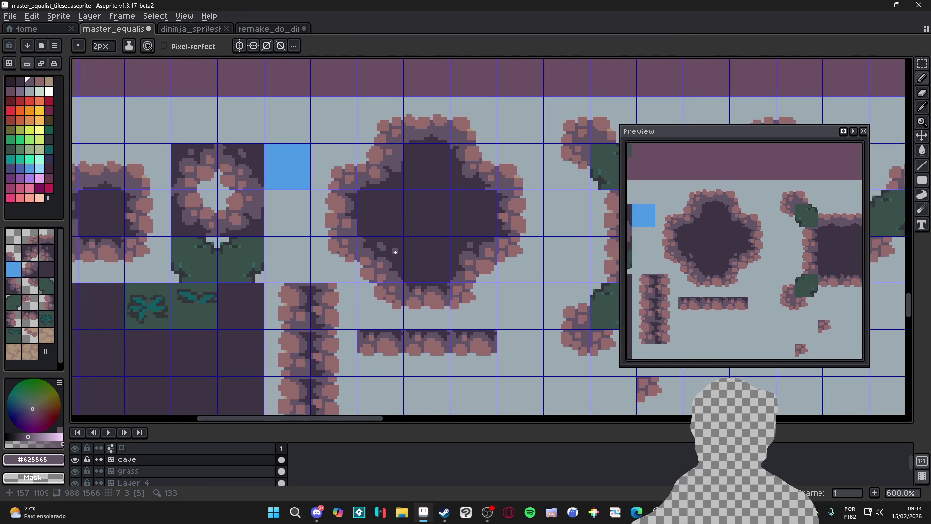
scroll(422, 267, "up", 4)
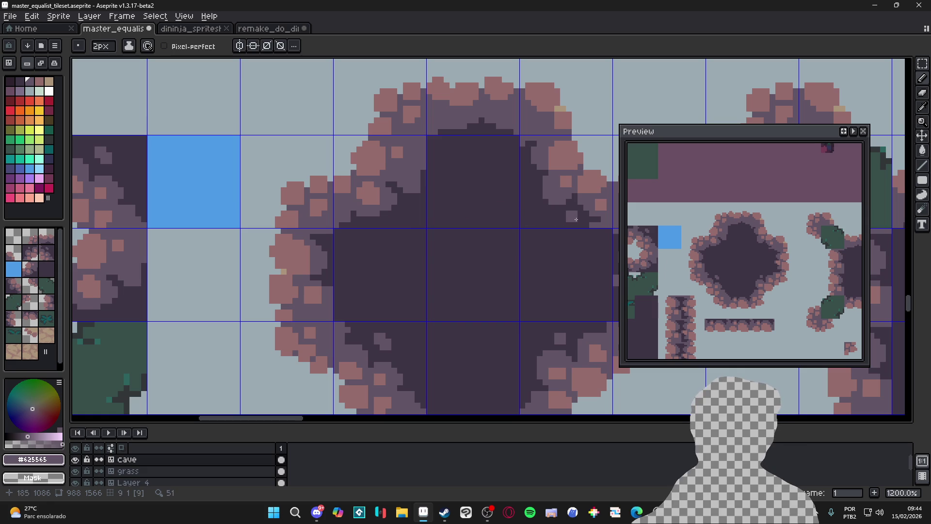
- Shrink the brush to one pixel and eyedrop the dark cave-interior purple #3e3546
key("minus")
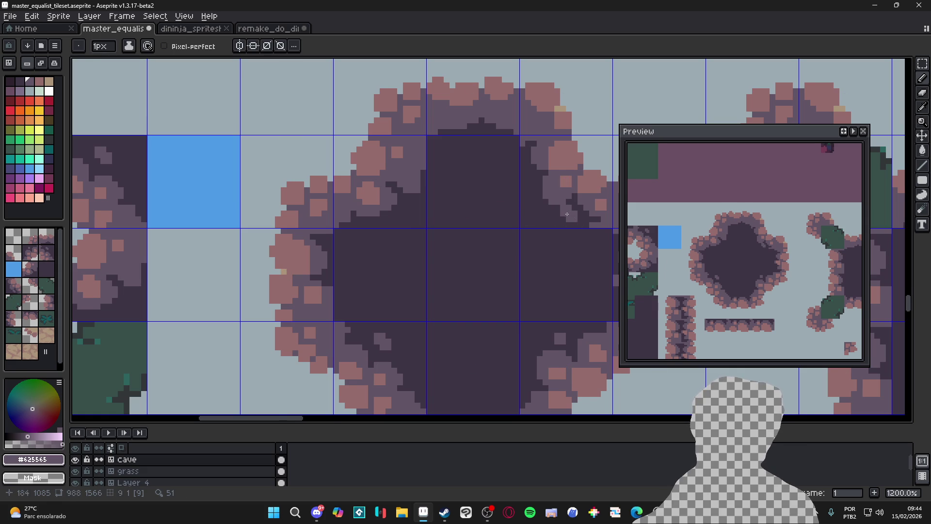
scroll(567, 214, "down", 3)
scroll(422, 250, "up", 4)
key("alt")
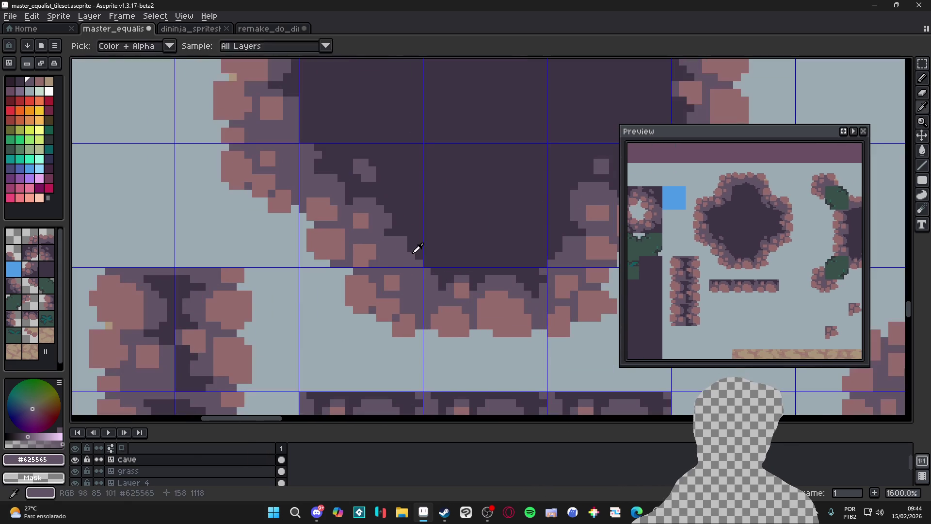
left_click(410, 235, "alt")
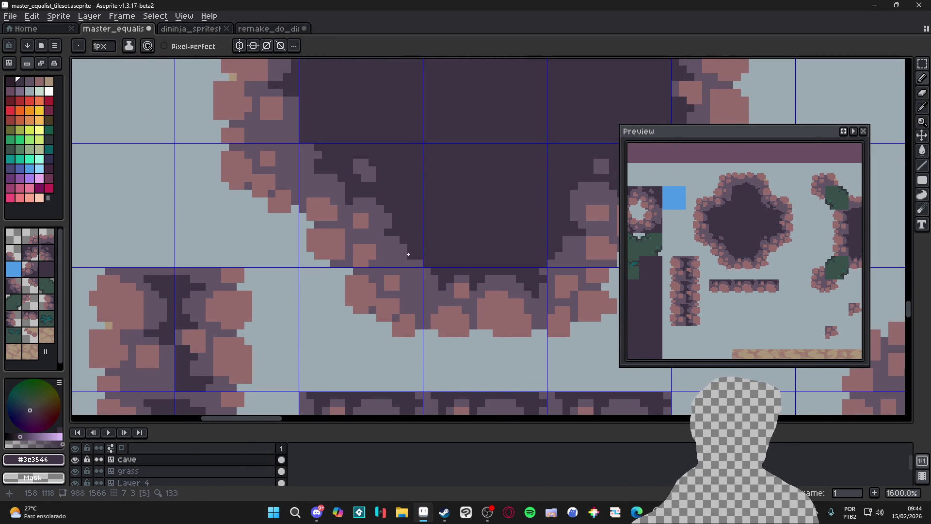
- Zoom out and back in to look over the whole tileset and Preview
scroll(403, 257, "down", 3)
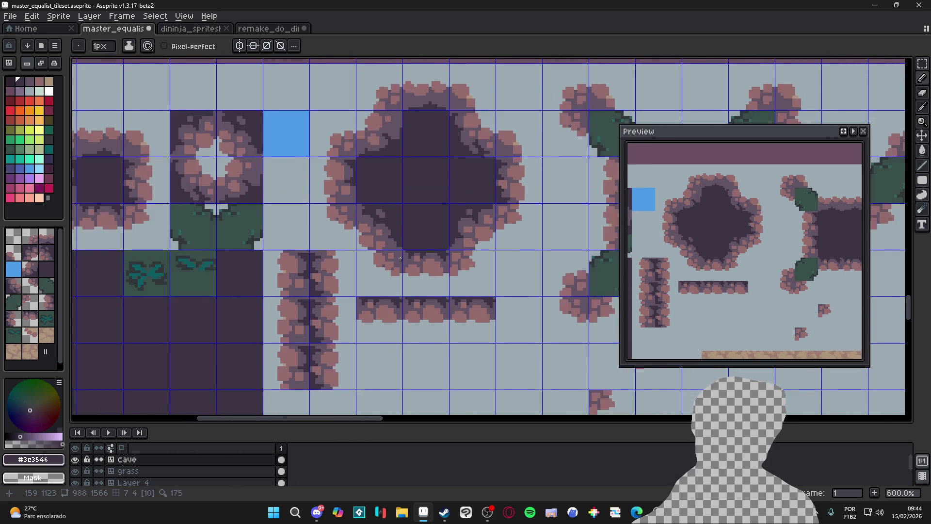
scroll(400, 258, "down", 4)
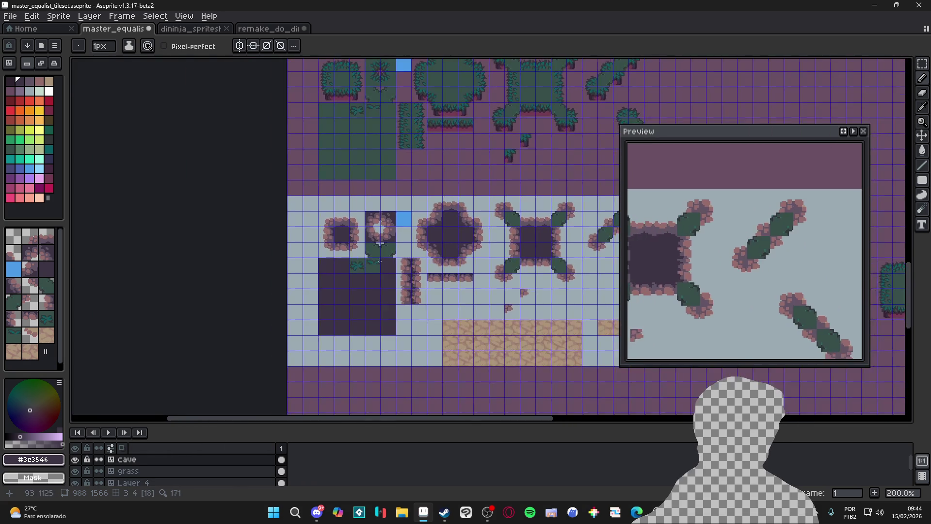
scroll(375, 267, "up", 1)
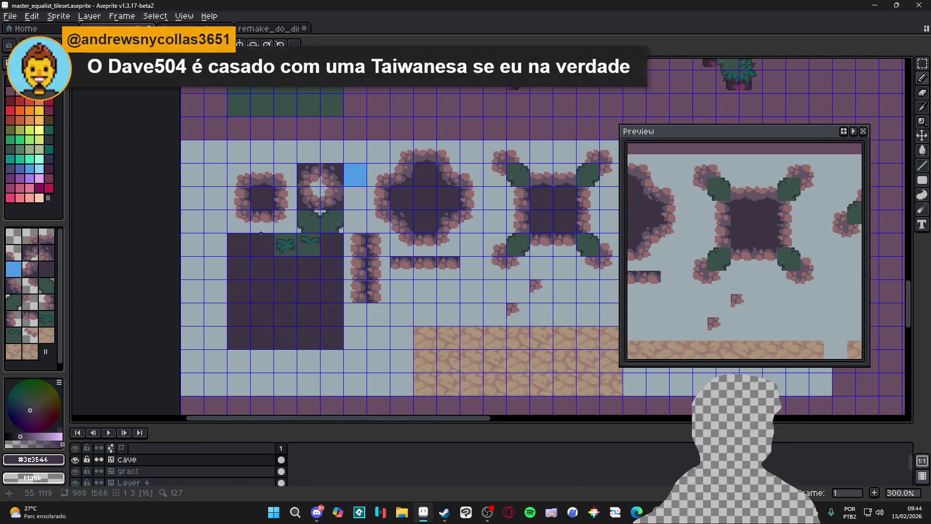
scroll(359, 203, "down", 1)
scroll(400, 194, "up", 1)
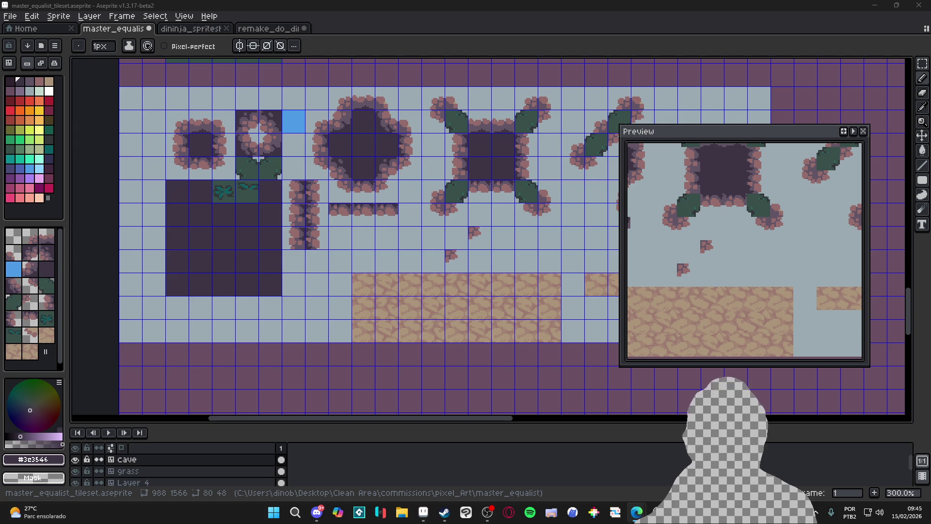
- Undo the last pencil stroke on the star cave
scroll(184, 160, "up", 2)
scroll(185, 160, "up", 6)
scroll(157, 181, "down", 3)
scroll(168, 176, "up", 3)
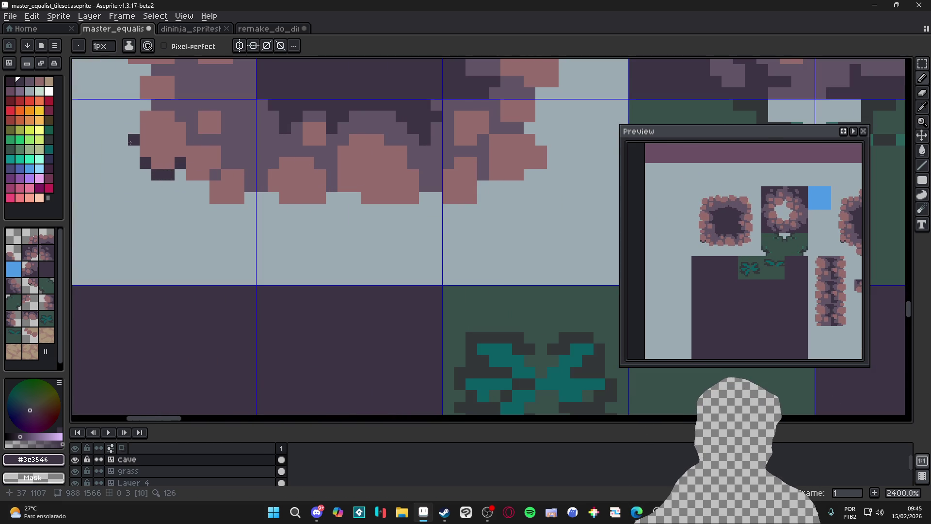
scroll(190, 160, "down", 6)
key("ctrl+z")
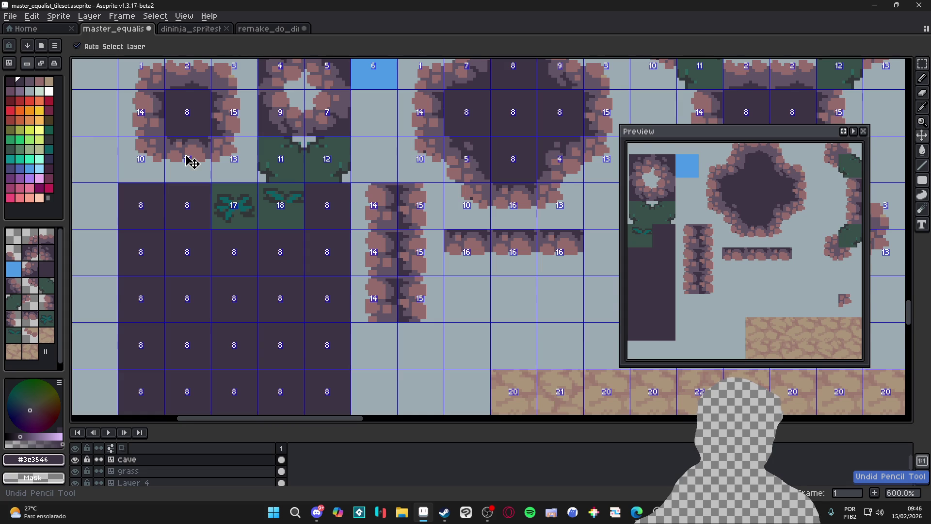
- Paint a short run of dark pixels plus one extra pixel along the cave rim
scroll(191, 161, "down", 3)
scroll(316, 175, "up", 1)
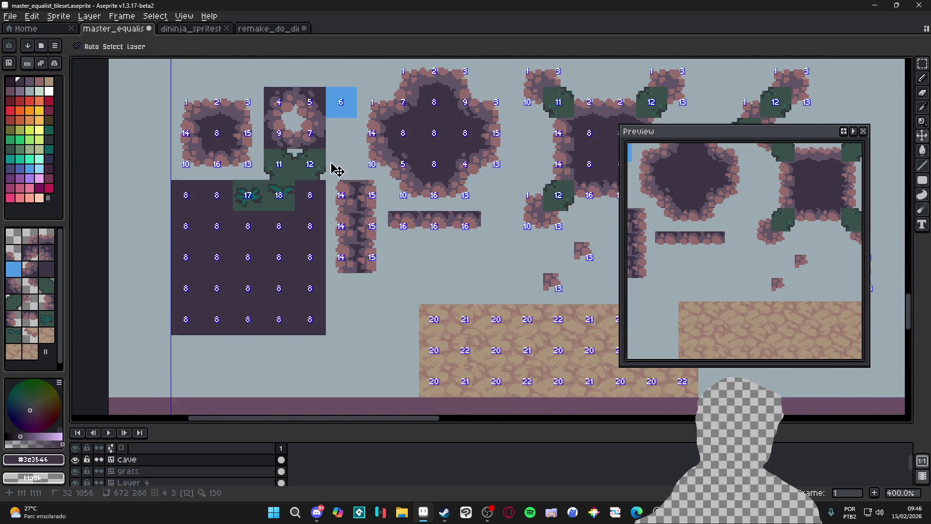
scroll(316, 175, "up", 4)
scroll(377, 137, "up", 3)
mouse_move(349, 137)
left_mouse_down()
mouse_move(349, 124)
mouse_move(361, 124)
mouse_move(338, 137)
left_mouse_up()
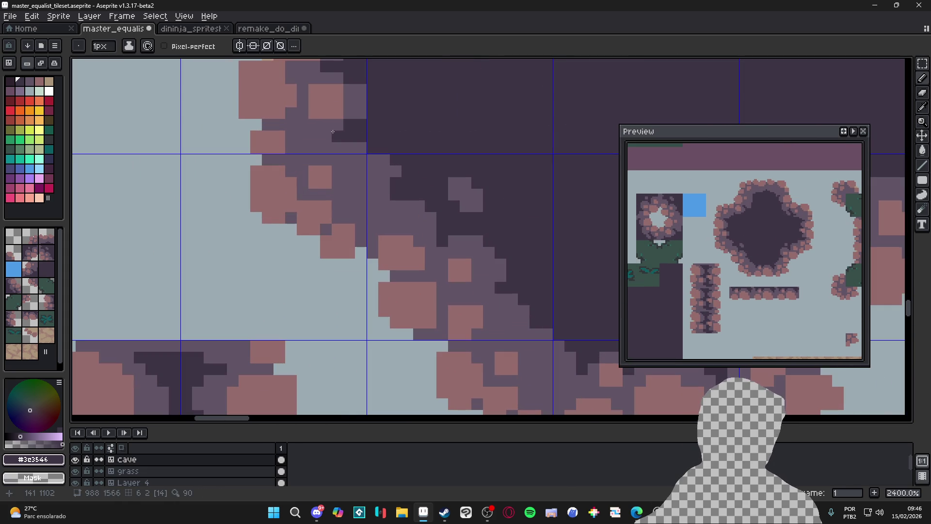
left_click(359, 116)
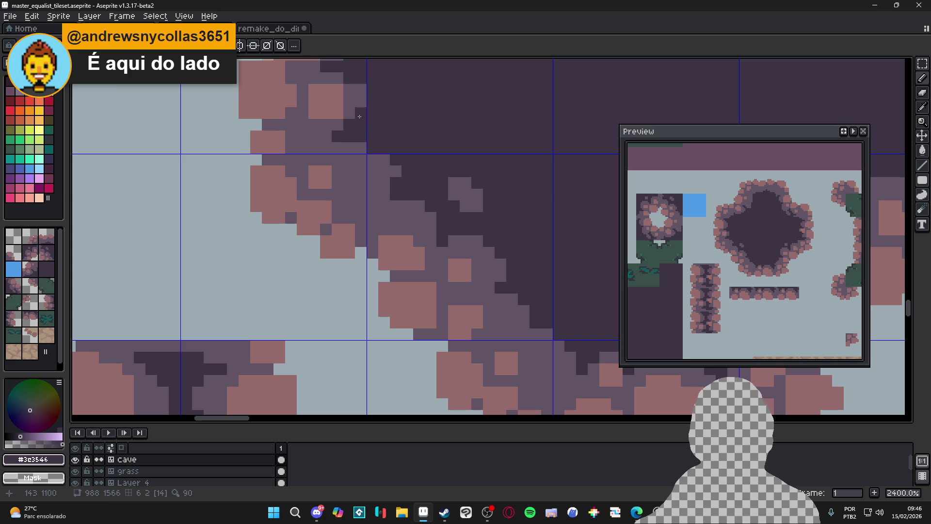
- Shift the view slightly and save the tileset with Ctrl+S
scroll(400, 165, "down", 6)
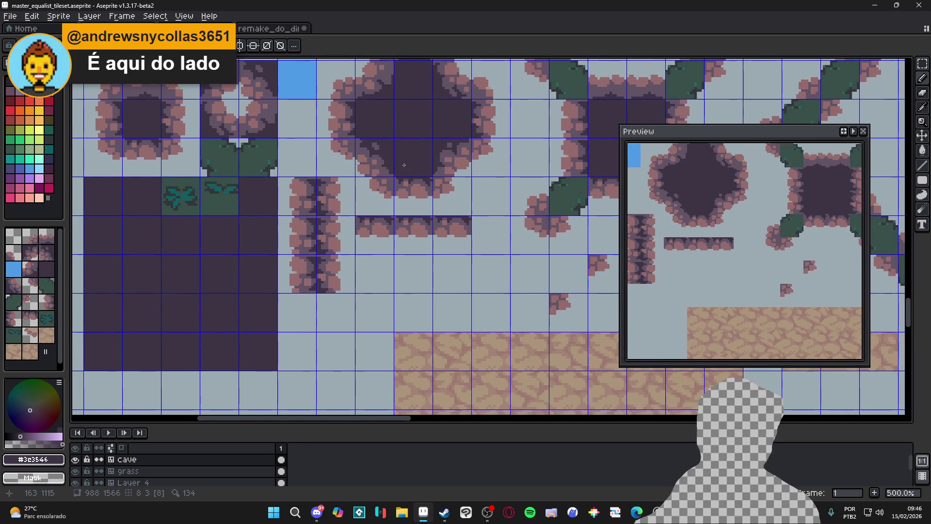
scroll(400, 165, "up", 1)
scroll(391, 107, "up", 3)
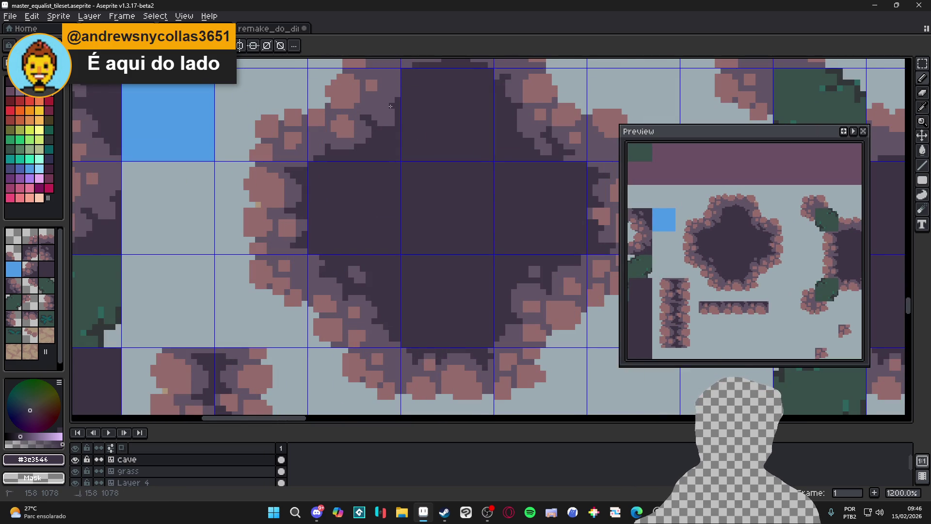
scroll(391, 106, "down", 6)
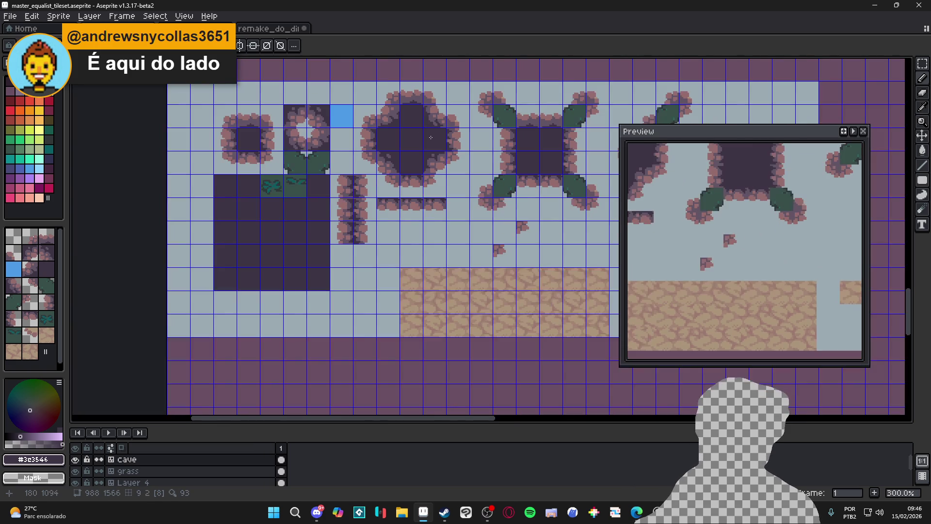
left_click_drag(265, 195, 284, 201)
key("ctrl+s")
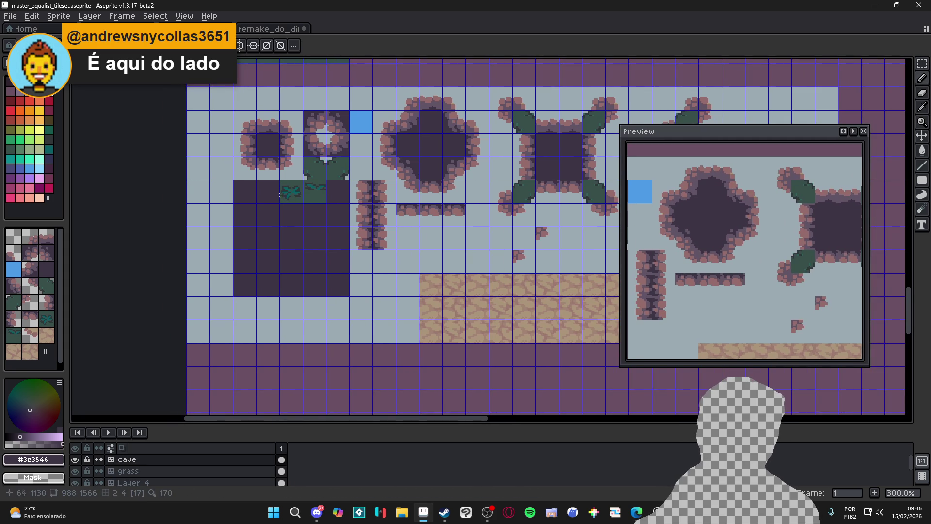
- Pan across the tileset and eyedrop the pink rim colour #9c7970
scroll(489, 230, "down", 1)
scroll(490, 230, "right", 1)
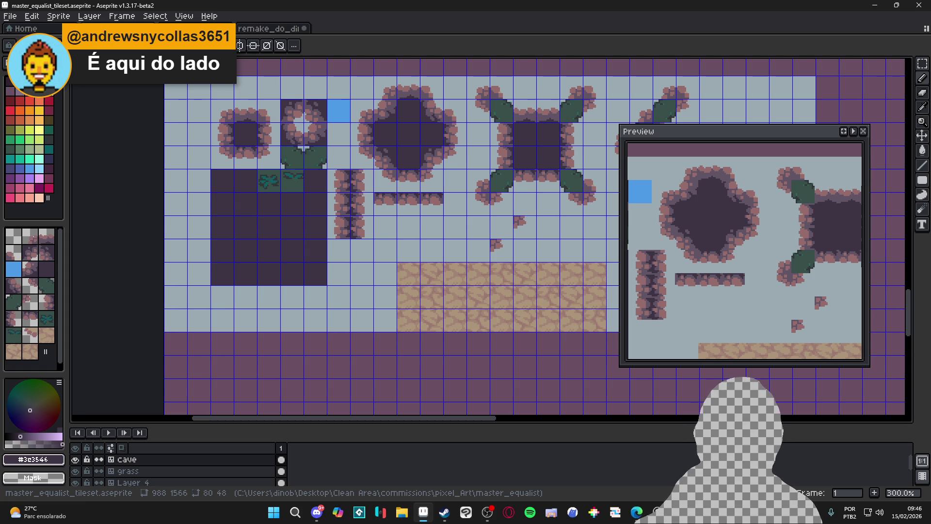
left_click_drag(287, 188, 335, 209)
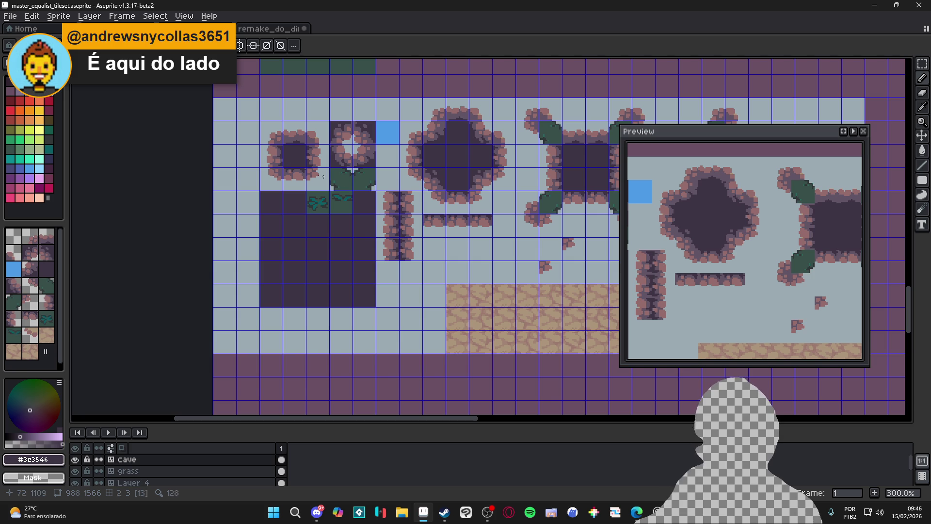
scroll(444, 148, "up", 1)
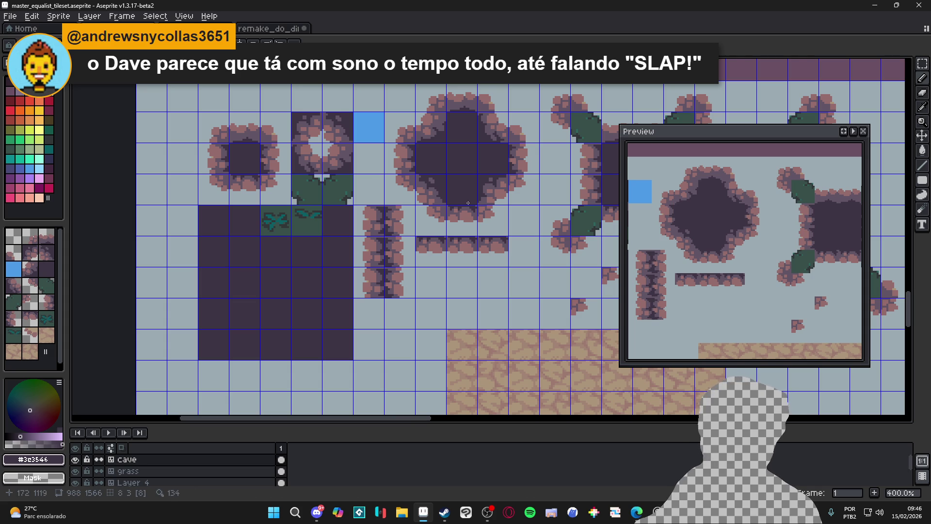
scroll(441, 193, "up", 1)
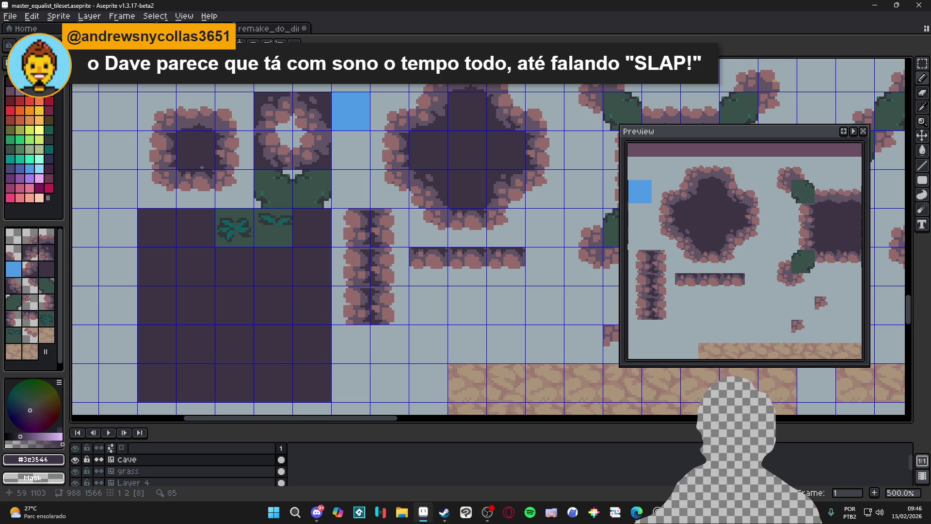
scroll(340, 243, "down", 1)
scroll(461, 345, "up", 2)
key("alt")
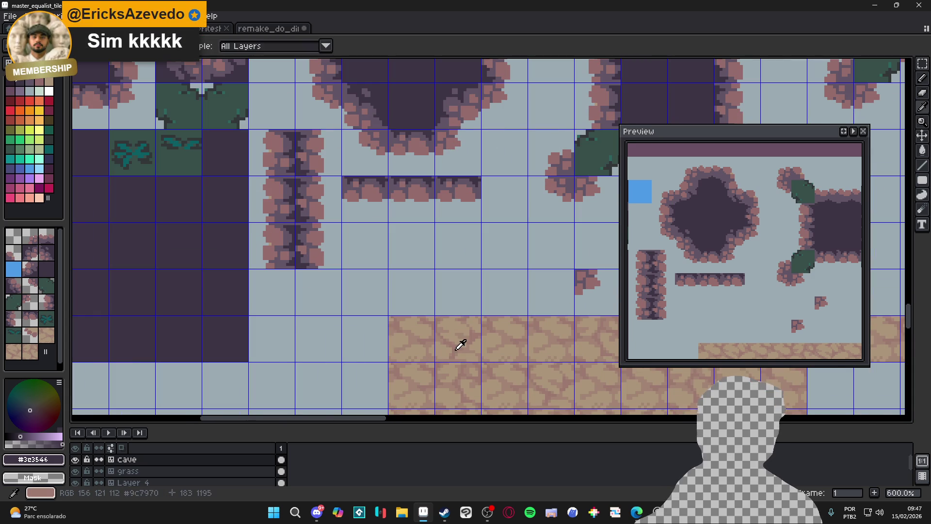
left_click(461, 344)
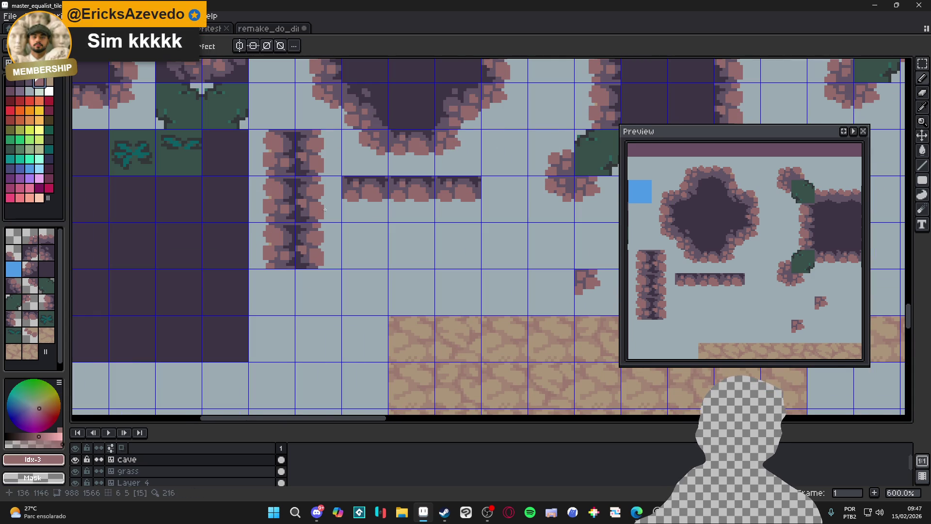
- Sample a darker purple, undo the last stroke, then pick palette colour 1 and pink #966c6c
scroll(267, 233, "up", 2)
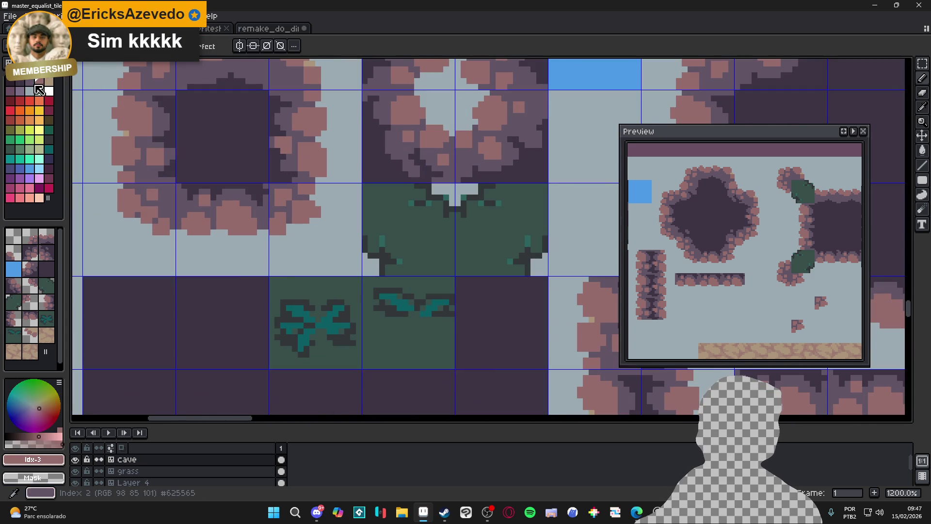
left_click(266, 233, "alt")
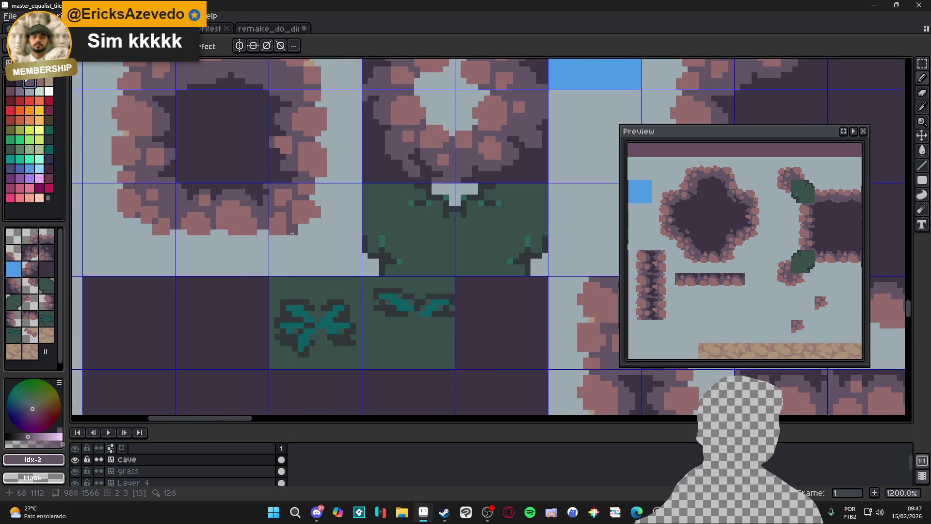
scroll(293, 233, "down", 1)
key("ctrl+z")
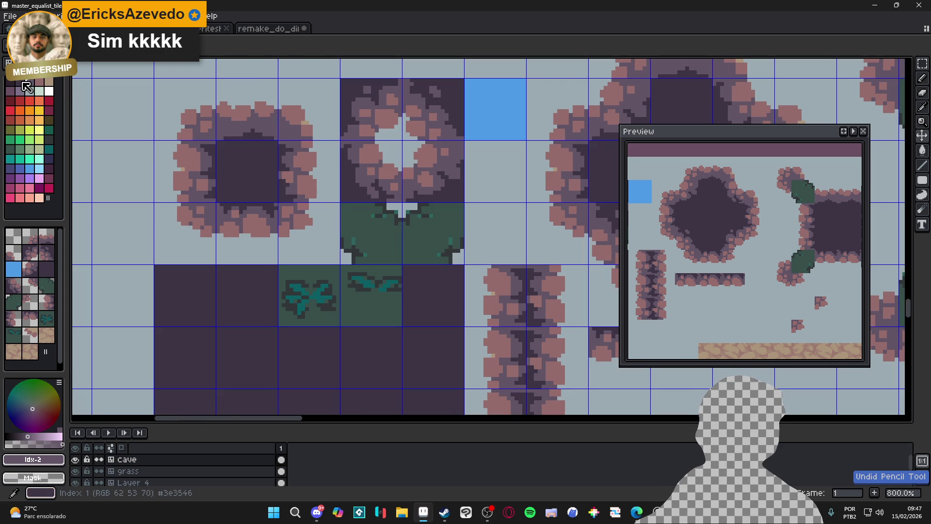
left_click(20, 81)
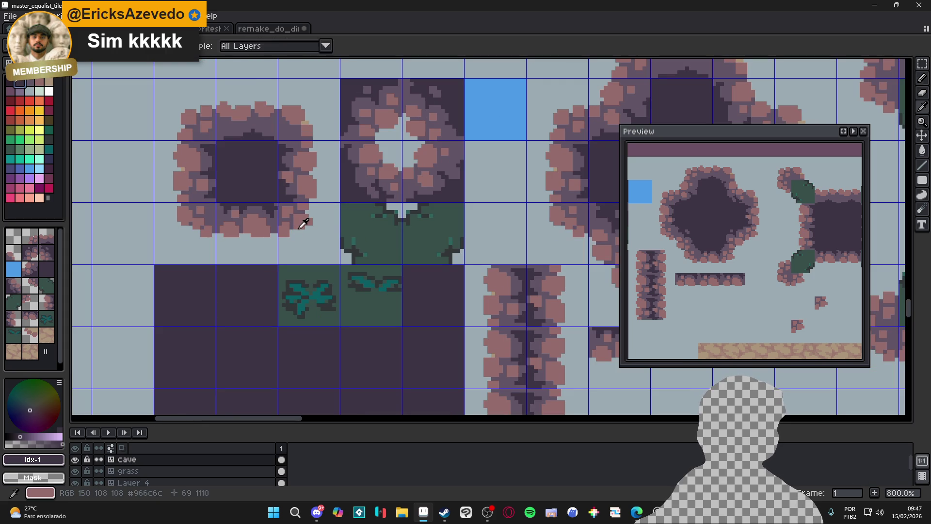
left_click(291, 224, "alt")
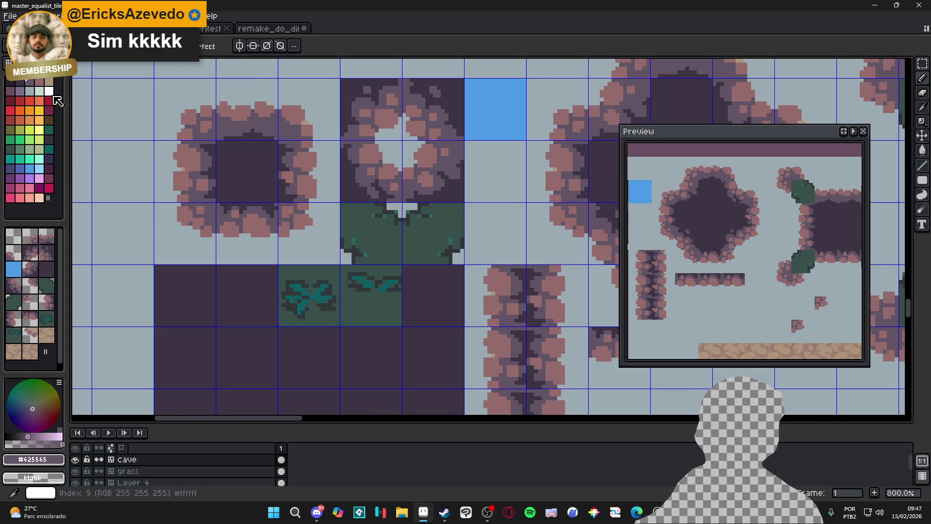
- Eyedrop the dark cave purple from the canvas as the drawing colour
scroll(268, 210, "down", 2)
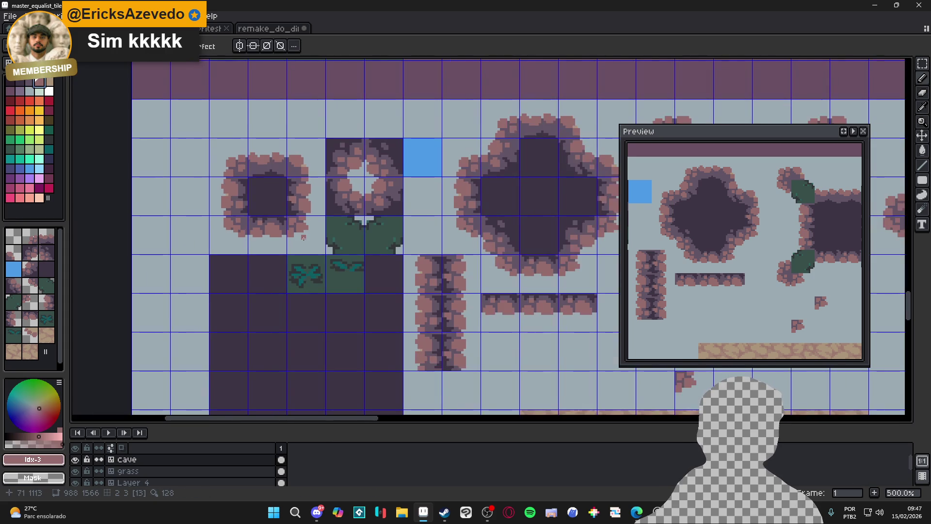
scroll(299, 251, "down", 2)
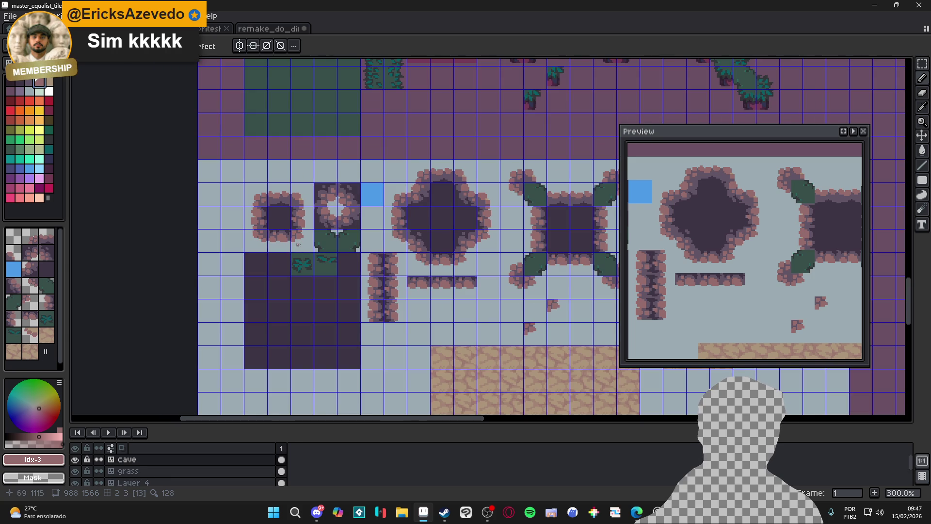
scroll(383, 316, "up", 3)
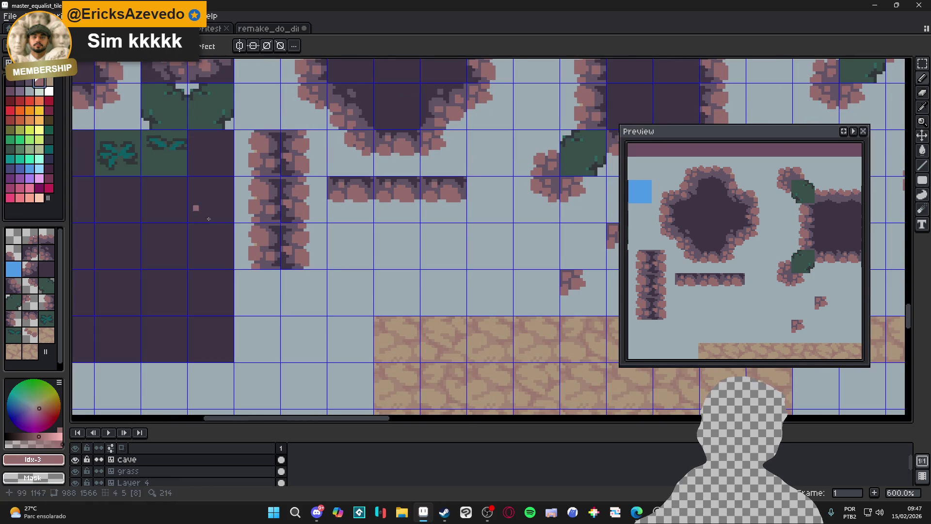
scroll(295, 204, "up", 2)
scroll(295, 204, "up", 1)
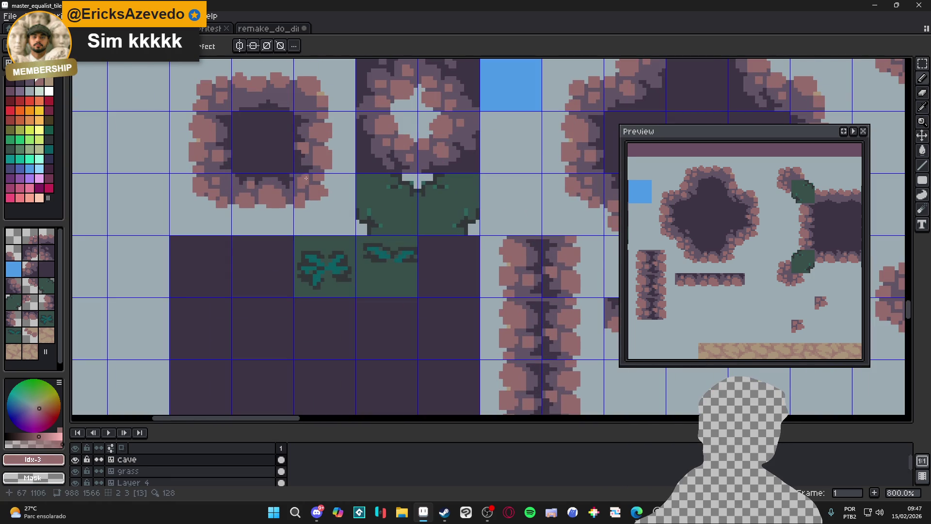
left_click(302, 159, "alt")
- Draw a dark trunk and leftward base line under the rock tile, then bucket-fill the inside dark
left_click_drag(308, 202, 309, 221)
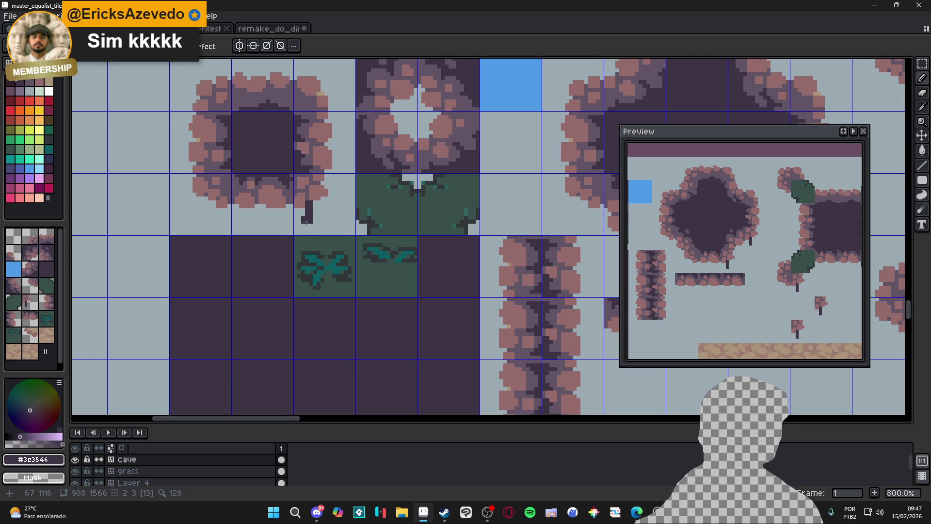
left_click_drag(307, 223, 202, 221)
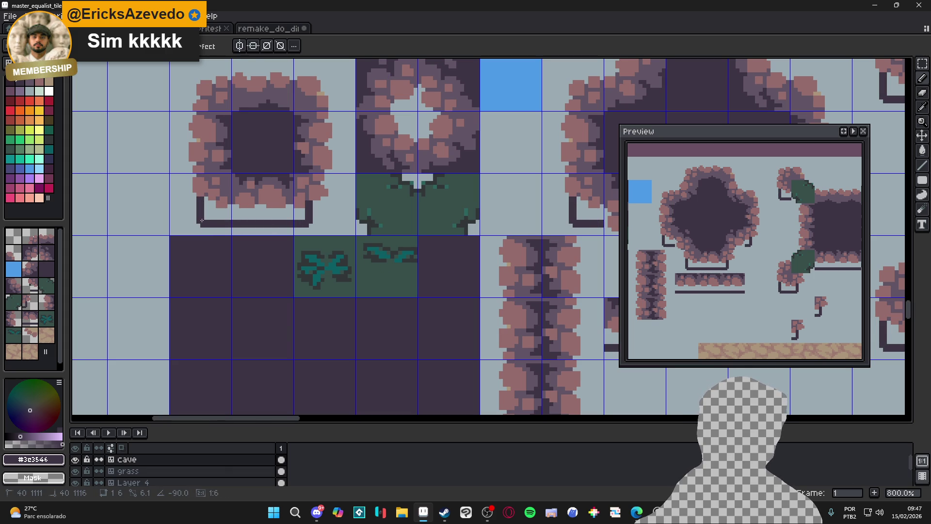
key("g")
left_click(243, 216)
- Return to the Pencil and pick the lighter purple #625565 as the drawing colour
scroll(330, 235, "down", 3)
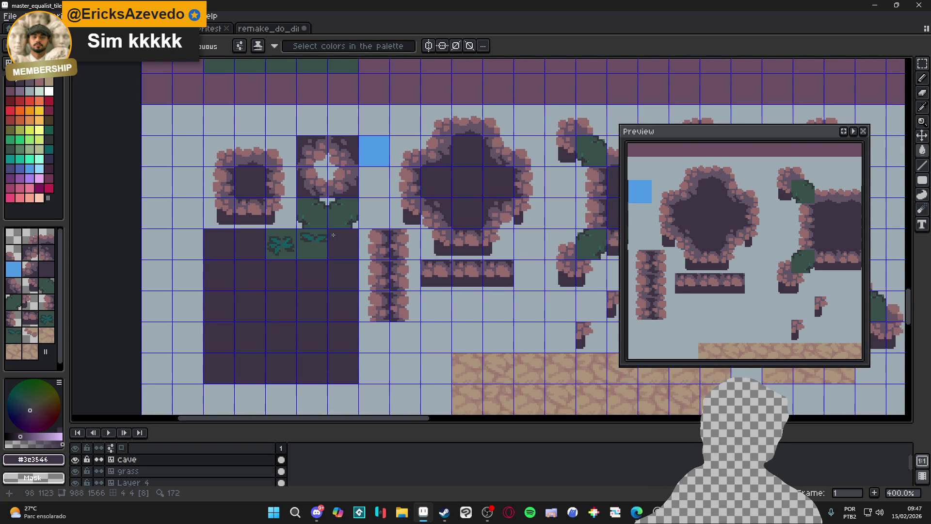
scroll(383, 242, "down", 2)
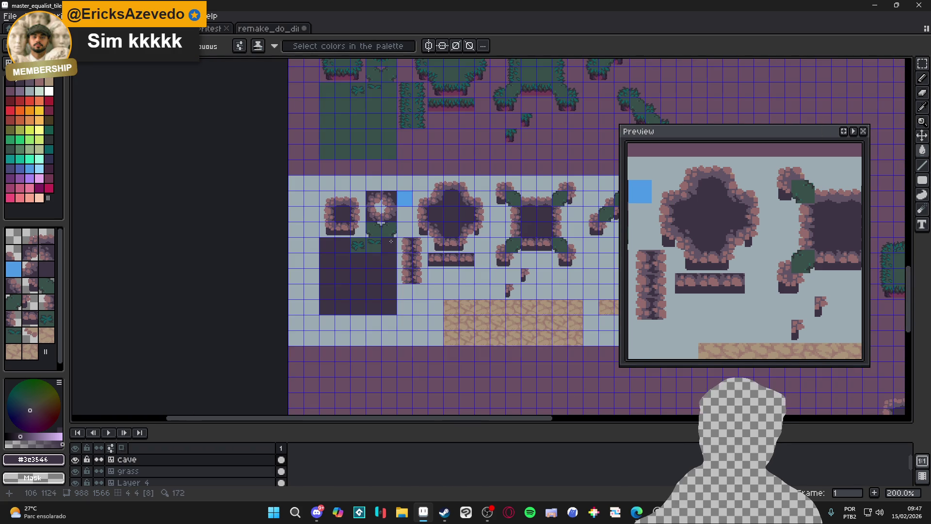
scroll(391, 242, "up", 3)
key("b")
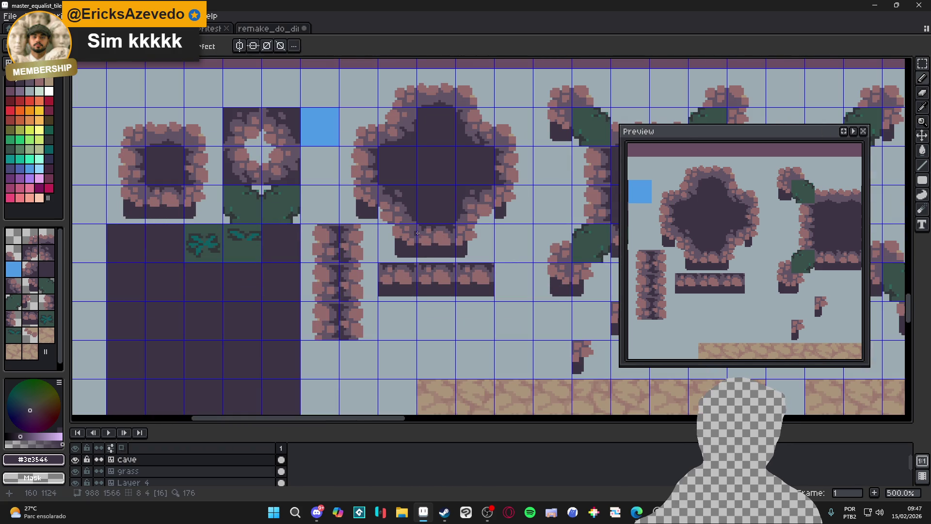
left_click(418, 230, "alt")
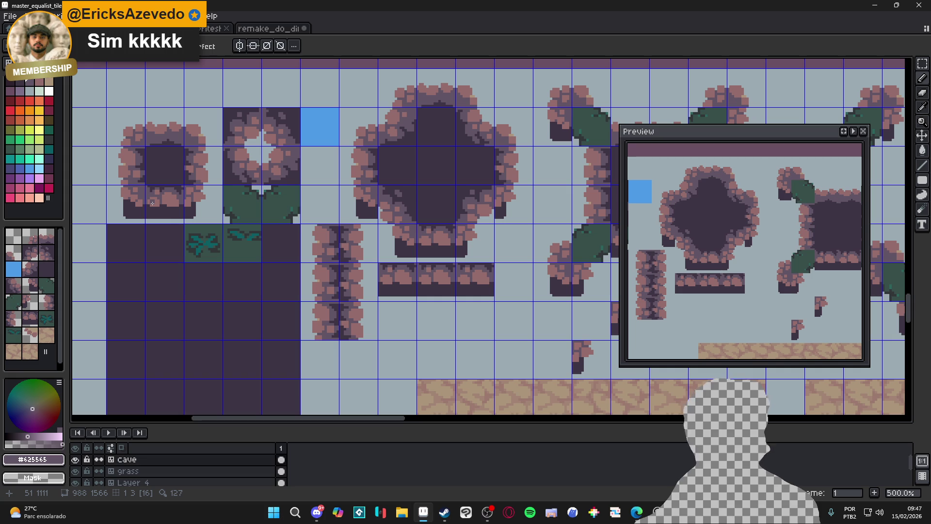
scroll(174, 231, "up", 2)
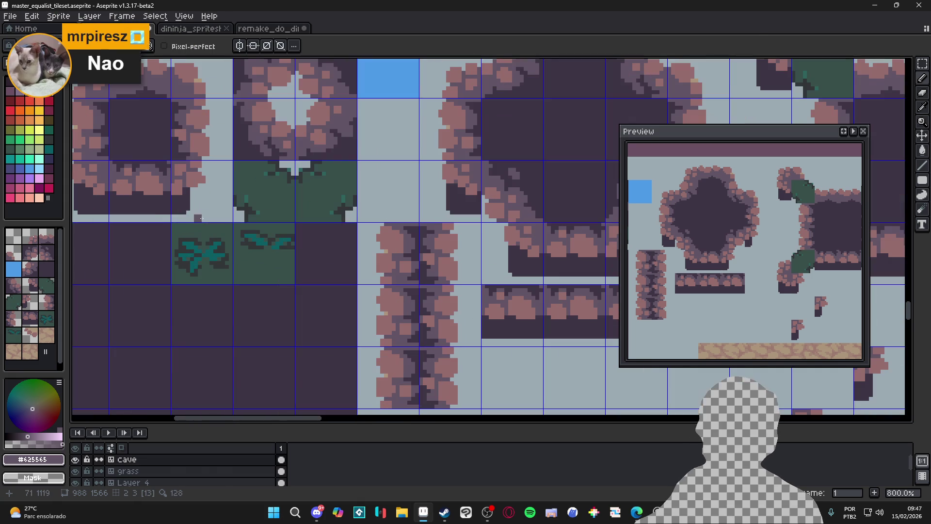
- Paint a dark #3c3546 purple stroke across the small cave tile, then switch to the browser
left_click(184, 206, "alt")
left_click_drag(184, 206, 321, 206)
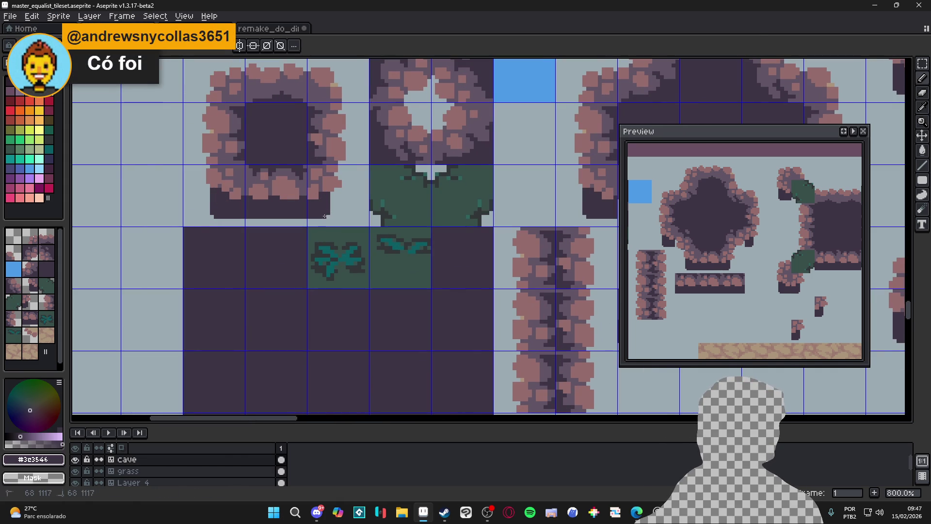
scroll(263, 201, "left", 1)
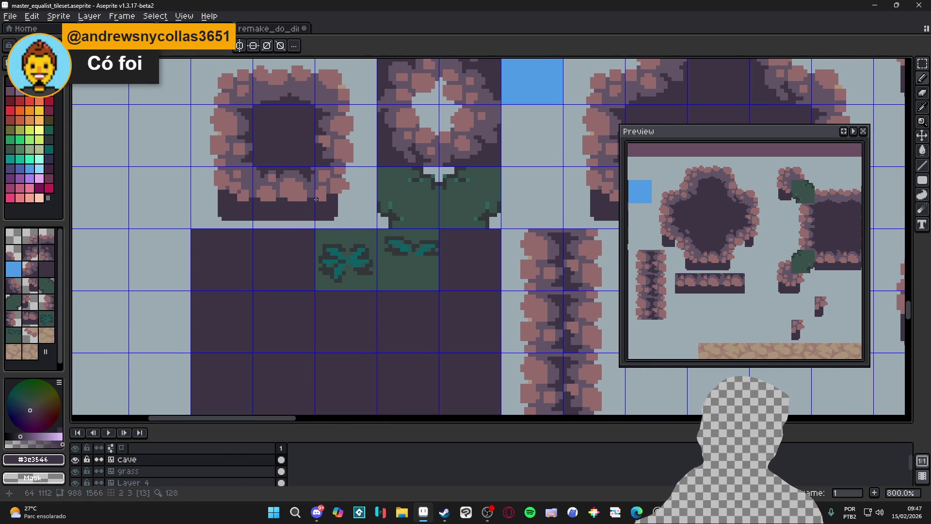
scroll(295, 182, "down", 2)
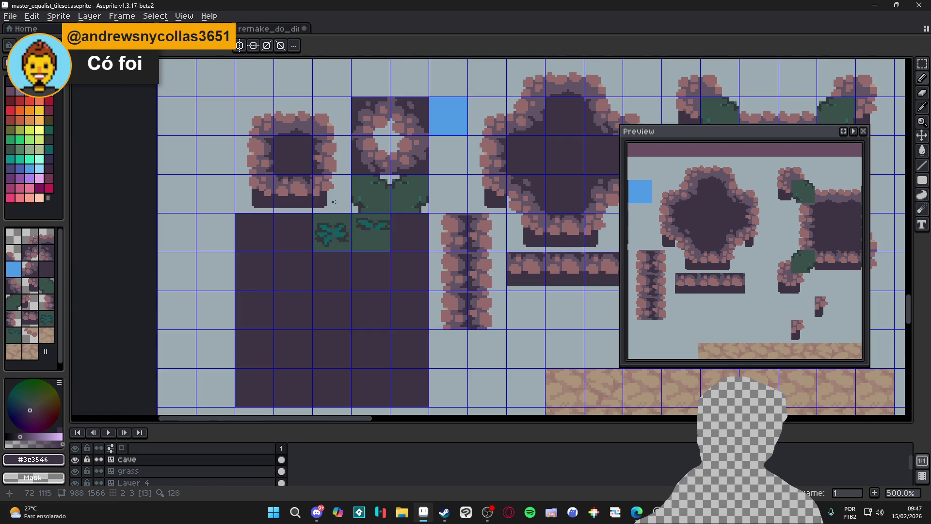
scroll(325, 192, "up", 4)
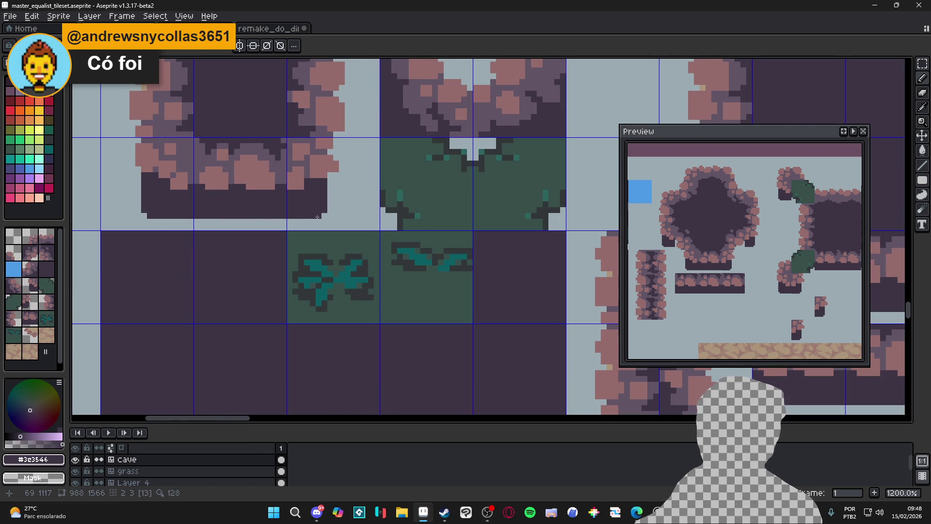
scroll(330, 261, "down", 4)
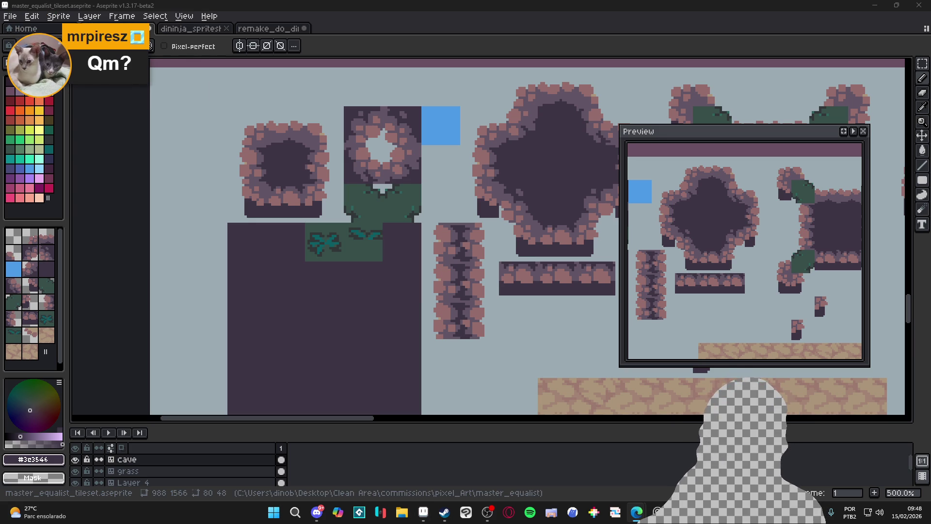
key("alt+Tab")
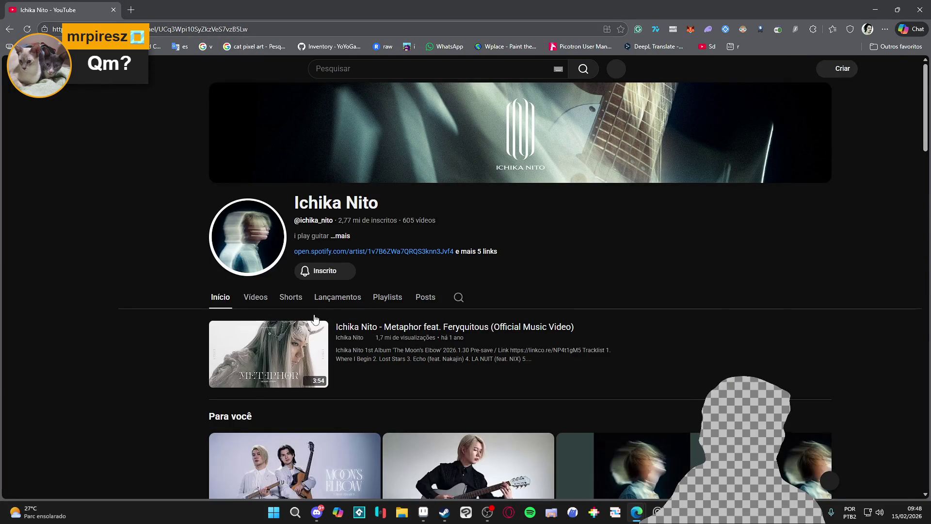
- Show the guitarist channel's Vídeos list, scroll through it, then return to Aseprite
scroll(383, 286, "down", 4)
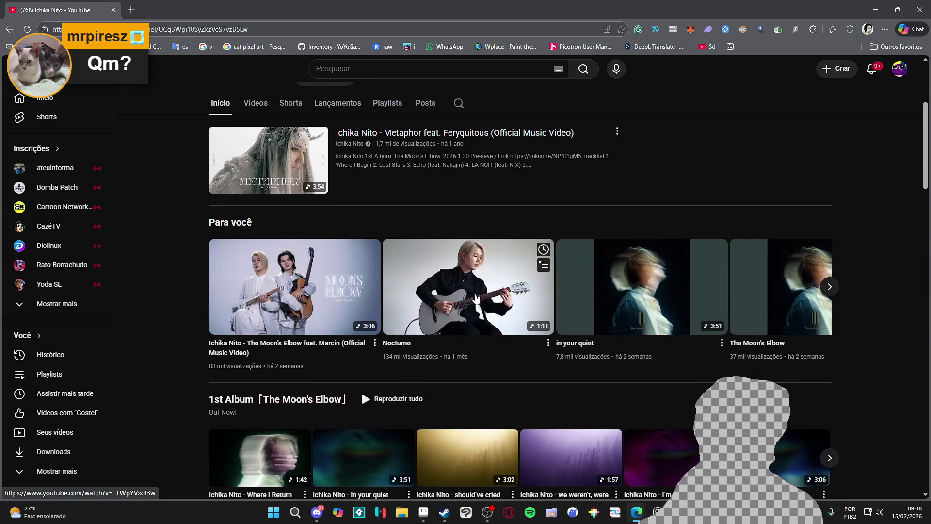
scroll(385, 296, "down", 3)
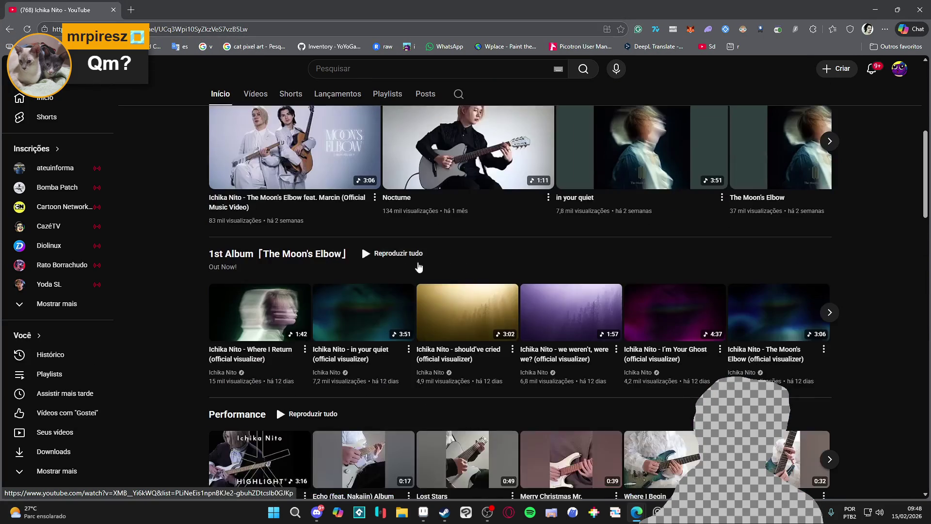
scroll(253, 211, "up", 3)
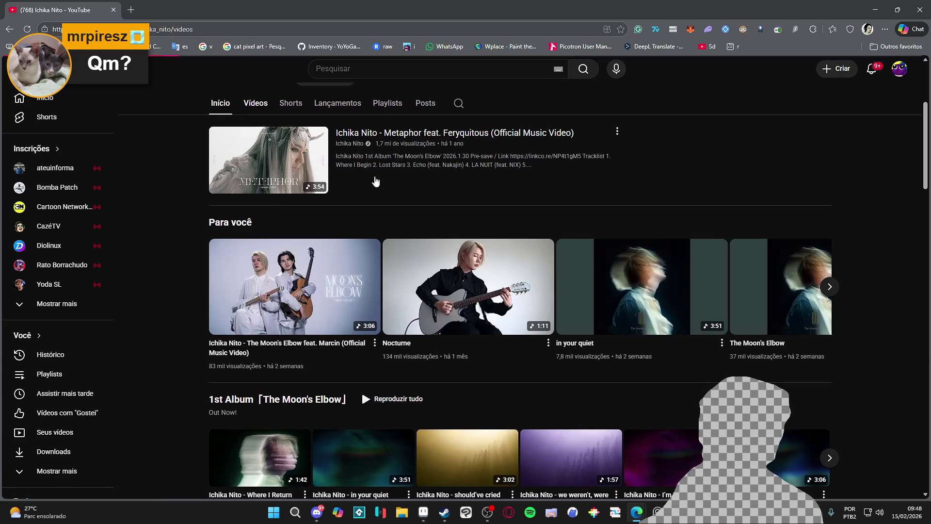
left_click(256, 103)
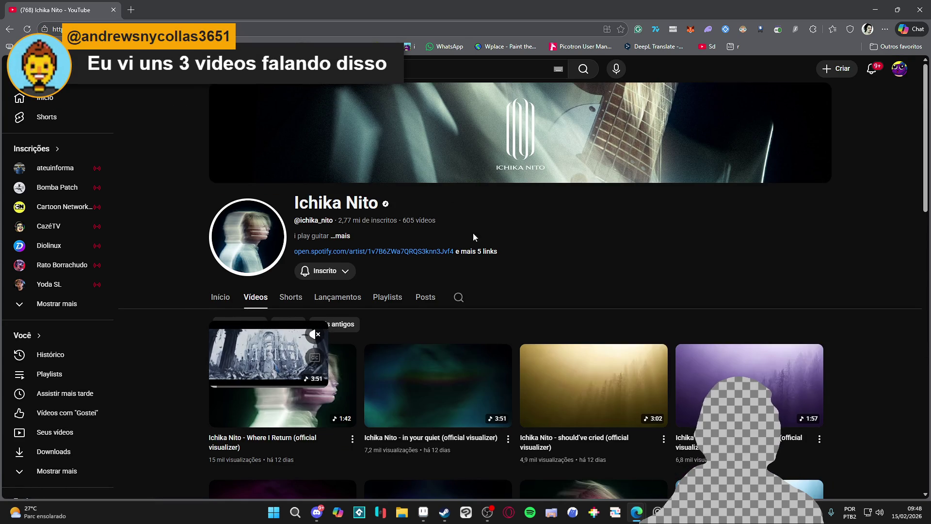
scroll(479, 223, "down", 4)
scroll(640, 320, "down", 3)
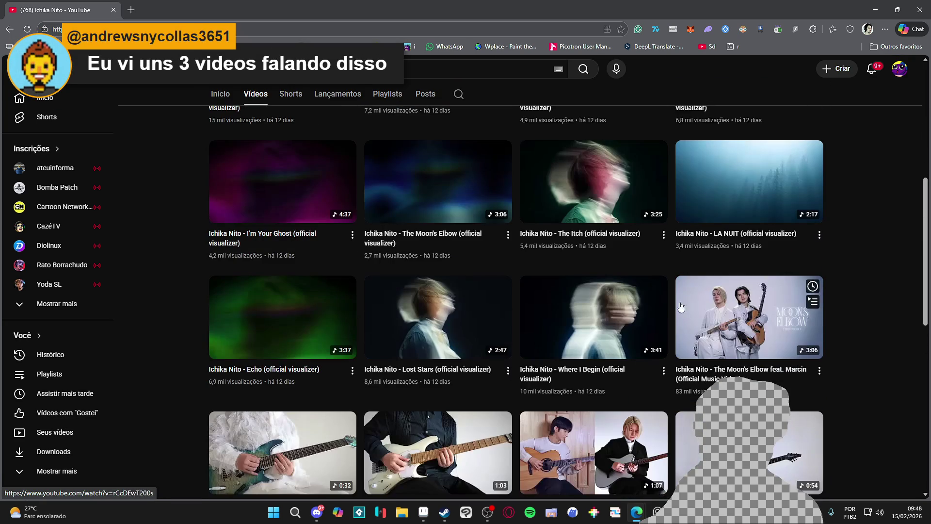
left_click(423, 511)
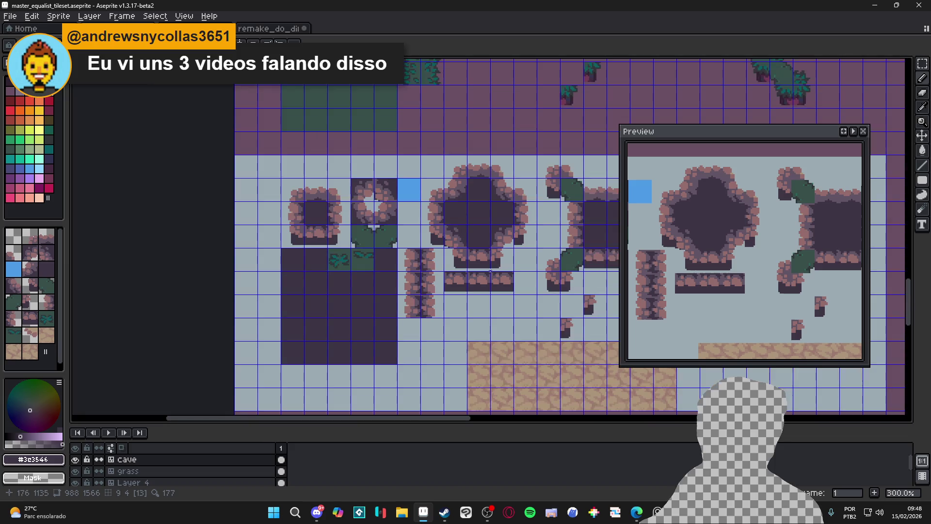
scroll(502, 254, "up", 4)
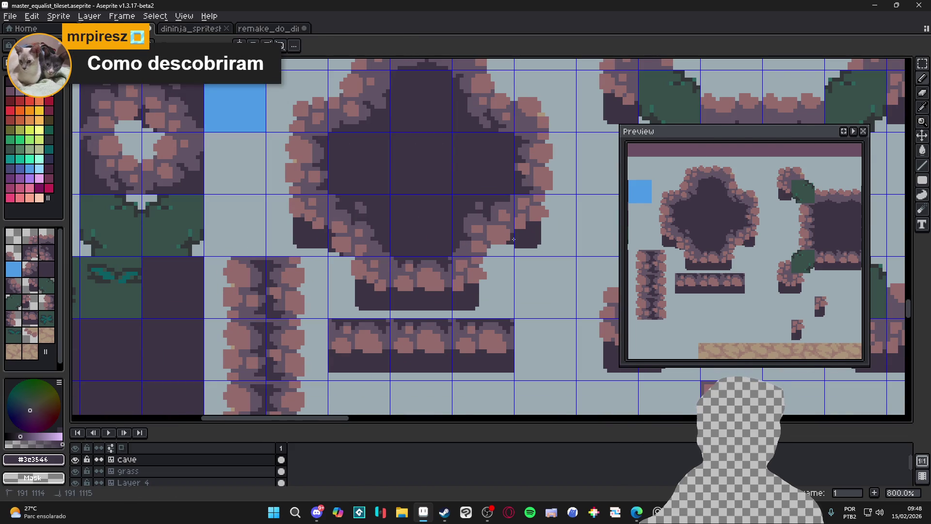
scroll(504, 250, "up", 2)
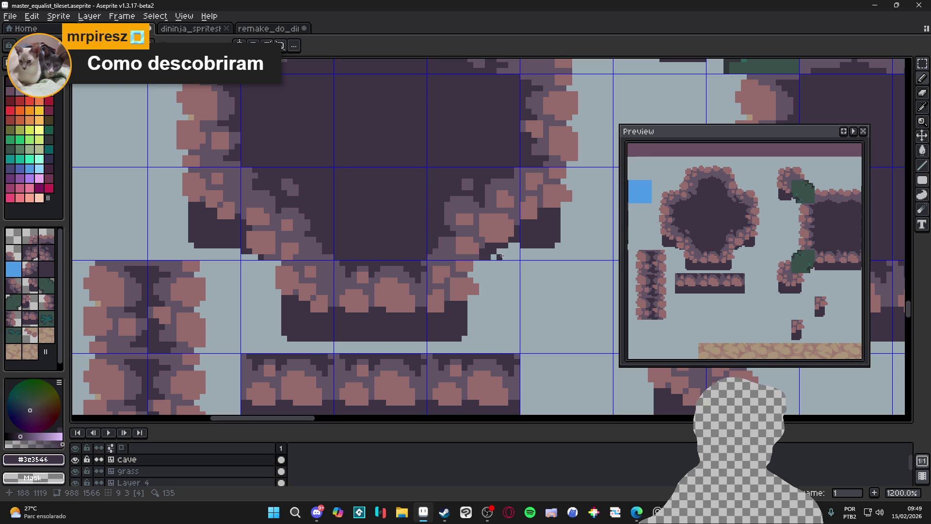
scroll(503, 251, "down", 1)
scroll(513, 249, "up", 2)
scroll(513, 250, "down", 1)
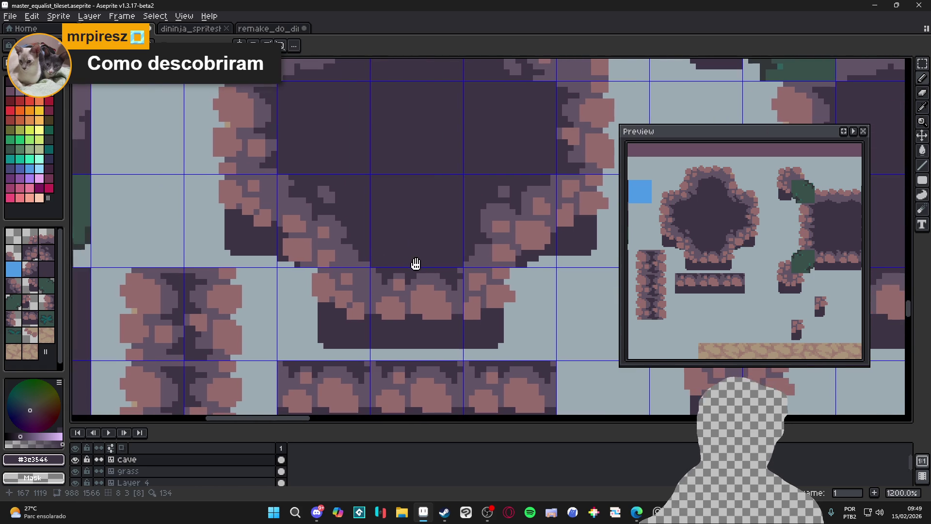
scroll(430, 271, "down", 1)
scroll(457, 280, "down", 1)
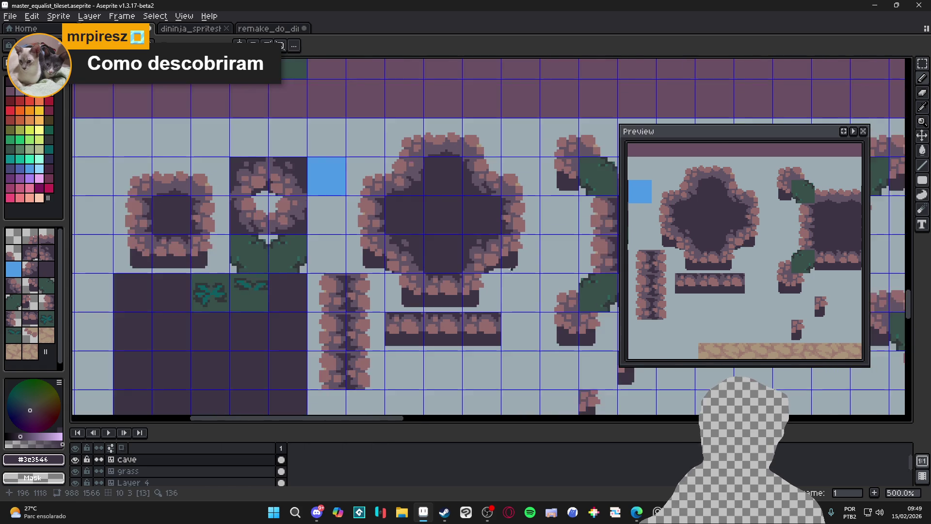
scroll(399, 394, "up", 4)
scroll(523, 269, "down", 1)
scroll(437, 272, "down", 2)
scroll(351, 272, "up", 2)
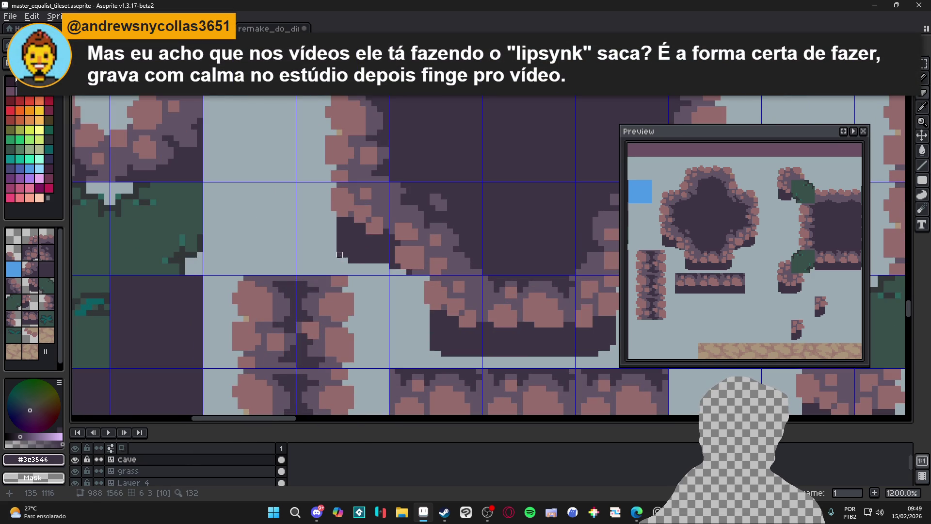
scroll(351, 261, "down", 4)
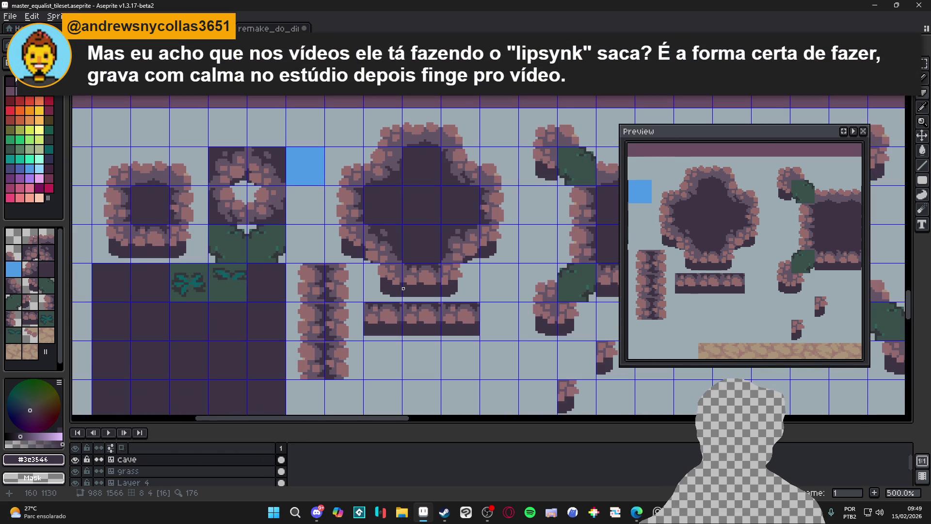
scroll(420, 281, "up", 5)
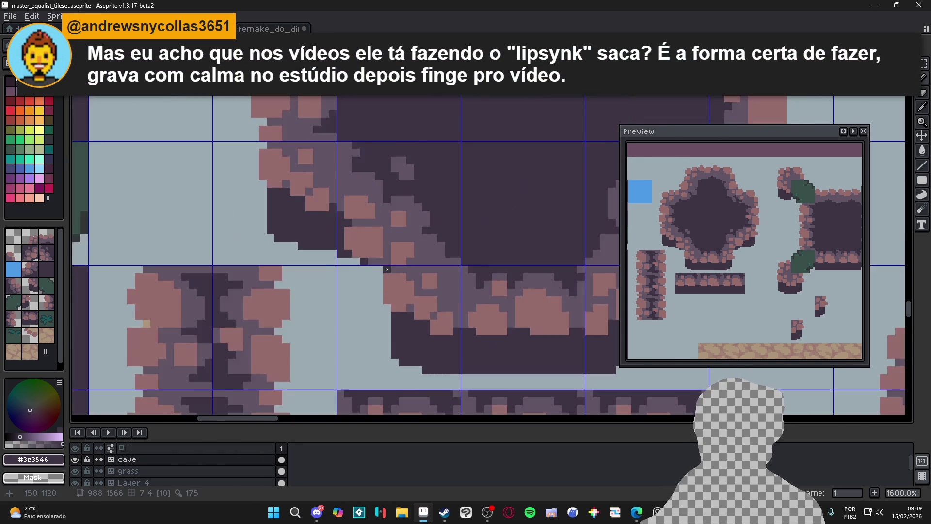
scroll(436, 291, "down", 4)
scroll(447, 301, "up", 1)
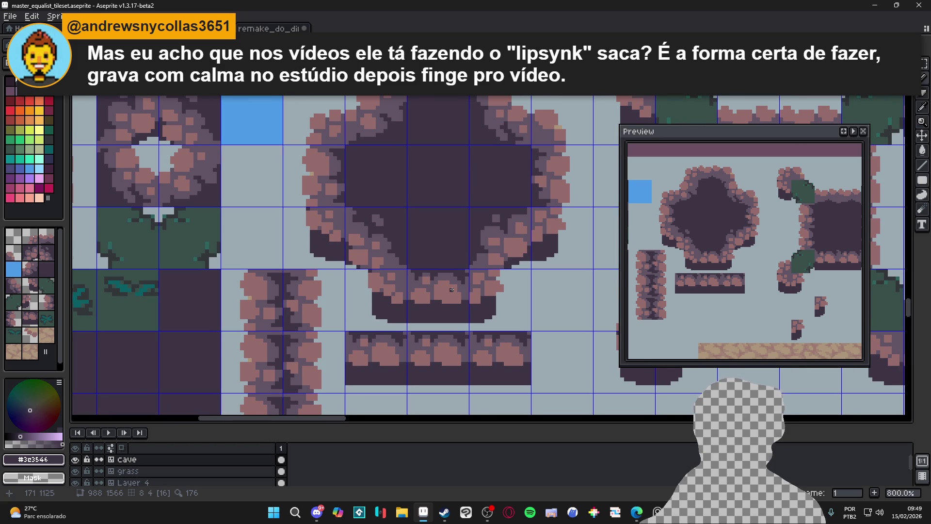
scroll(438, 296, "up", 1)
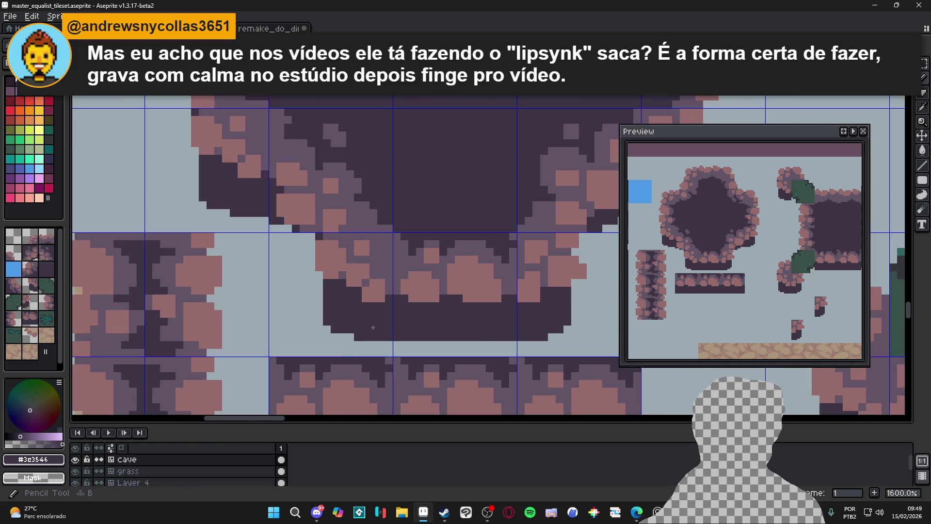
scroll(378, 338, "down", 2)
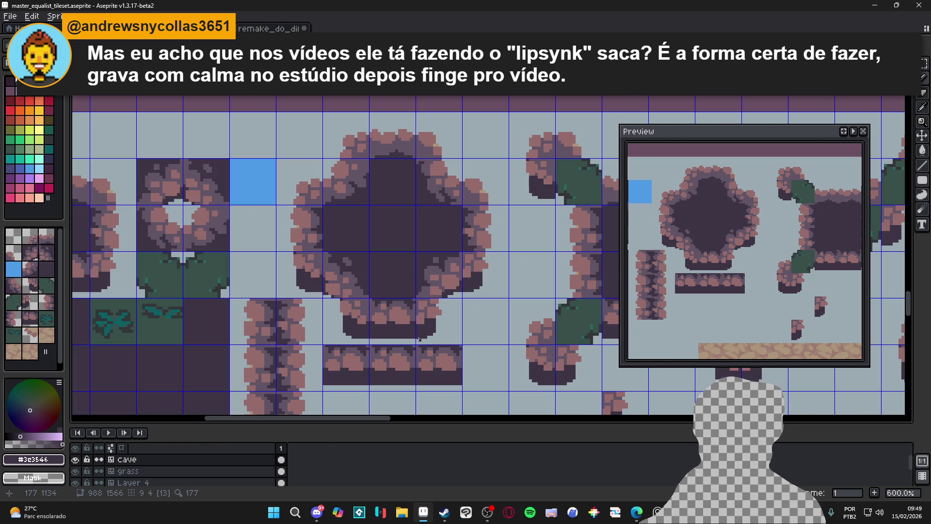
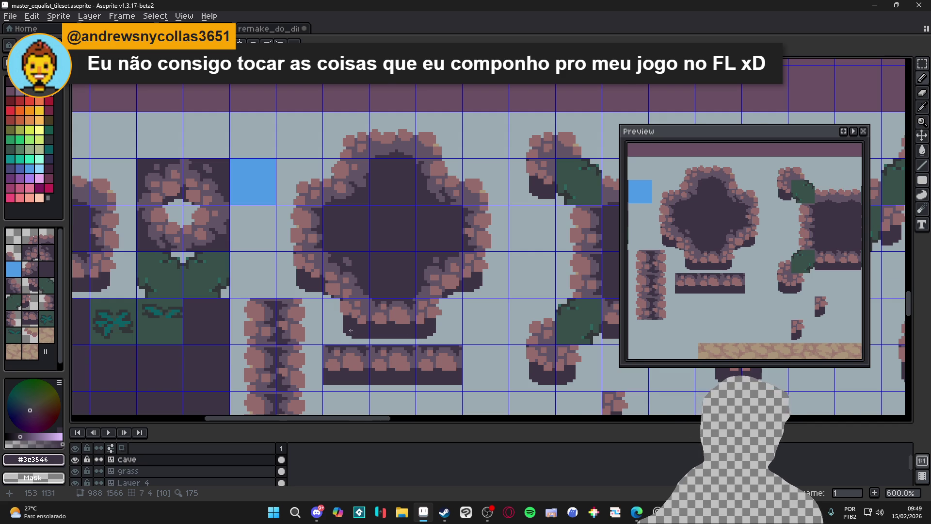
- Zoom to the small square rock ring tile and marquee-select it
scroll(352, 331, "up", 3)
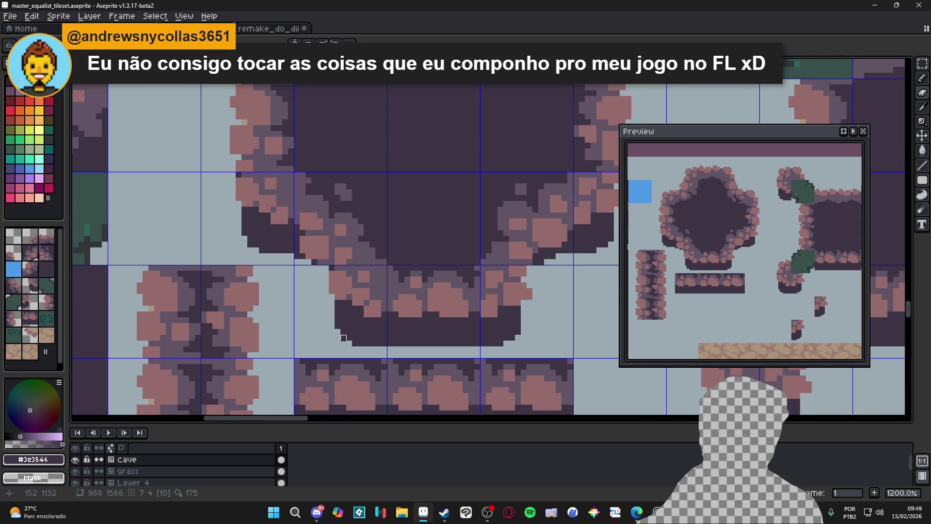
scroll(402, 338, "down", 3)
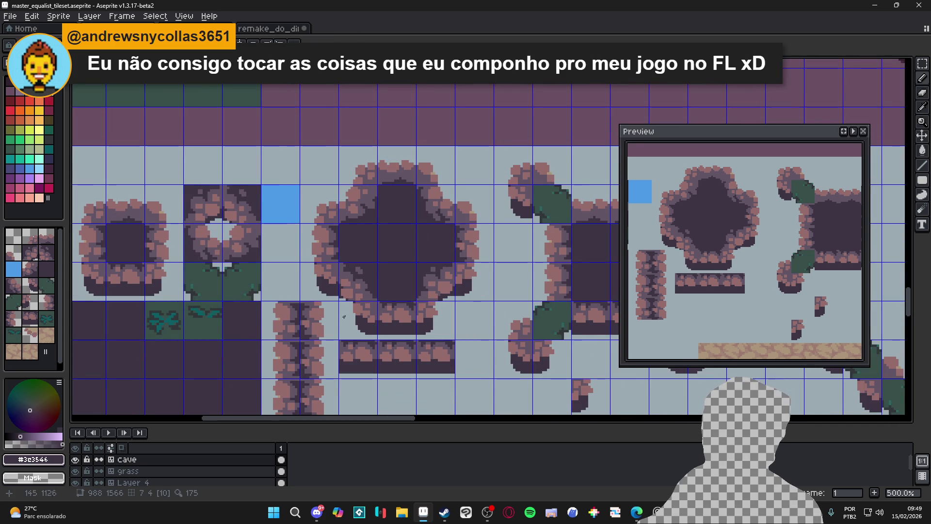
scroll(342, 318, "down", 3)
left_click_drag(282, 299, 286, 300)
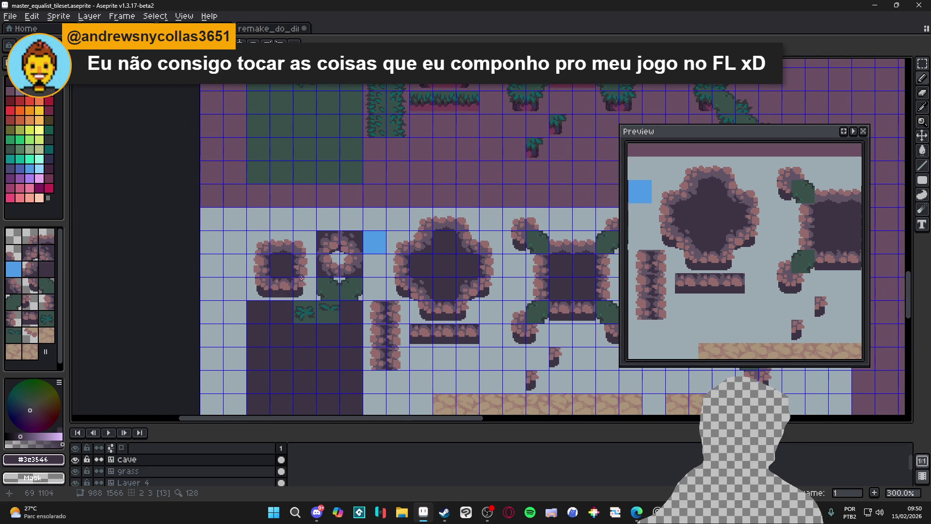
scroll(296, 254, "up", 3)
left_click_drag(327, 222, 204, 336)
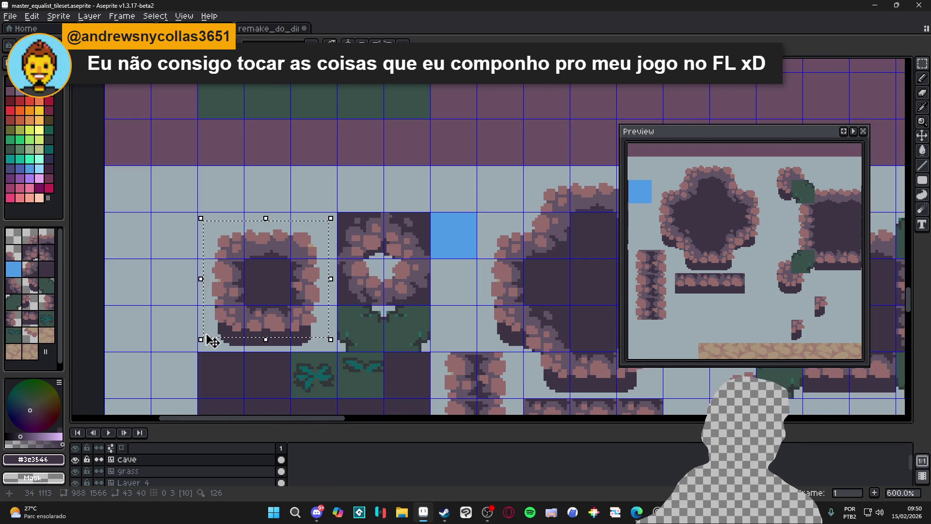
- Apply a dark outside outline to the selected rock ring tile
key("shift+o")
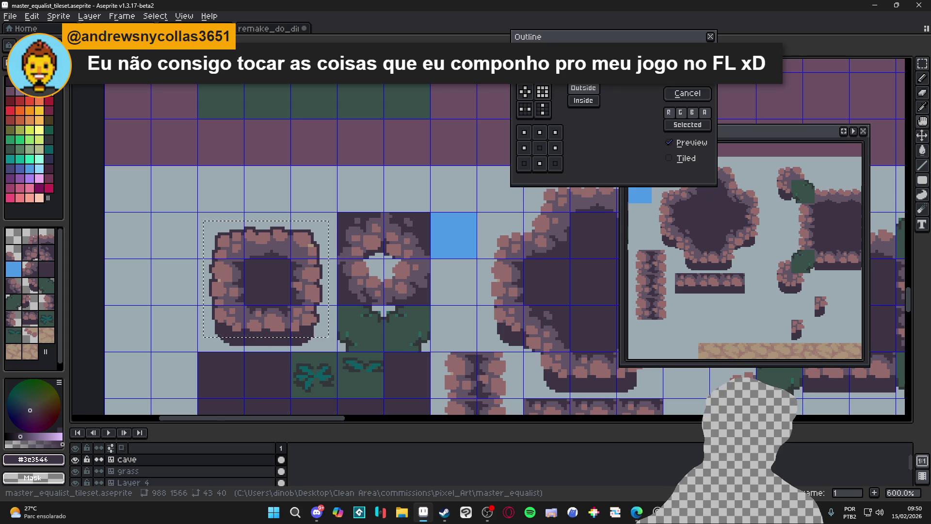
key("Escape")
scroll(503, 225, "down", 2)
scroll(503, 226, "down", 1)
left_click_drag(502, 226, 422, 244)
scroll(422, 243, "left", 3)
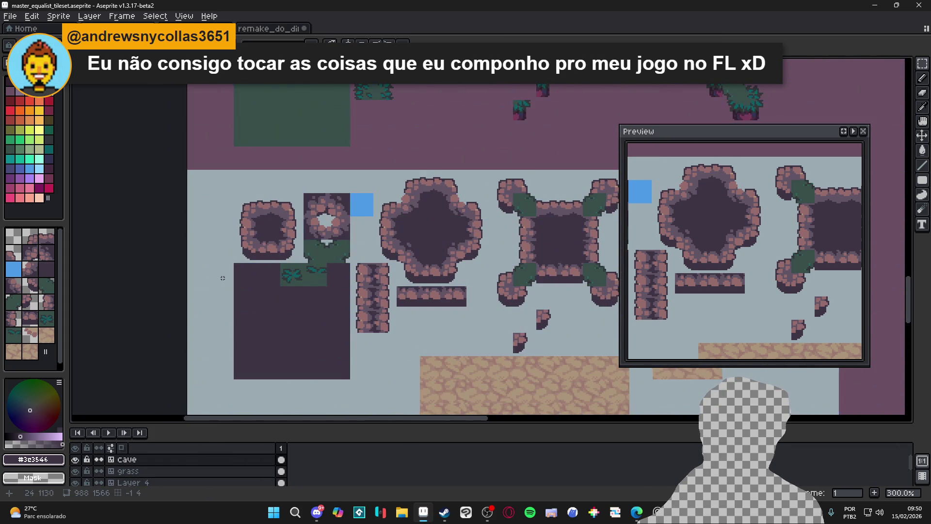
scroll(291, 253, "down", 1)
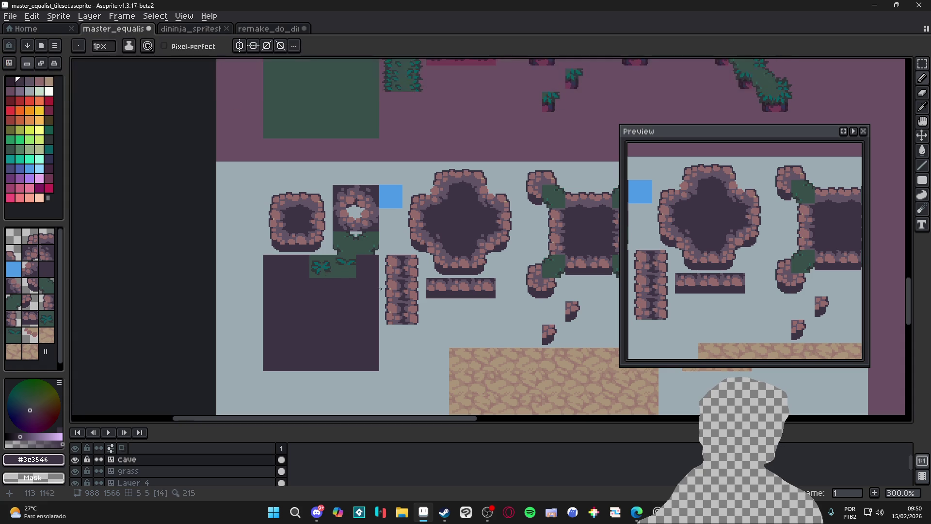
scroll(502, 369, "up", 4)
- Eyedrop the floor's dirt colour and paint trial highlights on the rock blob
left_click(500, 384, "alt")
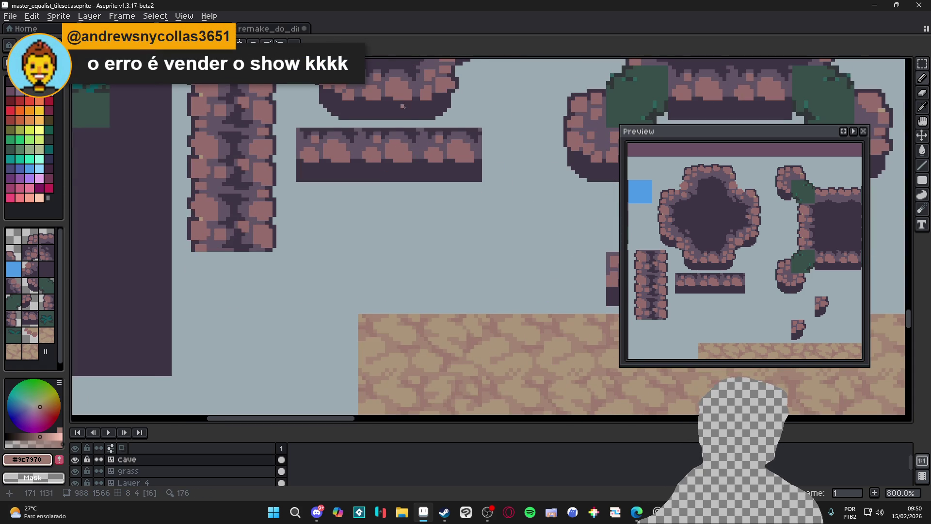
scroll(403, 117, "up", 2)
left_click_drag(429, 111, 396, 116)
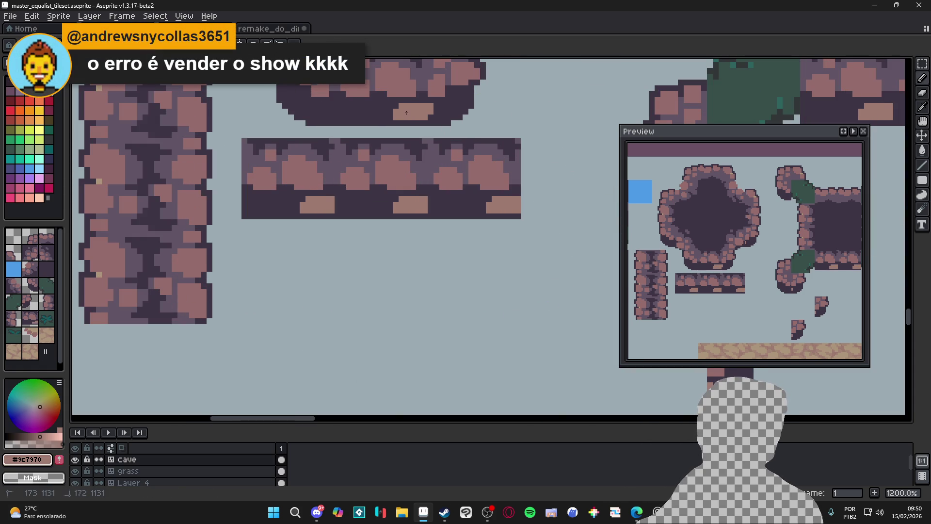
scroll(409, 115, "down", 3)
mouse_move(146, 121)
left_mouse_down()
mouse_move(189, 217)
mouse_move(248, 238)
mouse_move(216, 237)
left_mouse_up()
- Show the tile grid and undo the dirt-coloured highlight strokes
key("ctrl+apostrophe")
scroll(248, 238, "up", 3)
scroll(256, 228, "down", 3)
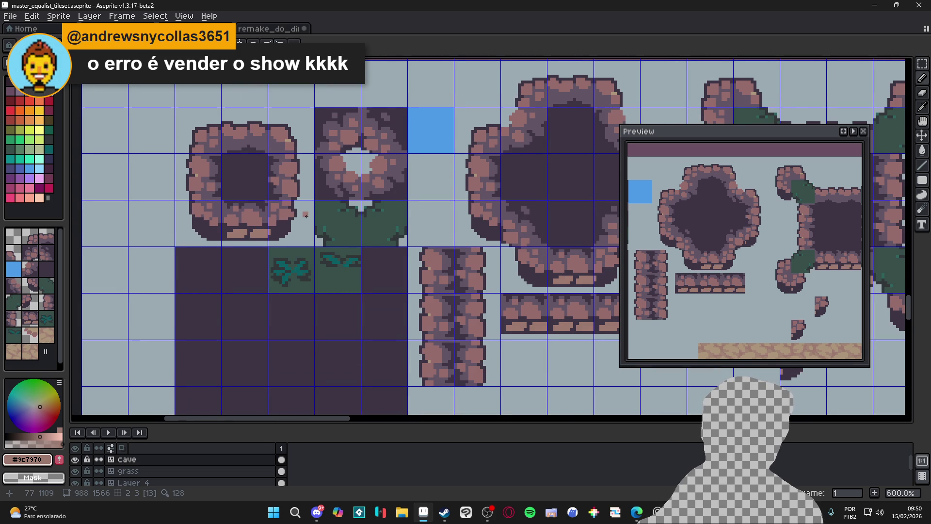
scroll(320, 233, "down", 1)
scroll(320, 233, "down", 1)
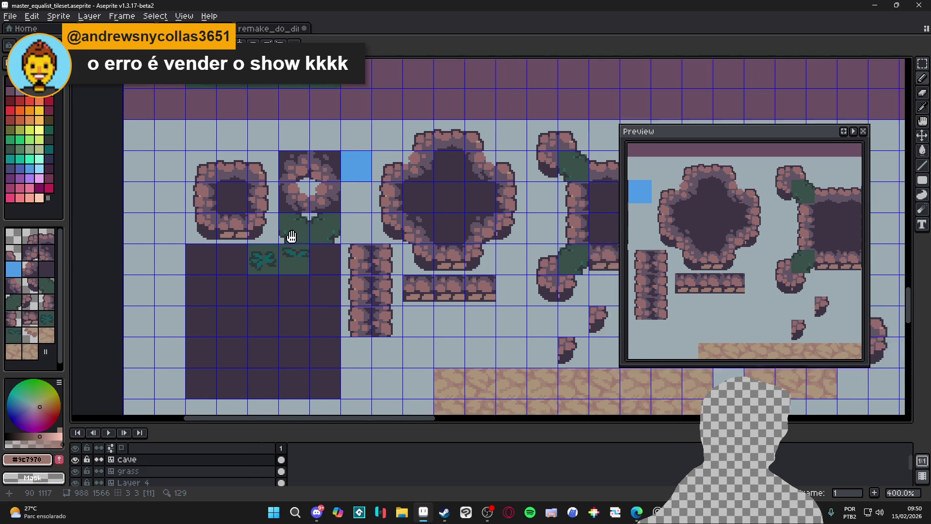
key("Tab")
key("ctrl+z")
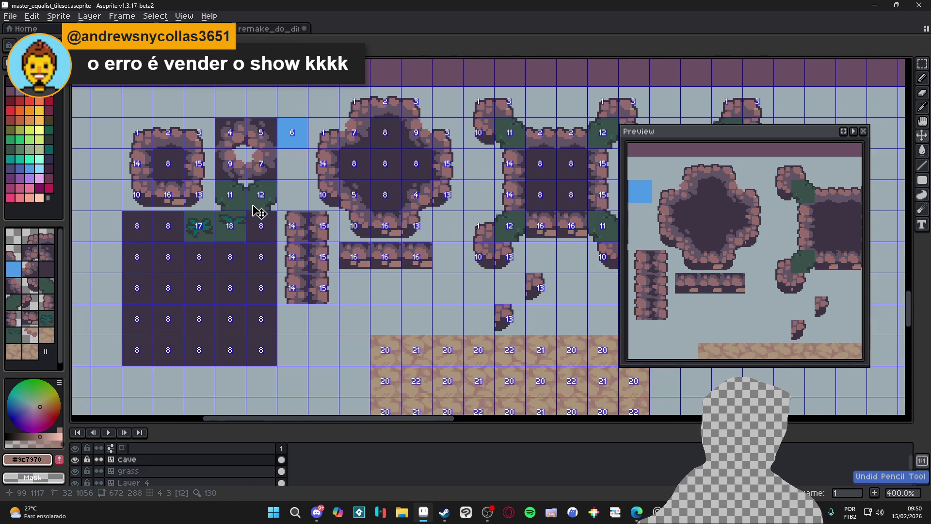
scroll(261, 214, "up", 3)
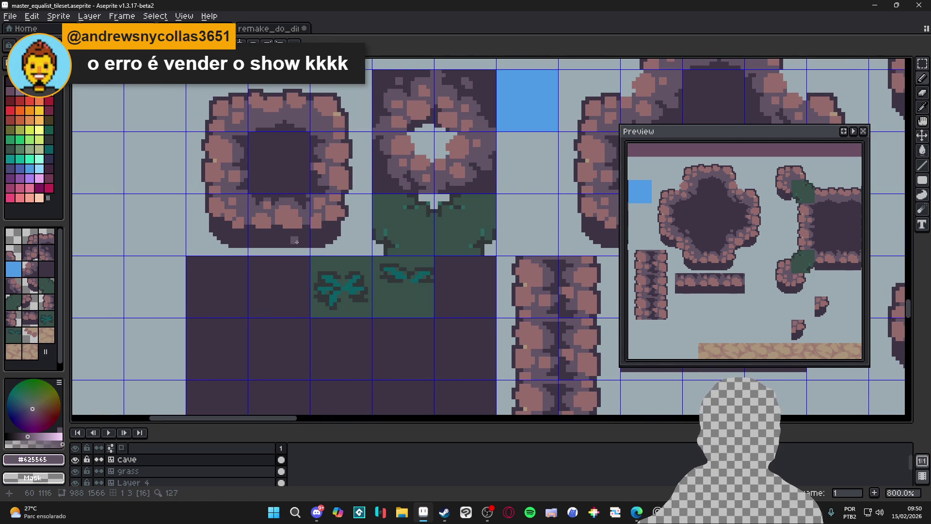
mouse_move(271, 240)
left_mouse_down()
mouse_move(328, 253)
mouse_move(313, 259)
mouse_move(301, 247)
mouse_move(383, 259)
mouse_move(374, 267)
left_mouse_up()
scroll(328, 252, "up", 5)
- Undo stray light pixels and dab #625565 purple along the ring's bottom edge
key("ctrl+z")
key("ctrl+z")
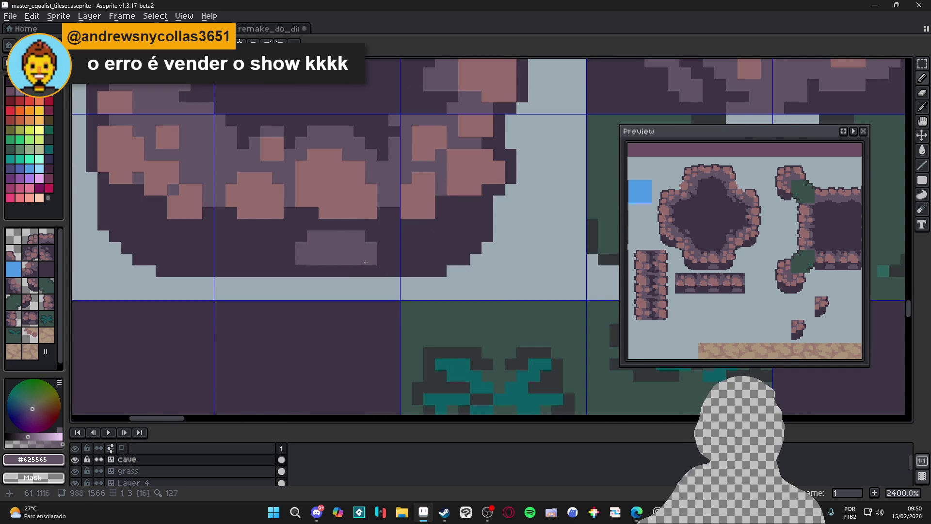
scroll(367, 263, "up", 1)
mouse_move(310, 272)
left_mouse_down()
mouse_move(349, 272)
mouse_move(388, 241)
mouse_move(365, 240)
left_mouse_up()
- Paint a lighter #625565 stone shape and fill the dark corner of the ring's base
left_click(306, 272)
left_click_drag(216, 286, 318, 293)
mouse_move(343, 255)
left_mouse_down()
mouse_move(320, 215)
mouse_move(350, 231)
mouse_move(303, 224)
mouse_move(315, 253)
mouse_move(290, 238)
mouse_move(291, 264)
mouse_move(328, 274)
left_mouse_up()
left_click_drag(485, 254, 364, 288)
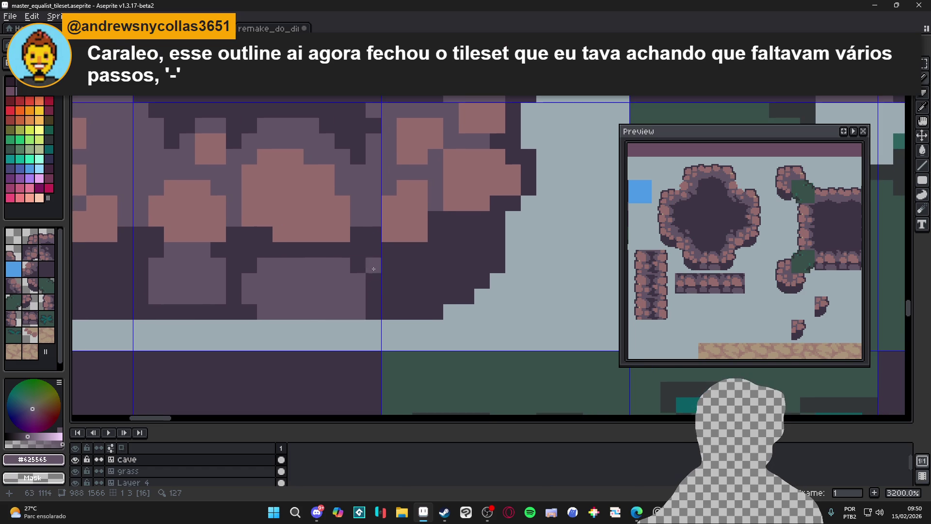
mouse_move(403, 266)
left_mouse_down()
mouse_move(423, 300)
mouse_move(448, 249)
mouse_move(451, 296)
left_mouse_up()
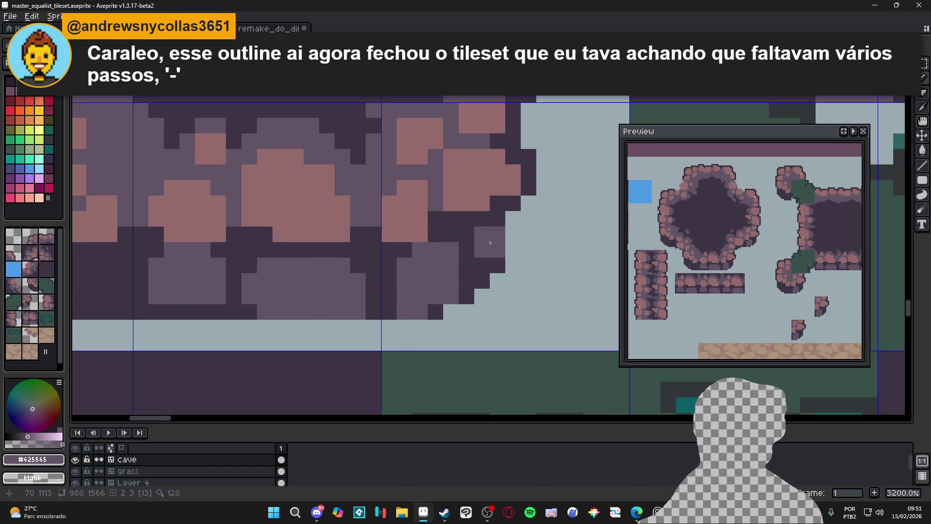
mouse_move(480, 240)
left_mouse_down()
mouse_move(482, 266)
mouse_move(453, 219)
mouse_move(481, 219)
left_mouse_up()
left_click(466, 266)
left_click(456, 227)
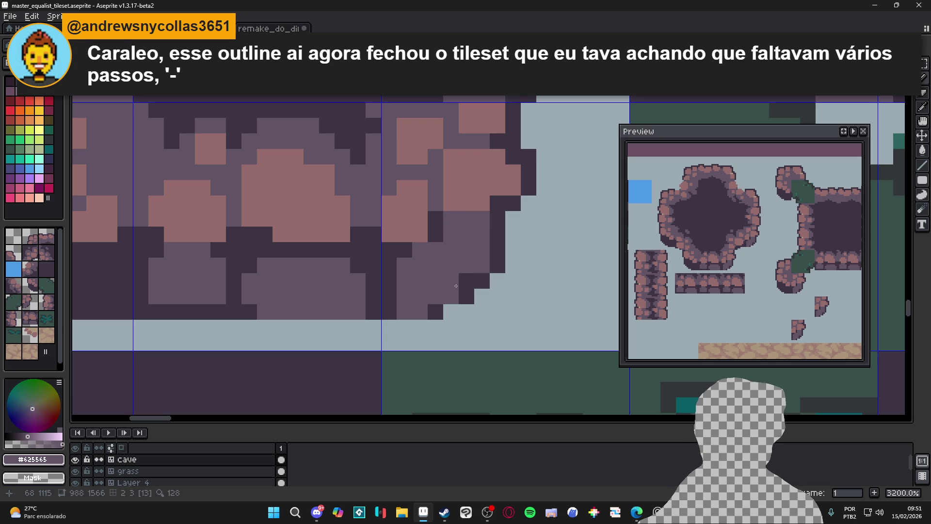
- Restore the stone's edge with dark #3c3546, then return to #625565
key("x")
left_click(449, 265)
left_click(447, 247)
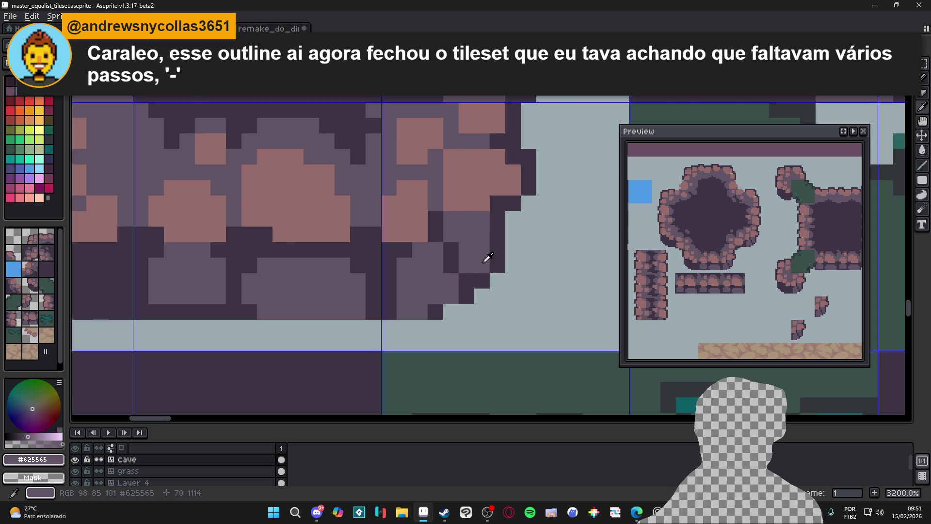
key("x")
scroll(487, 260, "down", 1)
scroll(391, 266, "left", 2)
scroll(501, 282, "down", 2)
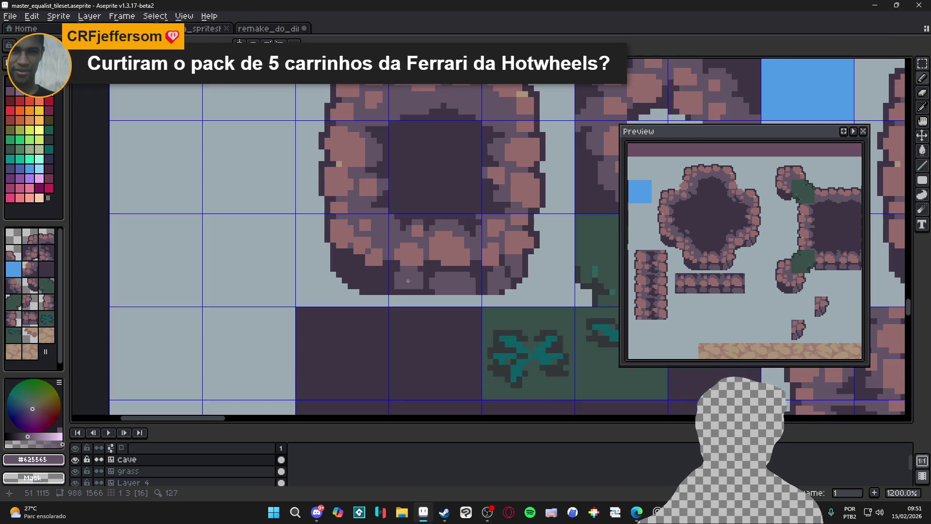
scroll(366, 268, "up", 3)
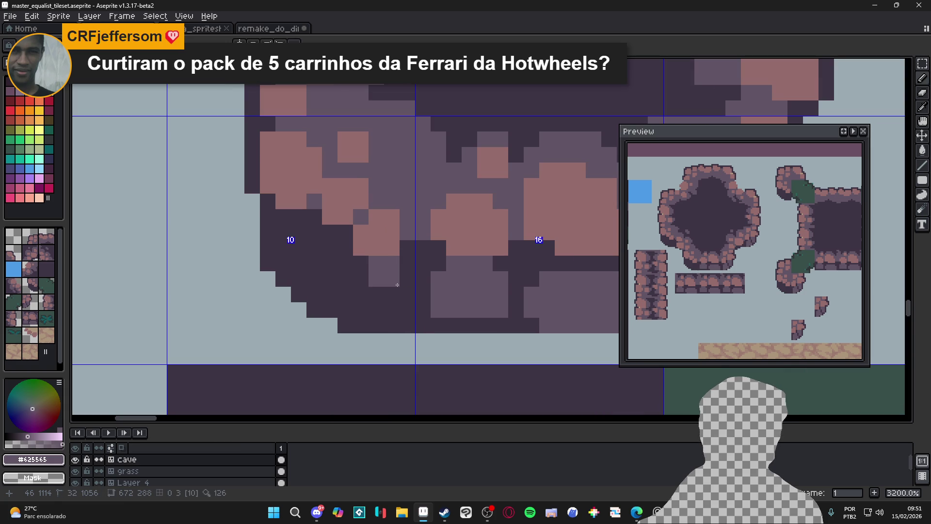
- Paint a lighter purple column and lighten the bottom-row pixels beneath it
left_click(438, 263)
mouse_move(423, 279)
left_mouse_down()
mouse_move(422, 303)
mouse_move(454, 316)
left_mouse_up()
left_click(470, 320)
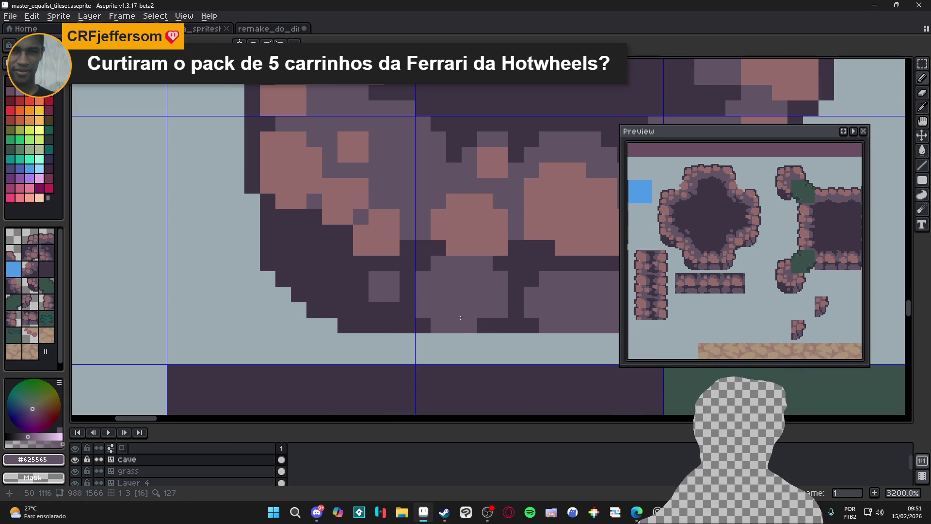
scroll(414, 312, "left", 3)
scroll(413, 312, "up", 1)
left_click(442, 327)
left_click(427, 327)
mouse_move(436, 332)
left_mouse_down()
mouse_move(396, 311)
mouse_move(395, 296)
left_mouse_up()
left_click(440, 325)
left_click(365, 279)
- Lighten the remaining dark pixels around the stone to finish its shape
scroll(388, 298, "left", 2)
scroll(389, 298, "up", 1)
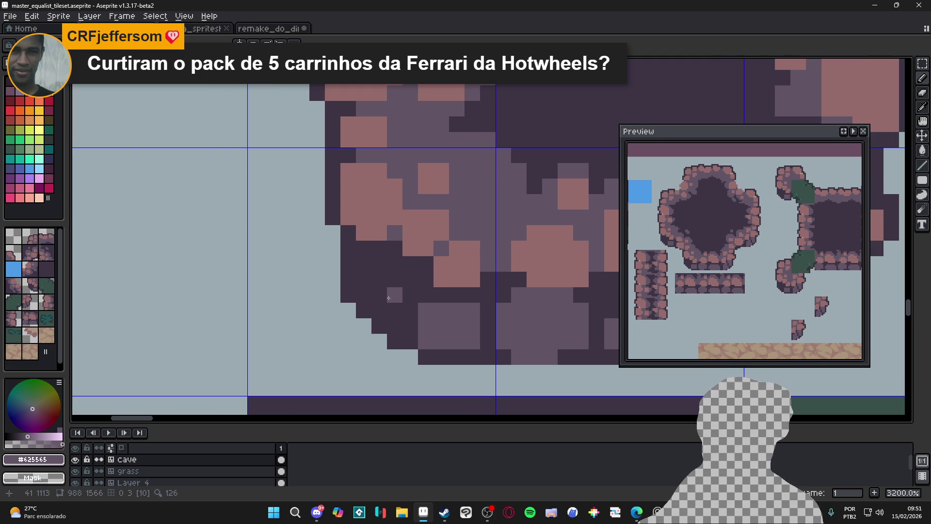
scroll(389, 297, "down", 2)
scroll(381, 306, "right", 1)
scroll(373, 313, "up", 1)
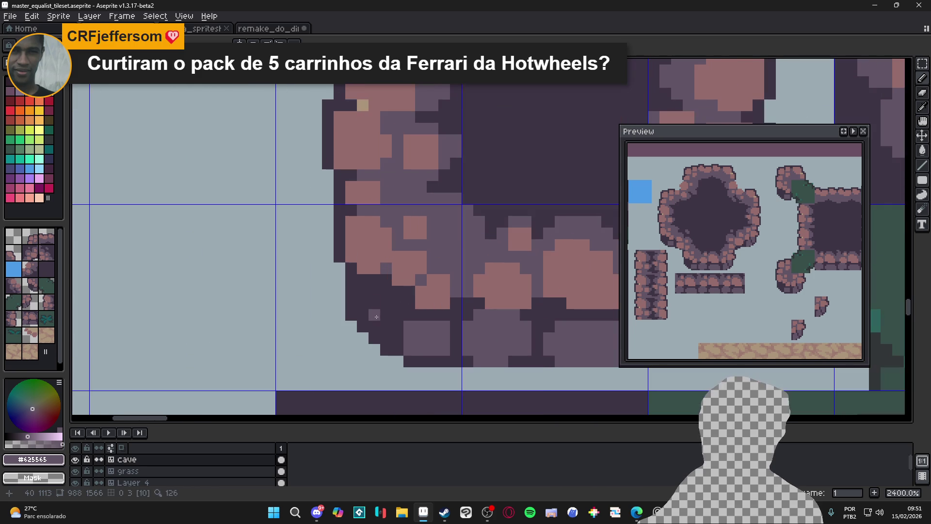
left_click(385, 315)
scroll(385, 314, "down", 1)
scroll(383, 311, "up", 1)
mouse_move(373, 303)
left_mouse_down()
mouse_move(391, 312)
mouse_move(374, 326)
left_mouse_up()
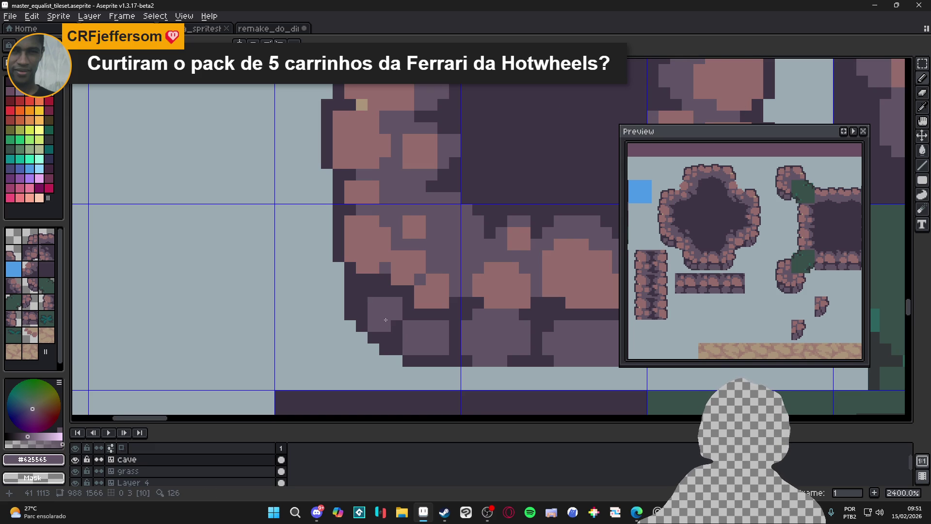
- Eyedrop the pink rock colour and paint highlight pixels on the rounded rock wall tile
scroll(386, 319, "down", 7)
scroll(378, 315, "down", 1)
scroll(379, 308, "up", 1)
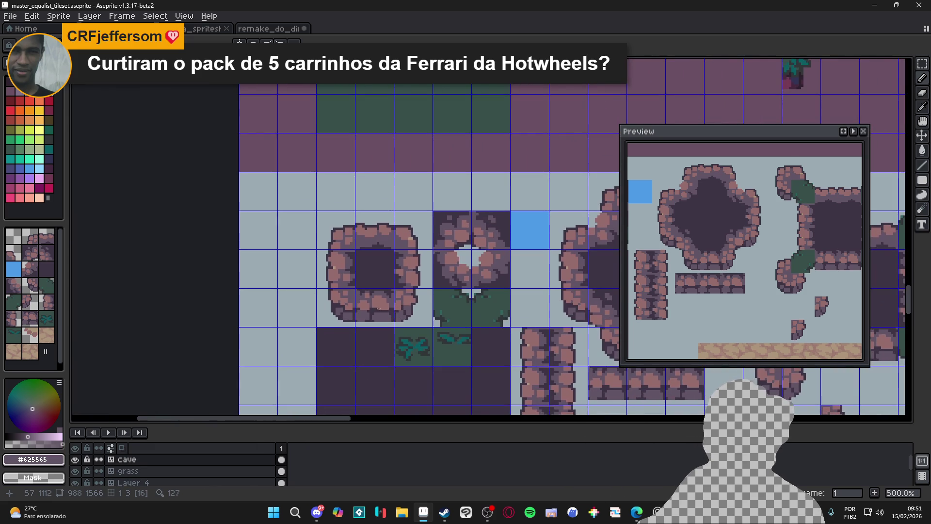
scroll(379, 309, "up", 7)
scroll(319, 273, "down", 6)
scroll(349, 215, "up", 2)
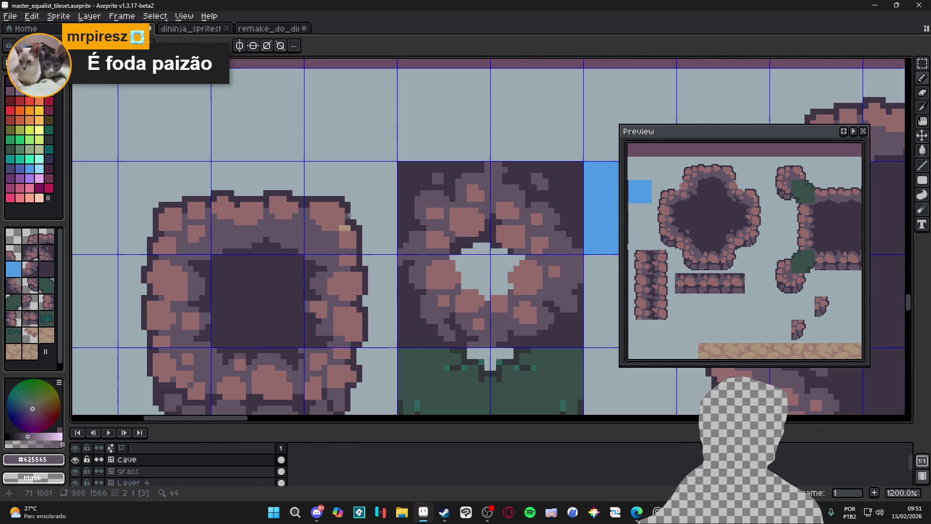
scroll(272, 277, "down", 2)
scroll(274, 262, "up", 3)
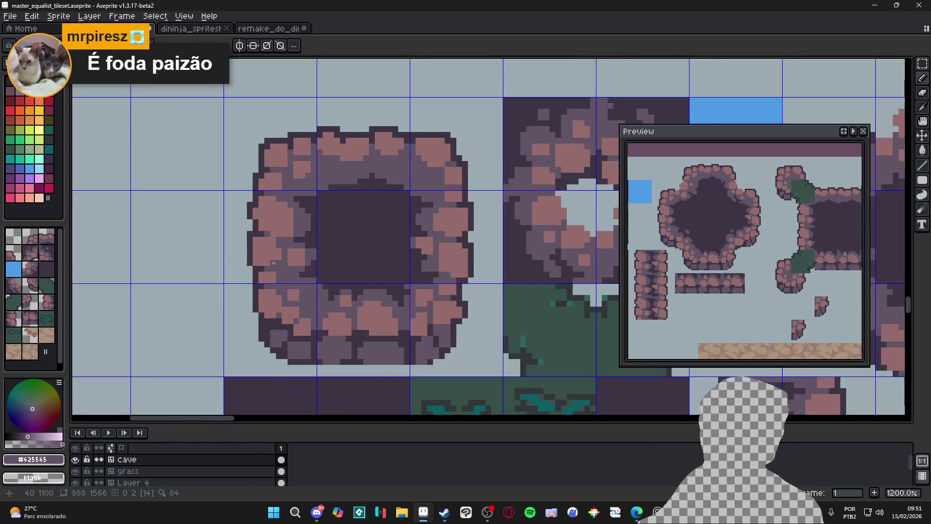
scroll(243, 205, "up", 1)
scroll(276, 267, "down", 4)
scroll(309, 226, "up", 1)
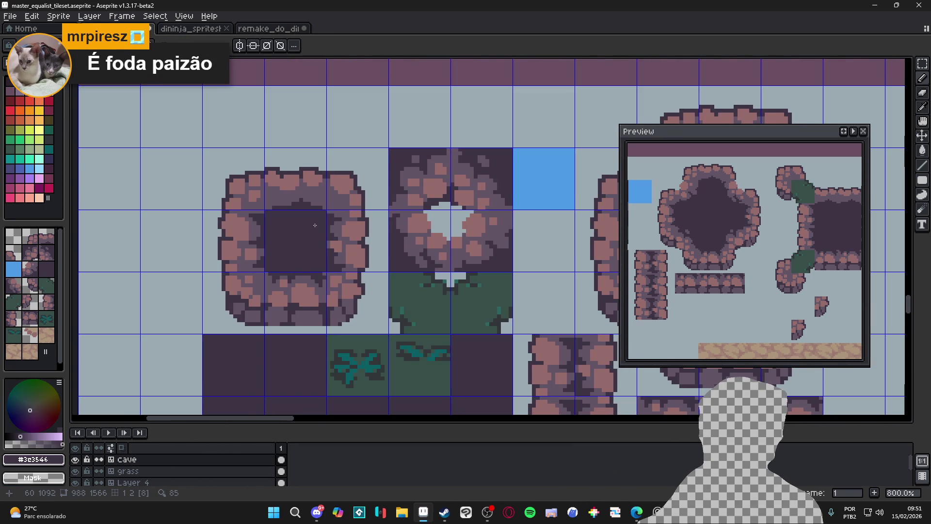
scroll(309, 227, "down", 2)
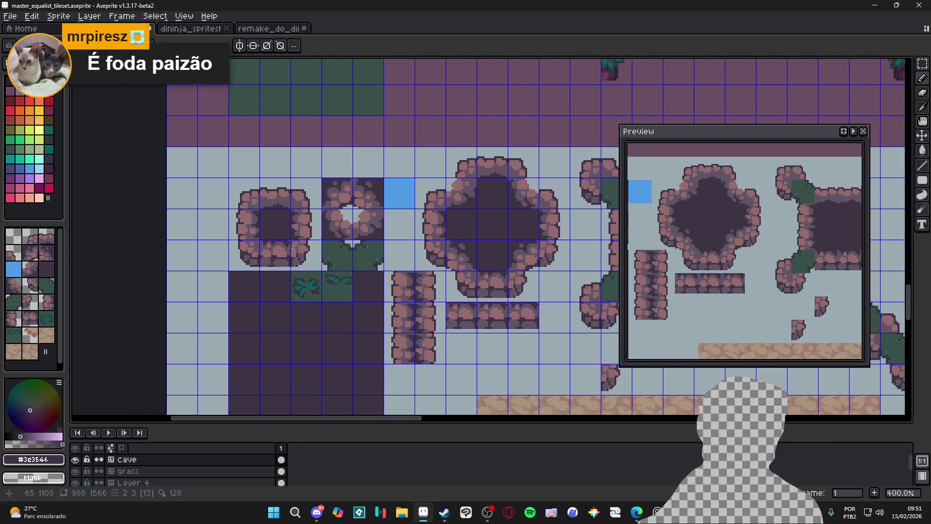
scroll(304, 248, "up", 5)
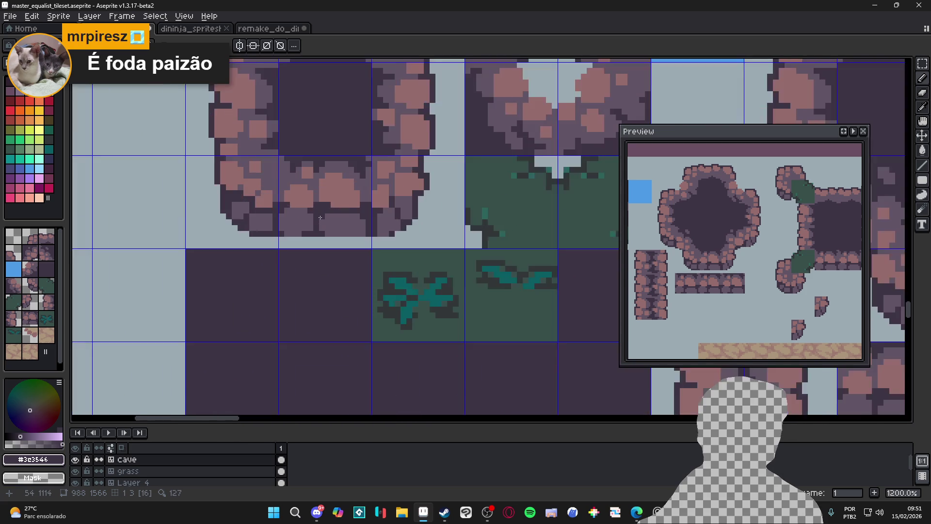
scroll(318, 216, "up", 1)
left_click(337, 208, "alt")
mouse_move(354, 233)
left_mouse_down()
mouse_move(337, 216)
mouse_move(361, 222)
left_mouse_up()
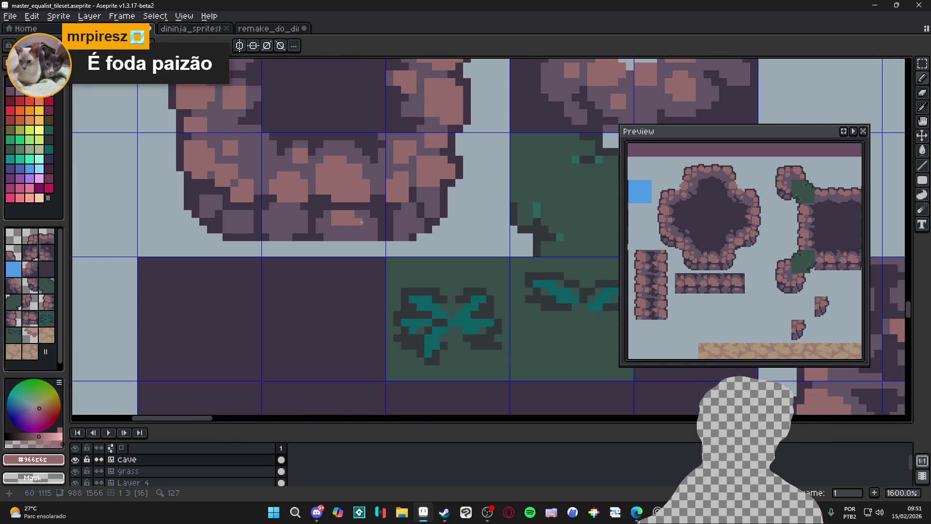
scroll(308, 230, "down", 1)
scroll(308, 234, "up", 1)
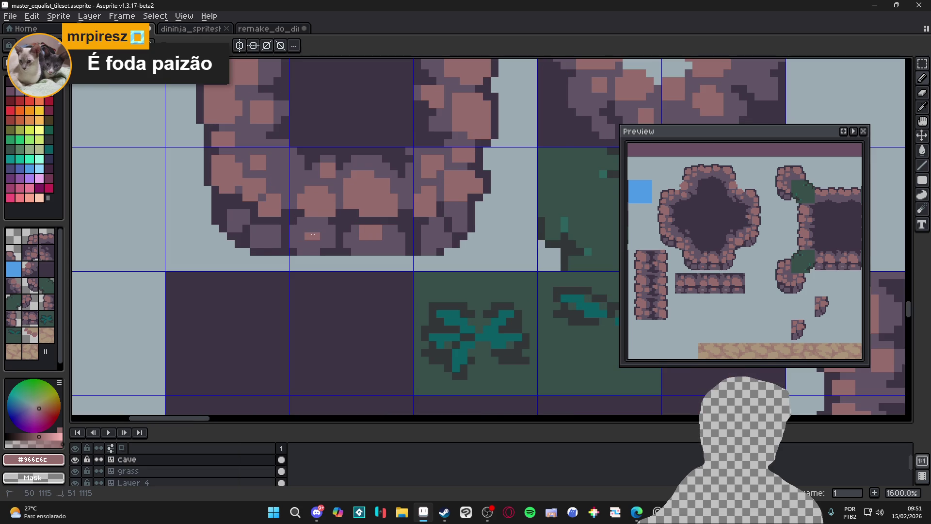
scroll(310, 238, "down", 4)
scroll(339, 259, "up", 3)
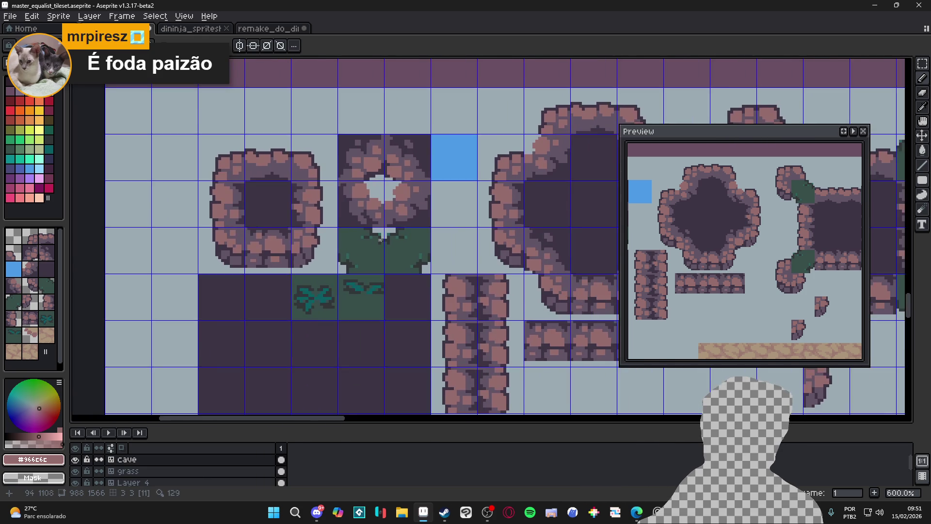
- Save the tileset file master_equalist_tileset.aseprite
left_click_drag(322, 251, 308, 251)
key("ctrl+s")
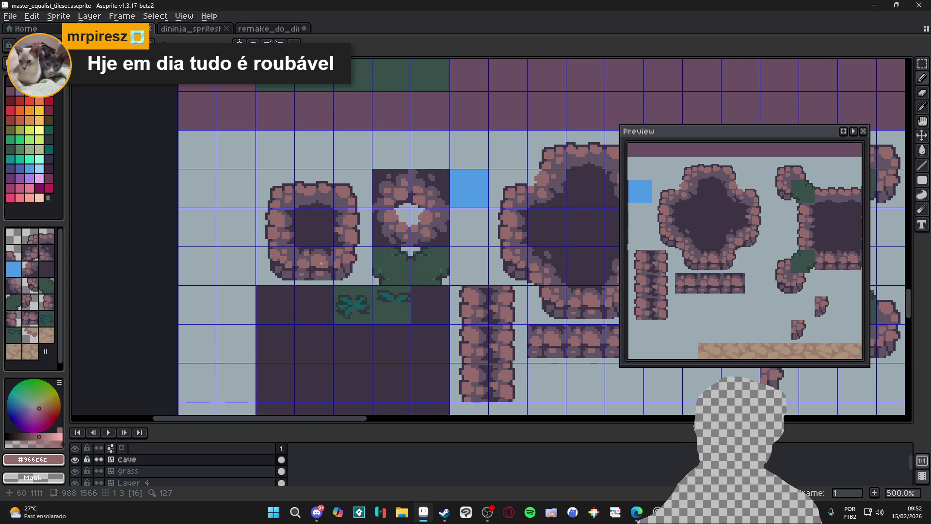
scroll(526, 181, "up", 5)
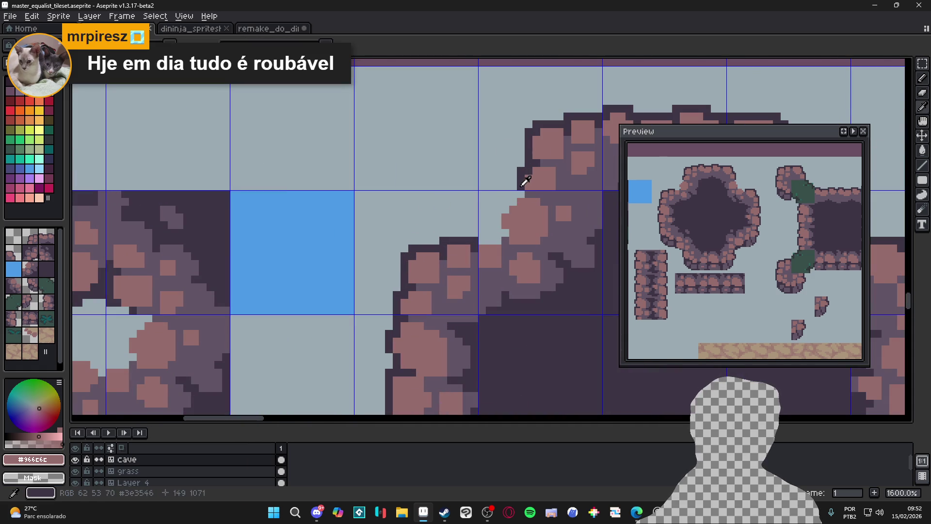
- Pick the dark outline colour and pencil dark pixels along the rock island's edge
left_click(523, 185, "alt")
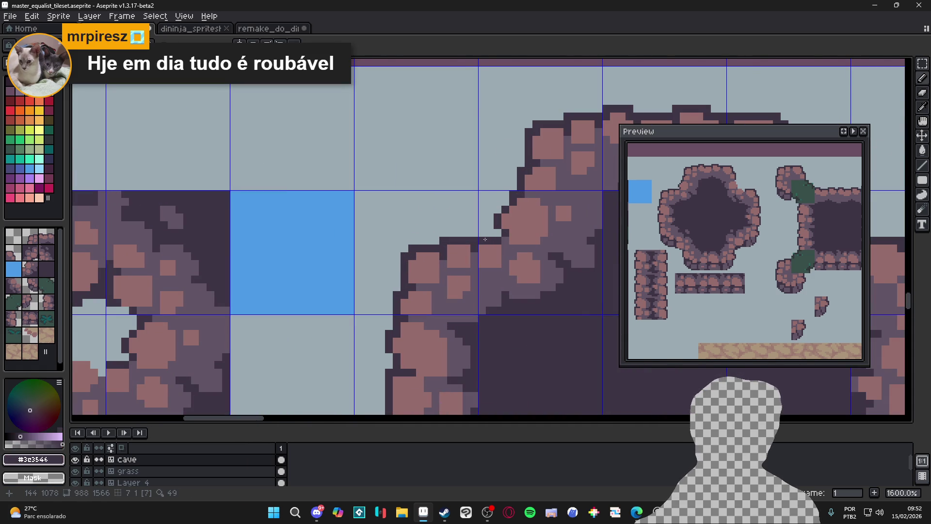
scroll(485, 239, "down", 1)
scroll(491, 230, "up", 1)
scroll(490, 219, "down", 2)
scroll(443, 225, "up", 3)
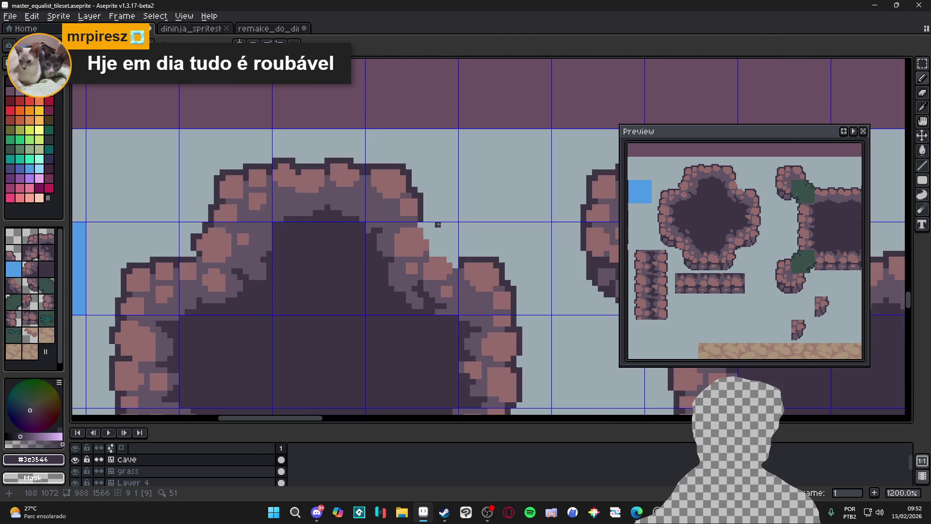
left_click_drag(434, 239, 479, 291)
scroll(488, 305, "down", 6)
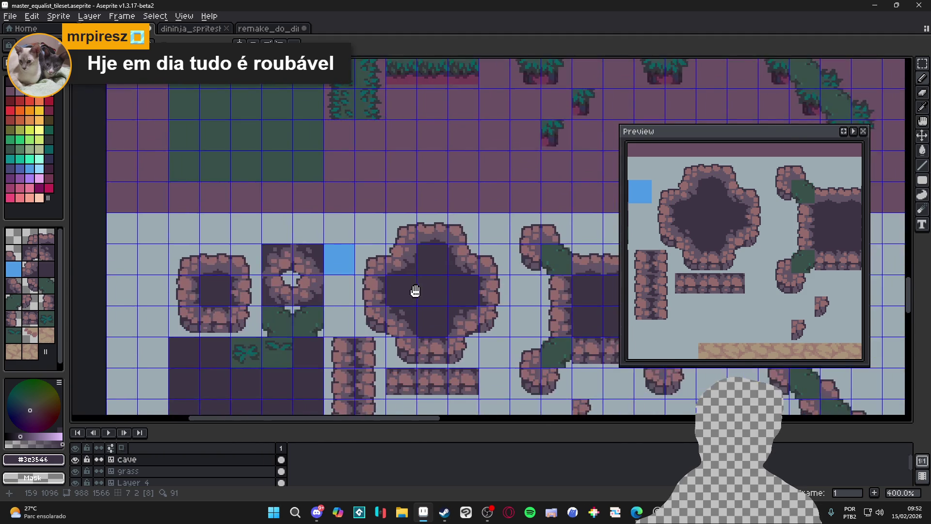
scroll(315, 340, "down", 1)
scroll(378, 354, "up", 1)
- Show the tile grid to check the edges and save the tileset
key("ctrl+apostrophe")
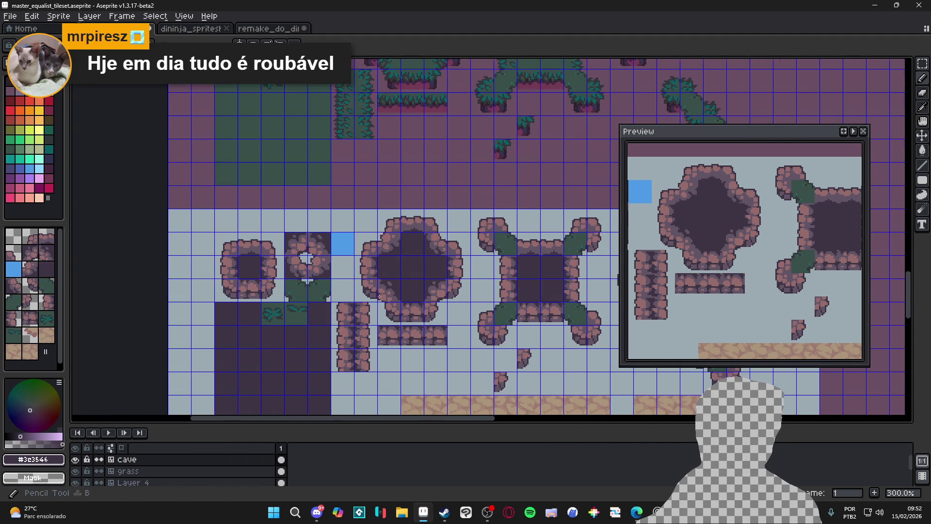
scroll(380, 297, "up", 6)
scroll(432, 365, "down", 4)
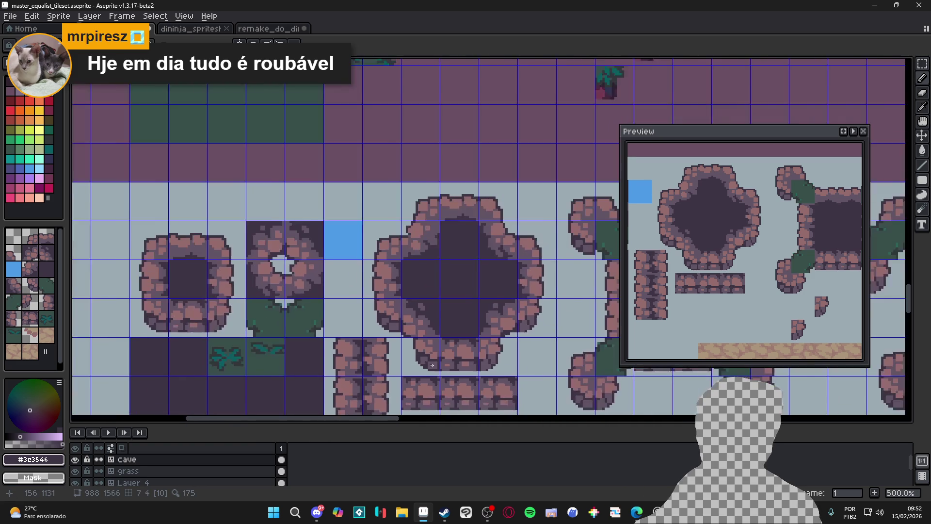
scroll(432, 365, "down", 1)
scroll(421, 349, "up", 3)
scroll(412, 334, "down", 3)
scroll(407, 323, "up", 1)
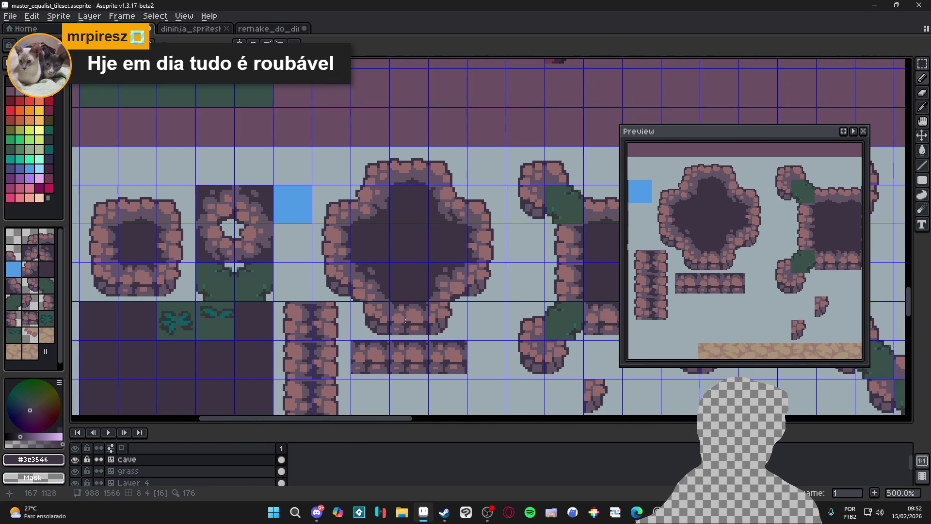
scroll(408, 323, "down", 3)
scroll(346, 242, "up", 2)
key("ctrl+s")
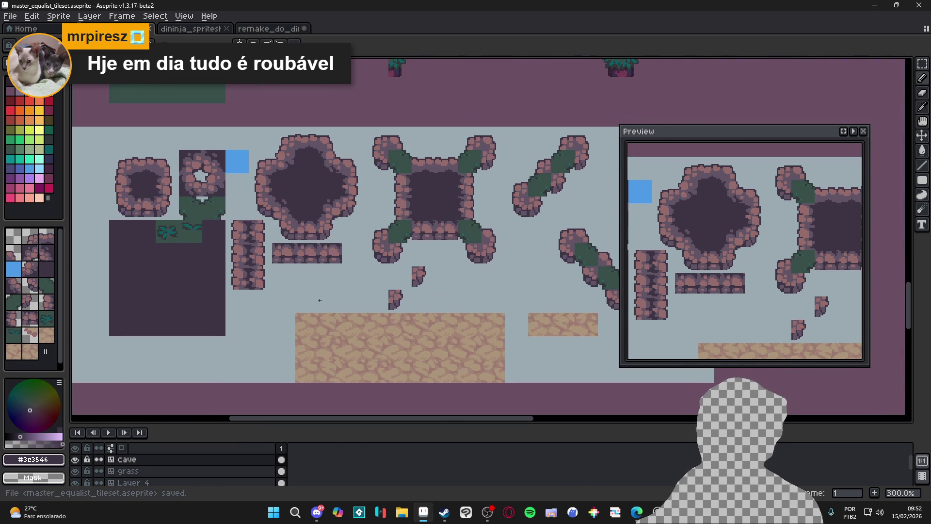
- Pencil a few dark pixels and a small cluster onto the rock ring tile
left_click_drag(314, 301, 311, 304)
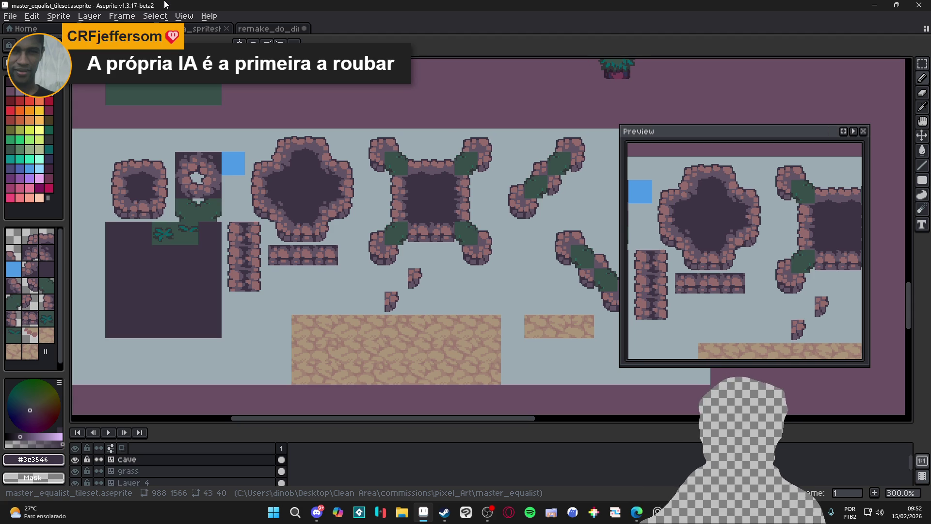
scroll(103, 203, "up", 7)
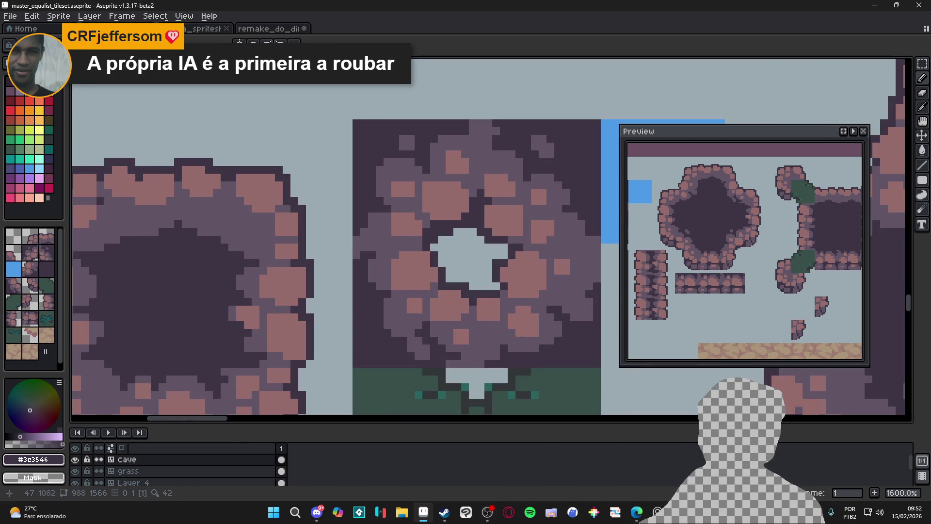
mouse_move(107, 201)
left_mouse_down()
mouse_move(100, 193)
mouse_move(115, 200)
left_mouse_up()
left_click(89, 201)
left_click_drag(186, 193, 182, 201)
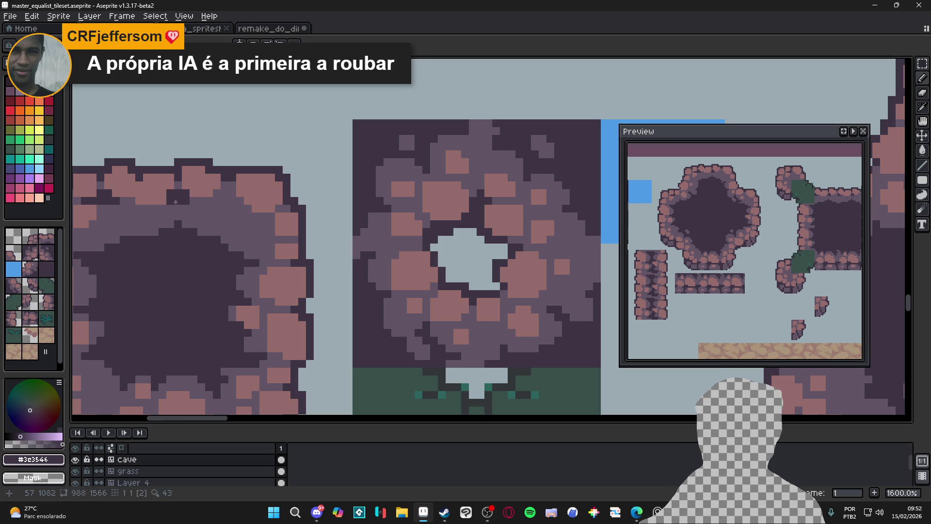
scroll(191, 199, "down", 4)
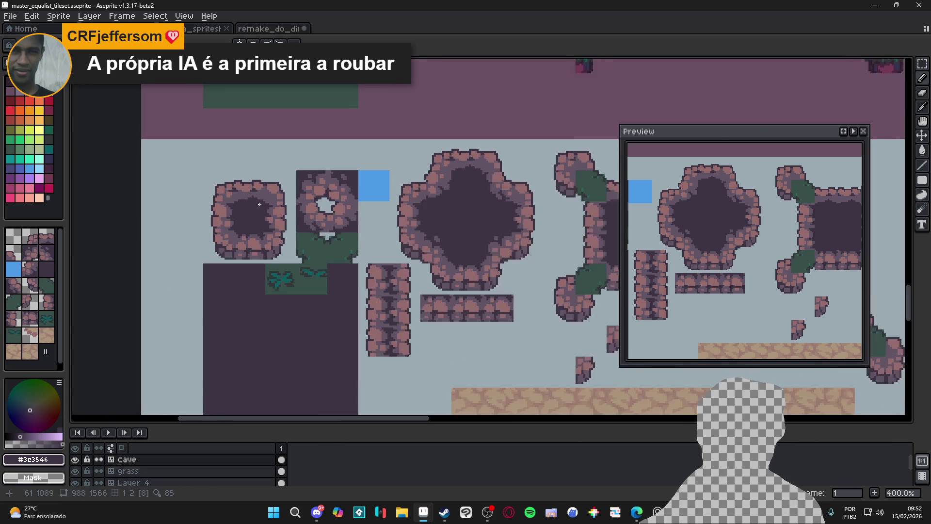
scroll(221, 205, "up", 5)
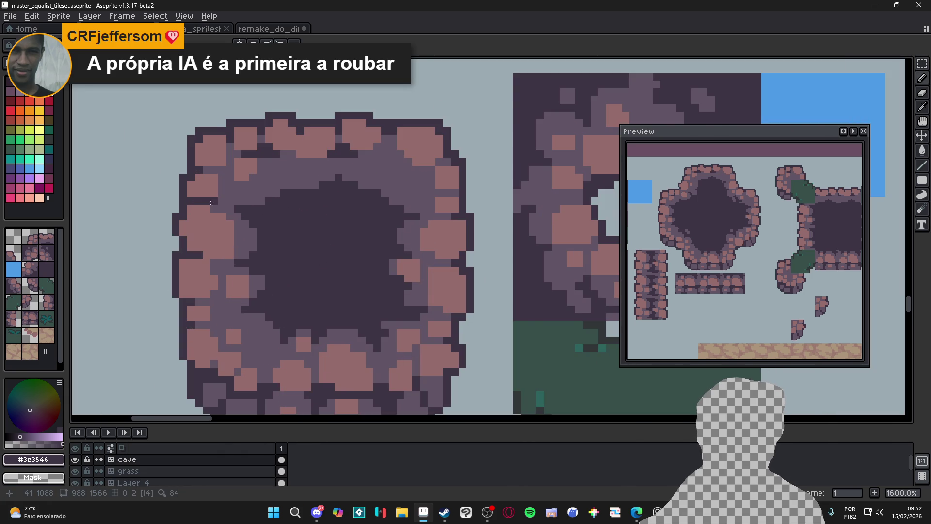
scroll(213, 201, "down", 4)
scroll(257, 233, "down", 3)
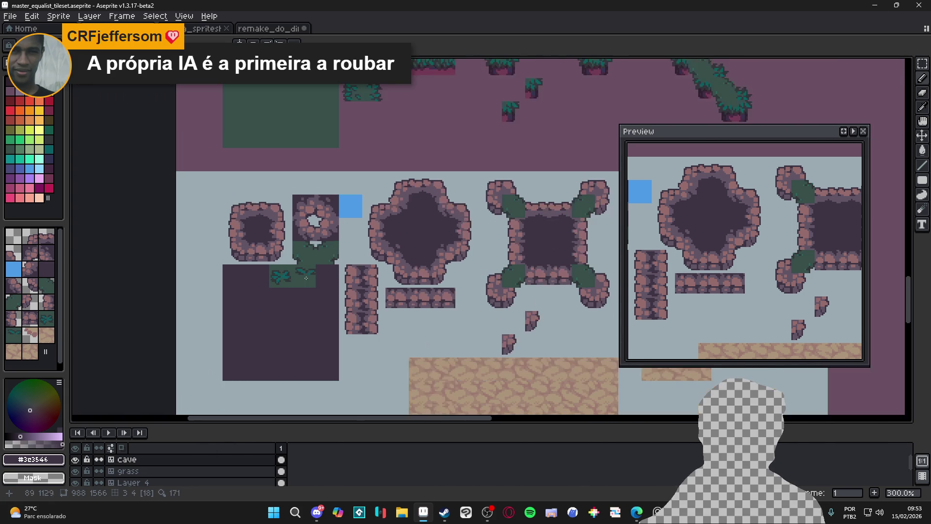
scroll(227, 274, "up", 6)
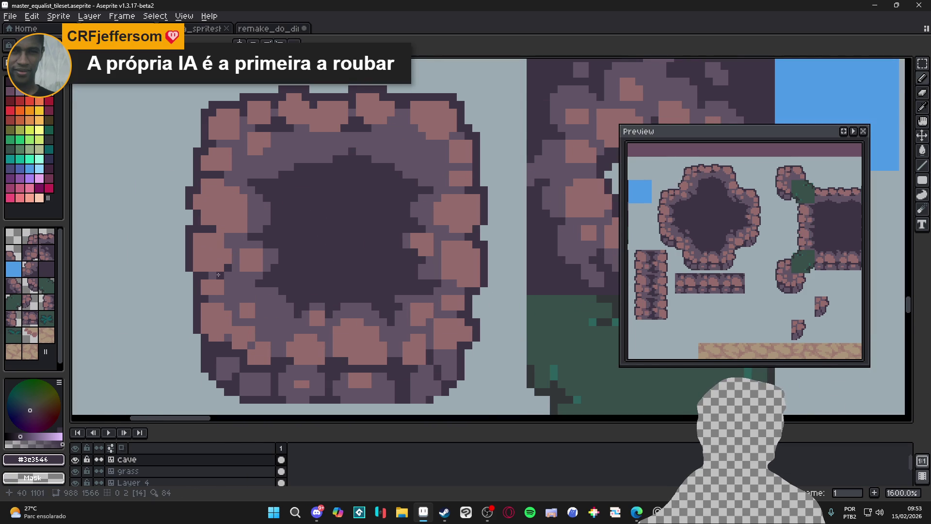
- Show the tile index numbers and undo the two dark pencil strokes
key("Tab")
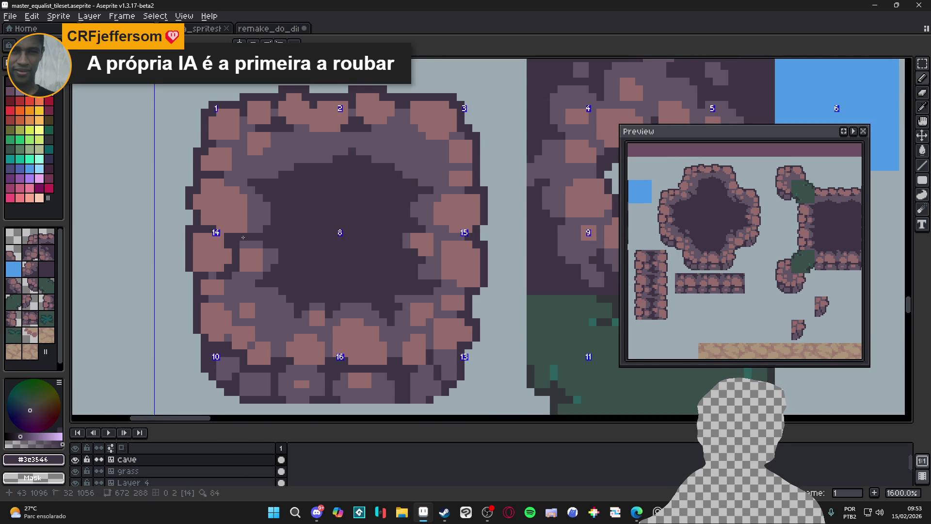
scroll(243, 237, "down", 5)
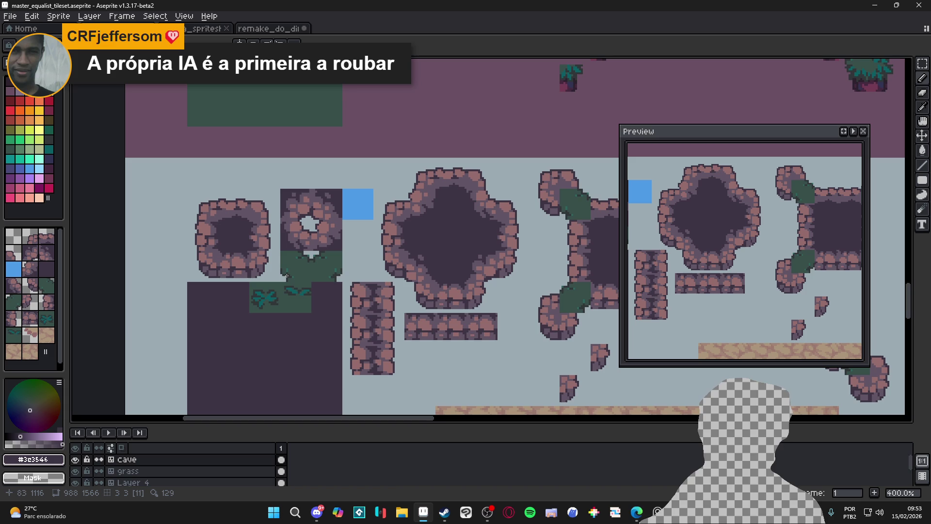
key("ctrl+z")
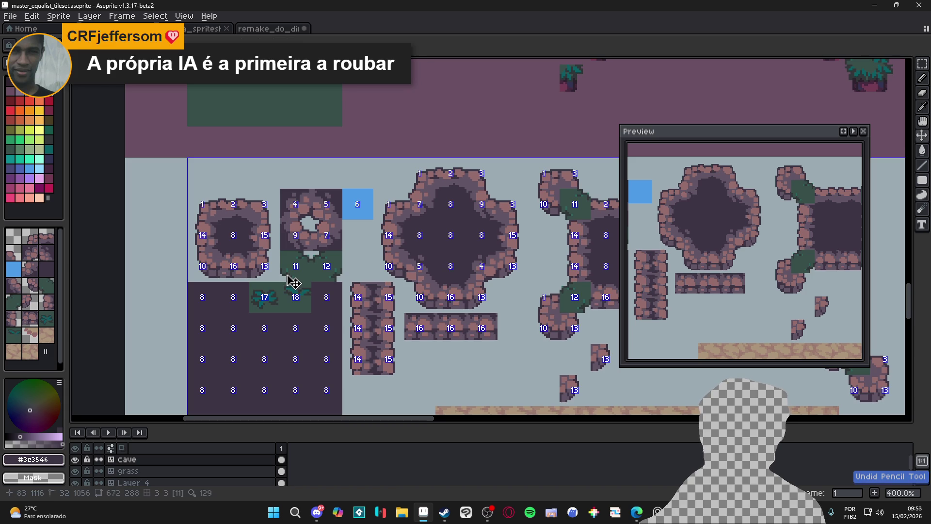
left_click_drag(292, 279, 261, 268)
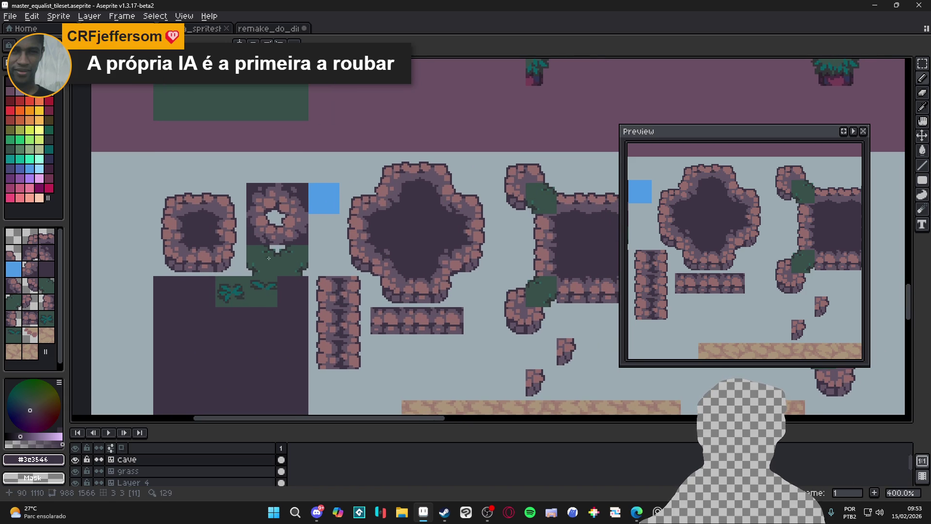
left_click_drag(274, 259, 257, 260)
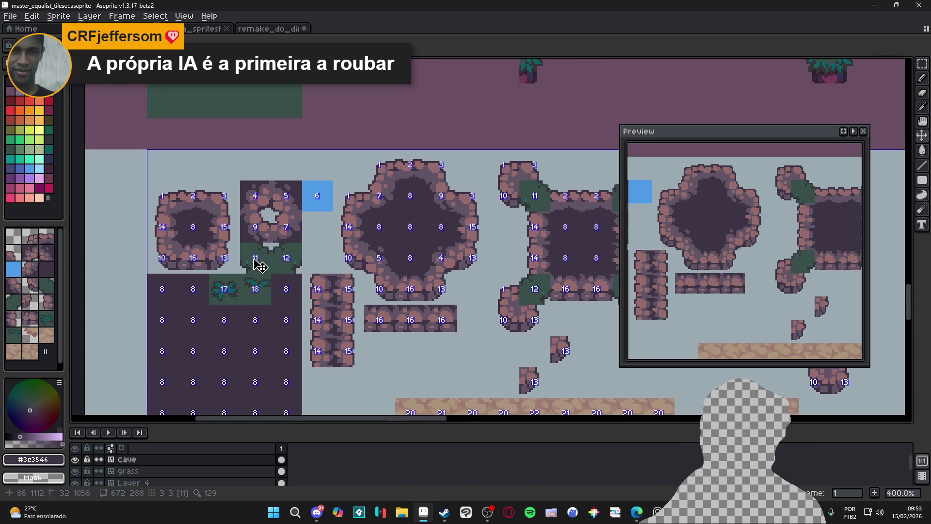
key("ctrl+z")
key("ctrl+z")
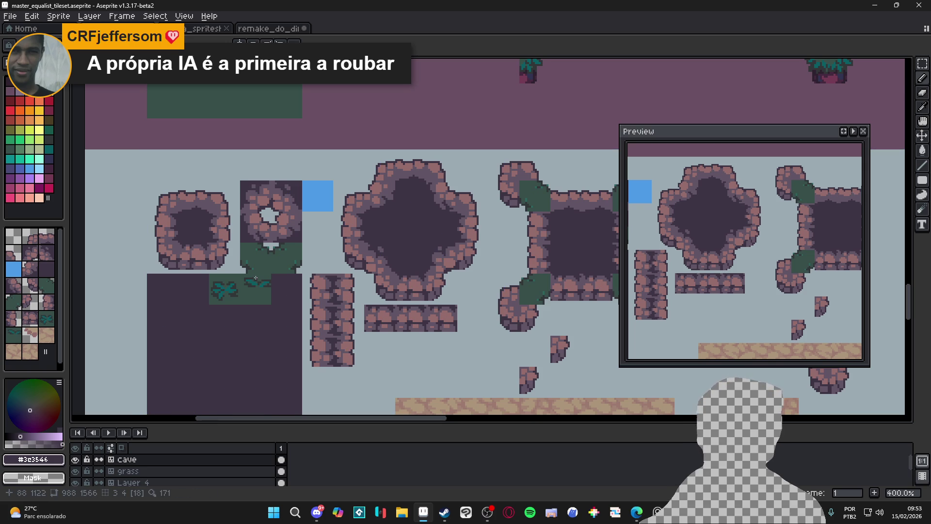
- Save the tileset, turn the tile grid back on, and save again
scroll(272, 272, "down", 1)
key("ctrl+s")
scroll(291, 257, "down", 1)
scroll(299, 251, "up", 1)
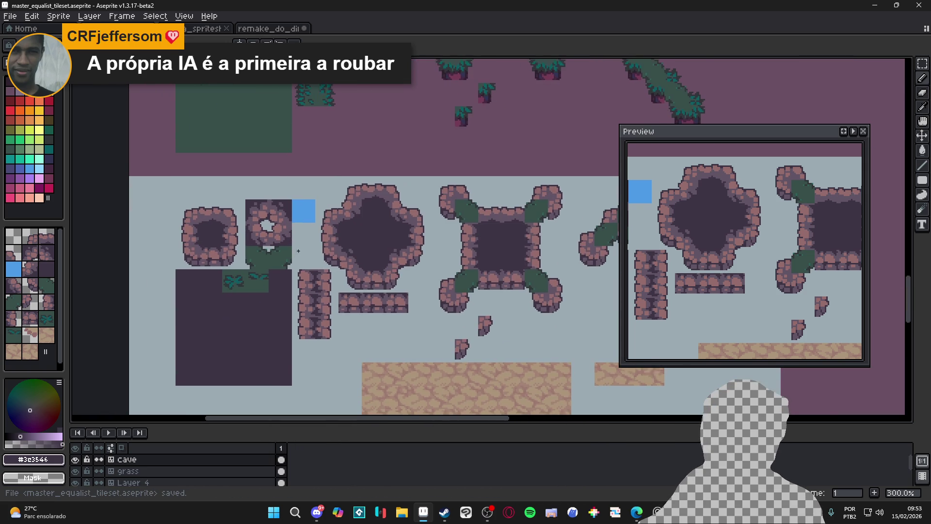
key("ctrl+apostrophe")
key("ctrl+s")
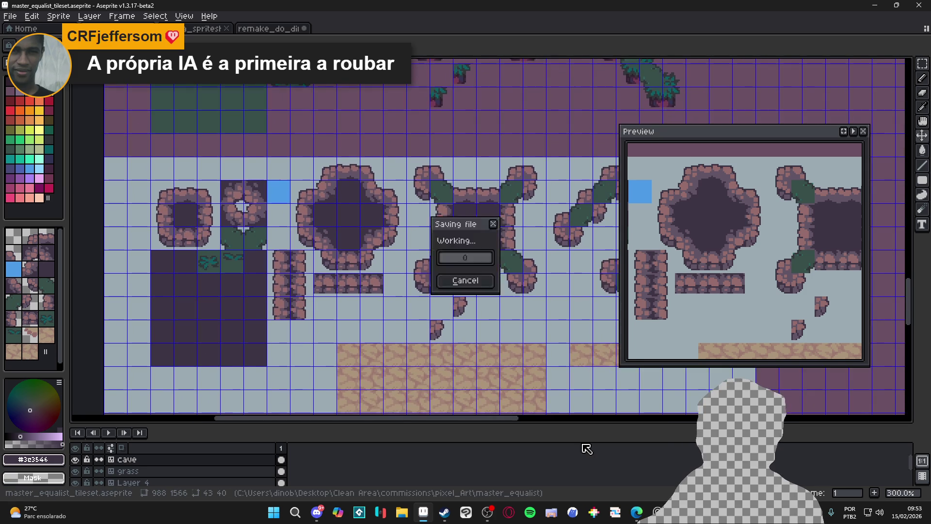
- Launch Tiled from search and zoom around the room_indolence cave map
left_click(274, 518)
type("tiled")
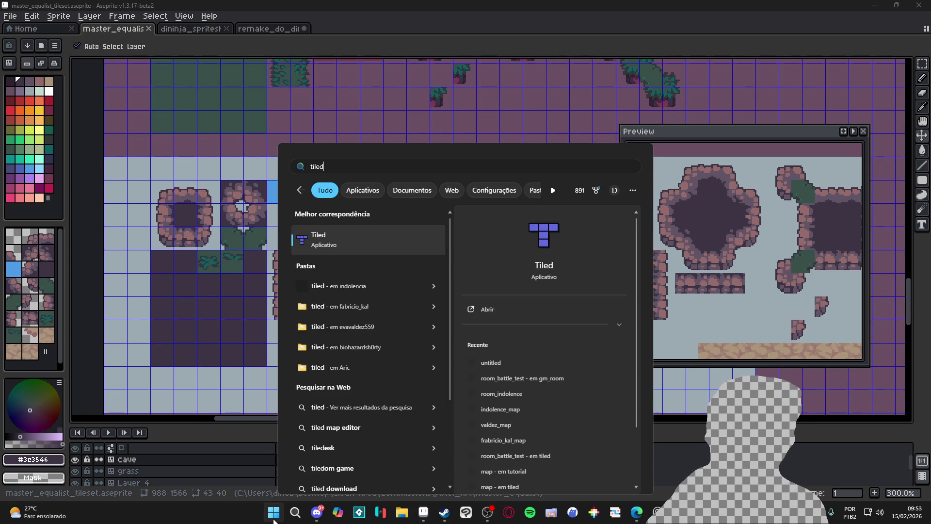
key("Return")
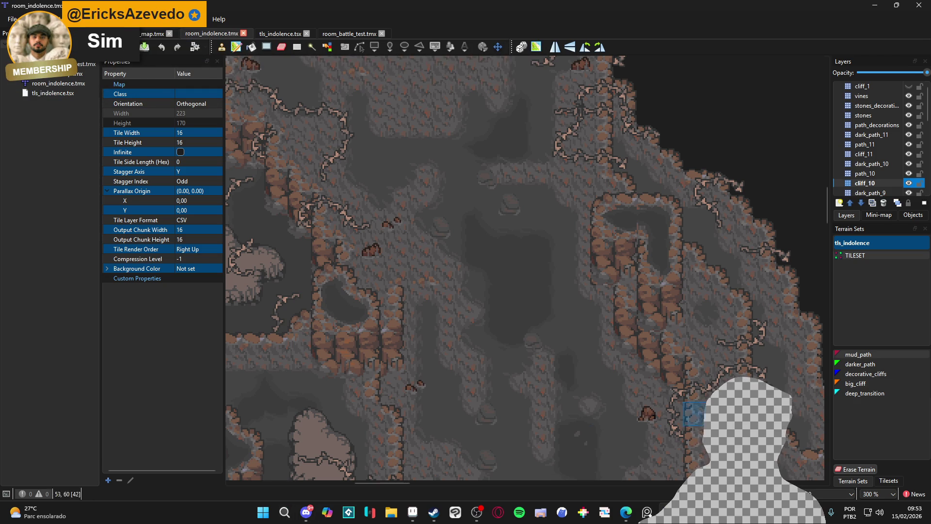
scroll(455, 322, "down", 1)
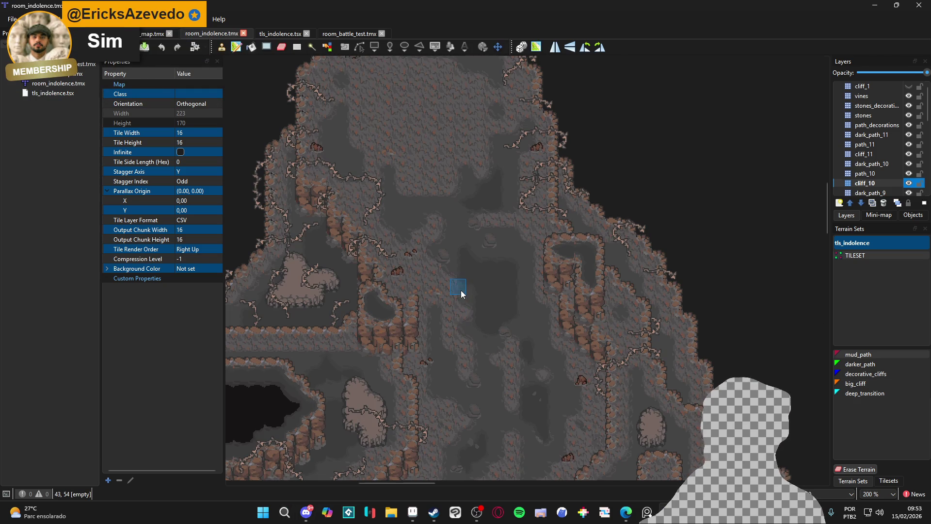
scroll(472, 323, "down", 1)
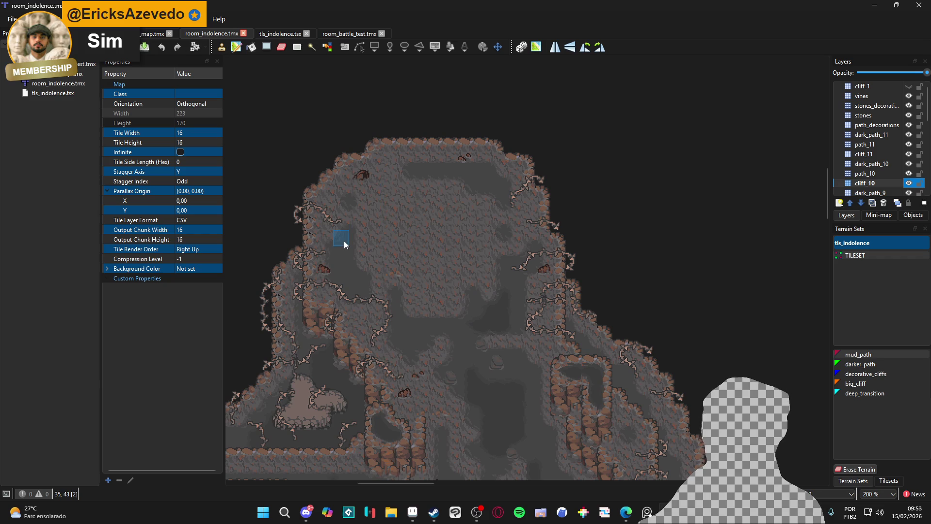
scroll(344, 240, "up", 1)
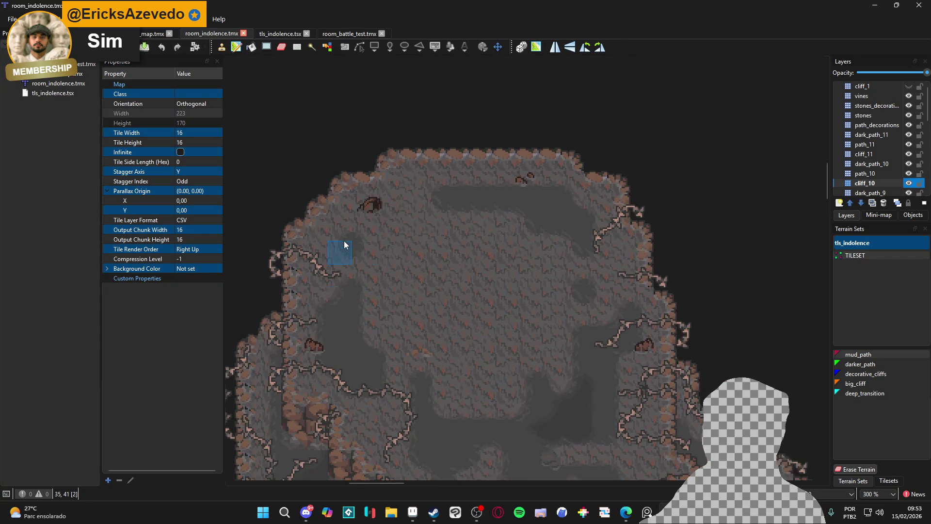
scroll(344, 241, "down", 1)
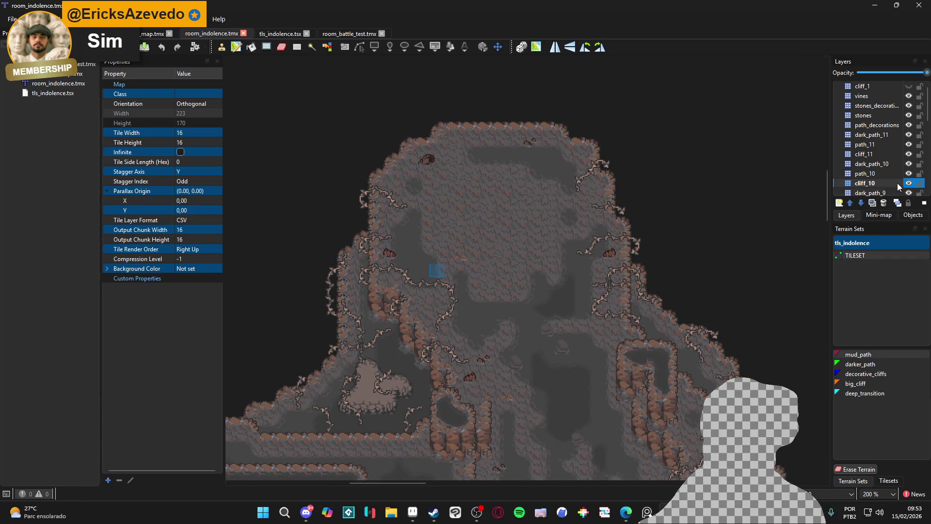
- Flash the cliff_1 layer on and off, then cycle through the room_battle_test, tls_indolence and crossroads tabs
left_click(909, 86)
left_click(909, 86)
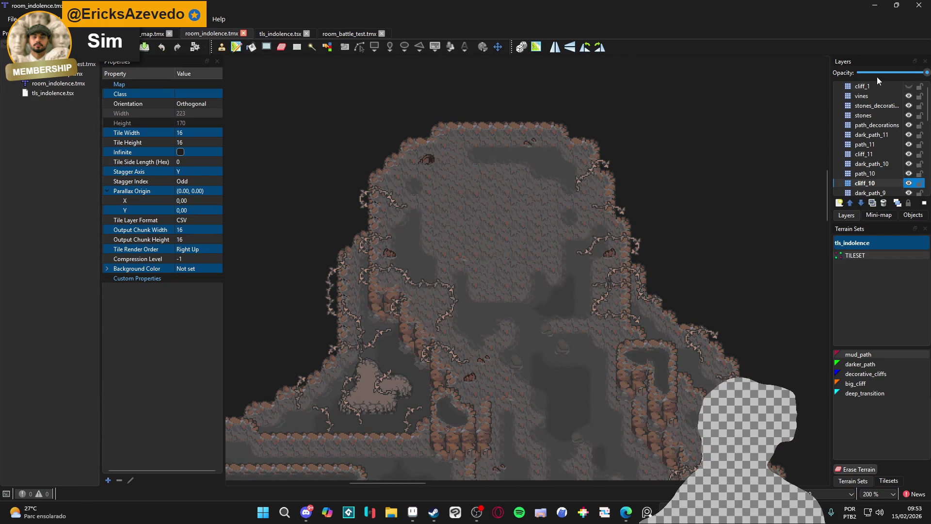
left_click(342, 34)
left_click(280, 34)
left_click(153, 34)
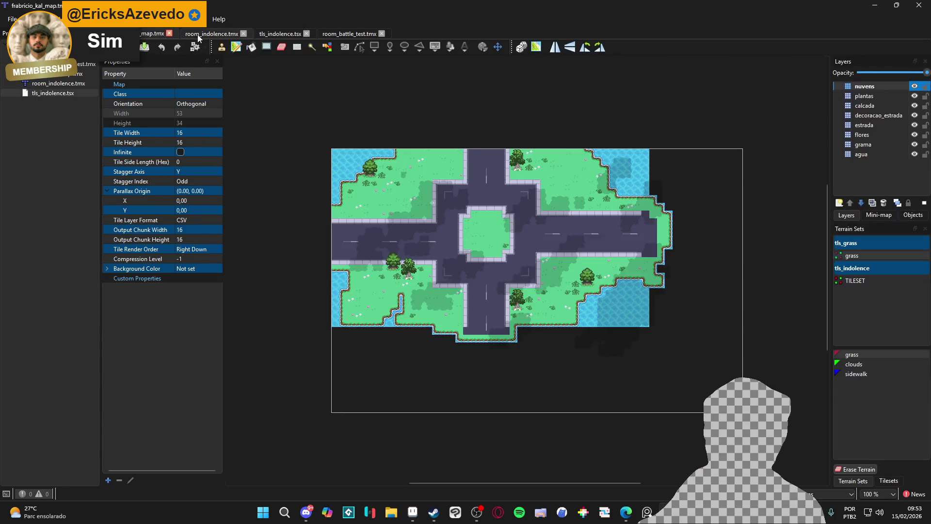
left_click(194, 38)
left_click(391, 512)
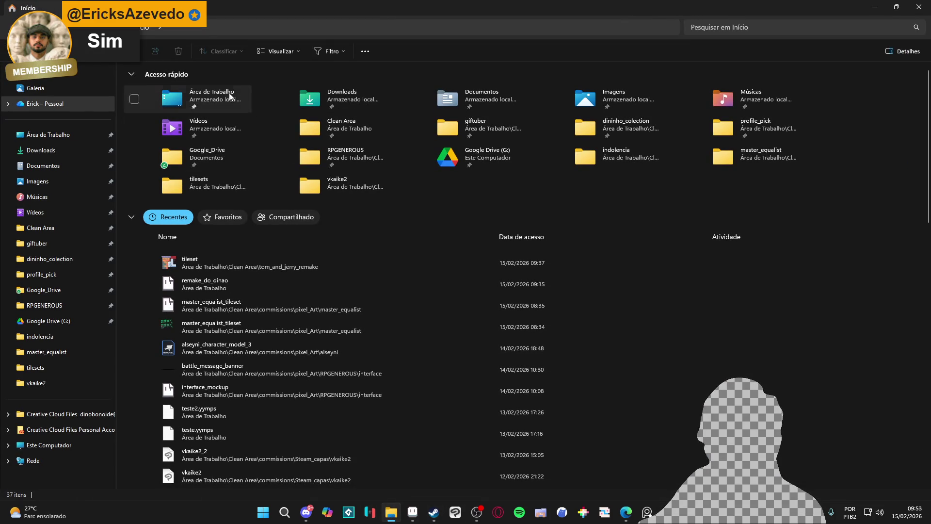
- Browse RPGENEROUS, then pixel_Art, then master_equalist, and open untitled.tmx in Tiled
left_click(49, 306)
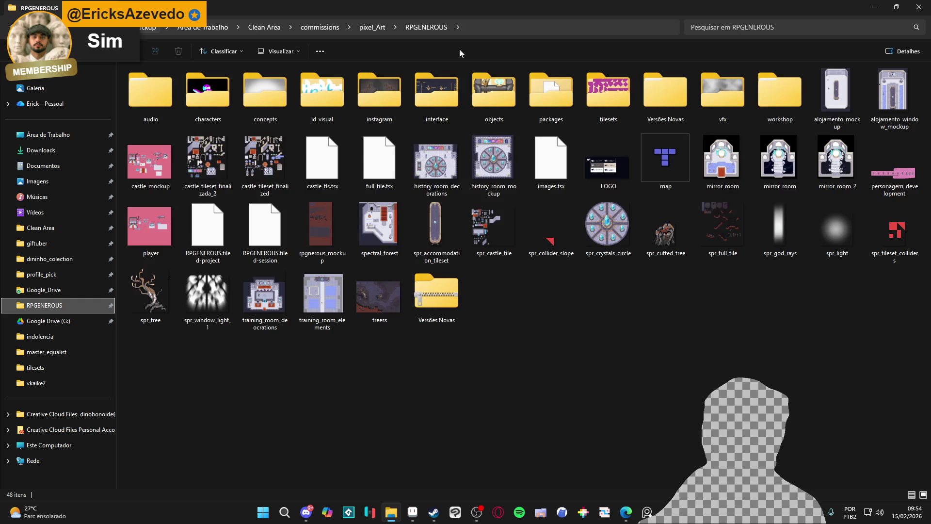
left_click(362, 29)
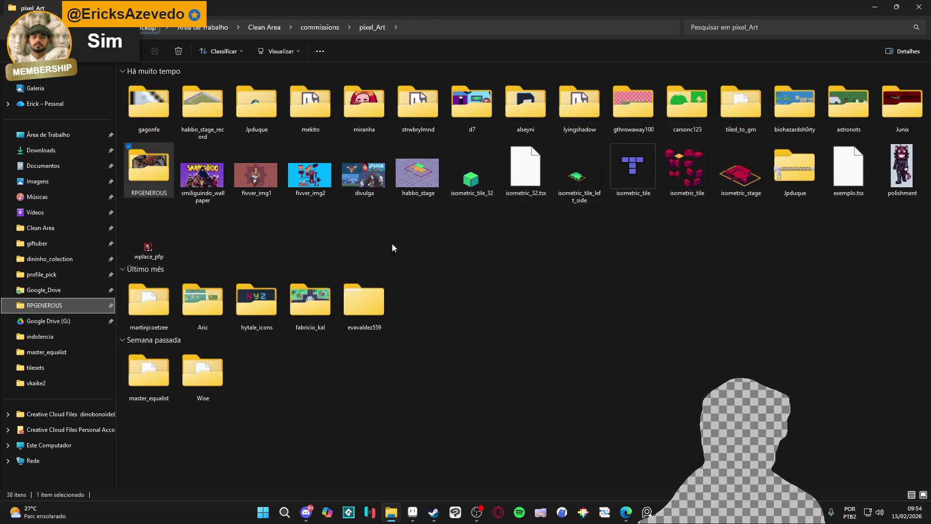
double_click(138, 380)
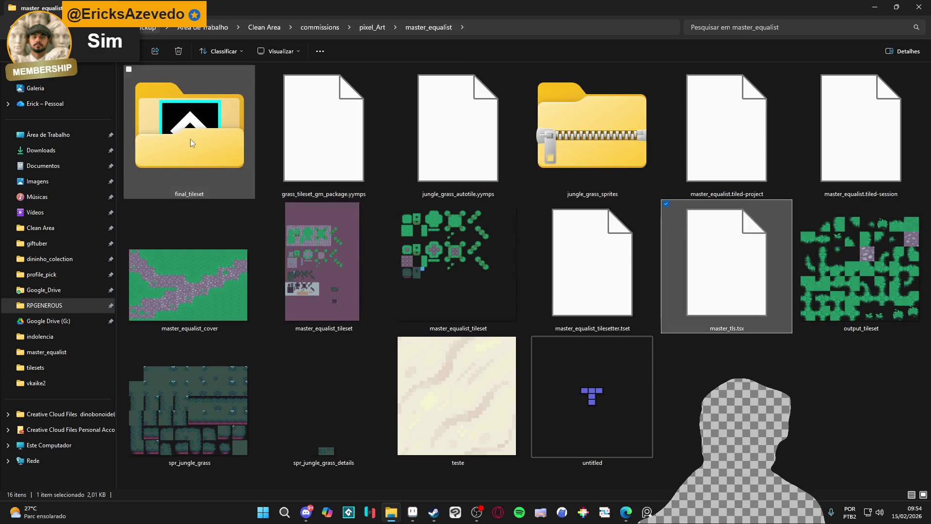
double_click(584, 386)
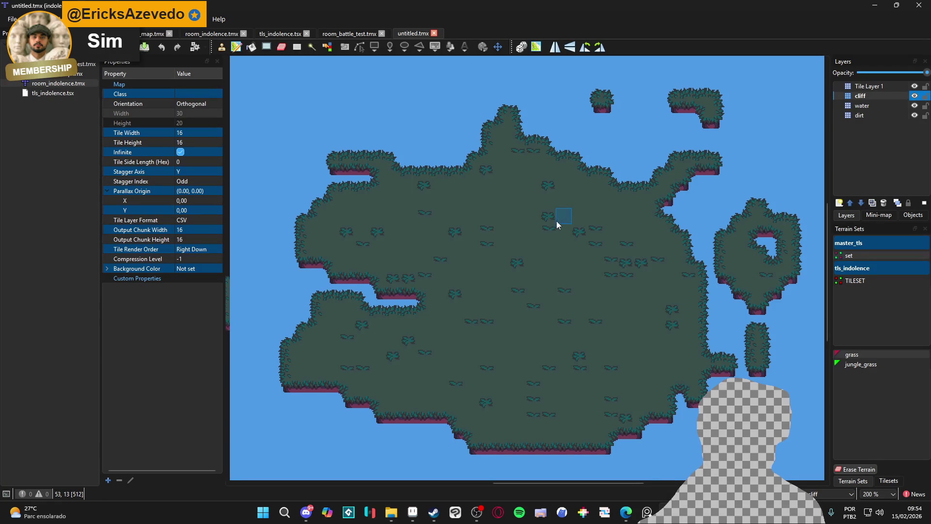
- Show the Tilesets panel and pick the green master_tls tileset for untitled.tmx
scroll(647, 319, "right", 3)
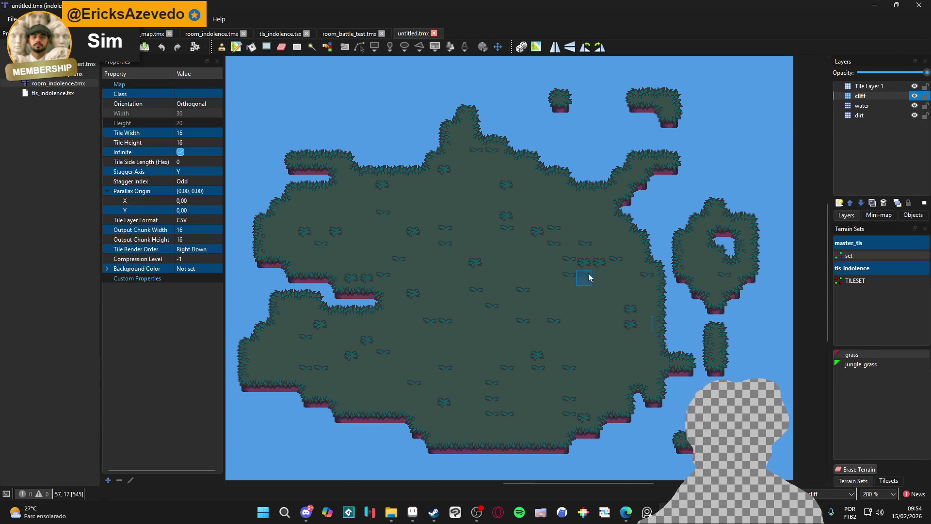
scroll(591, 277, "right", 15)
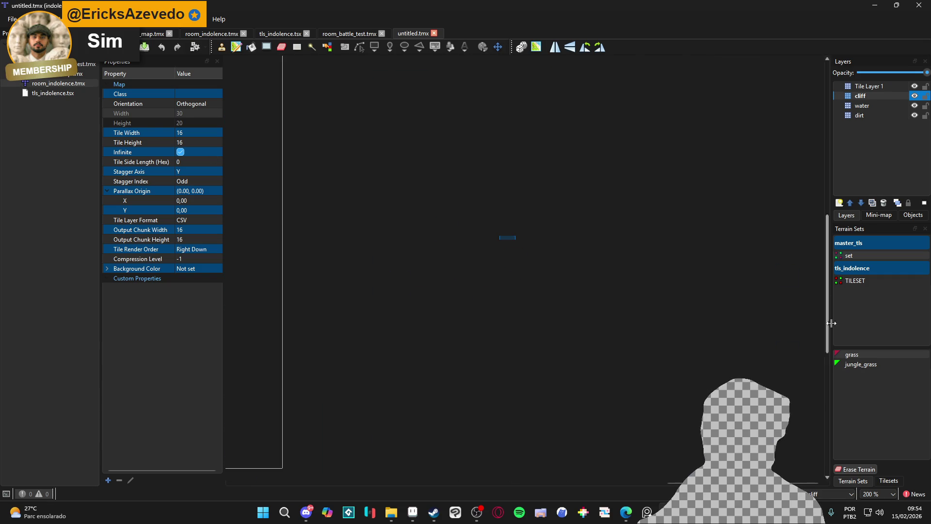
left_click(889, 481)
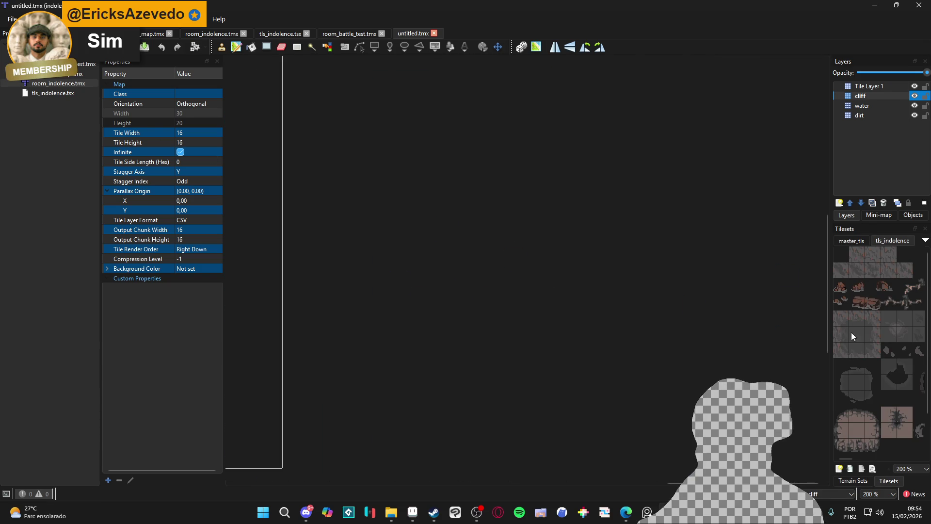
left_click(852, 241)
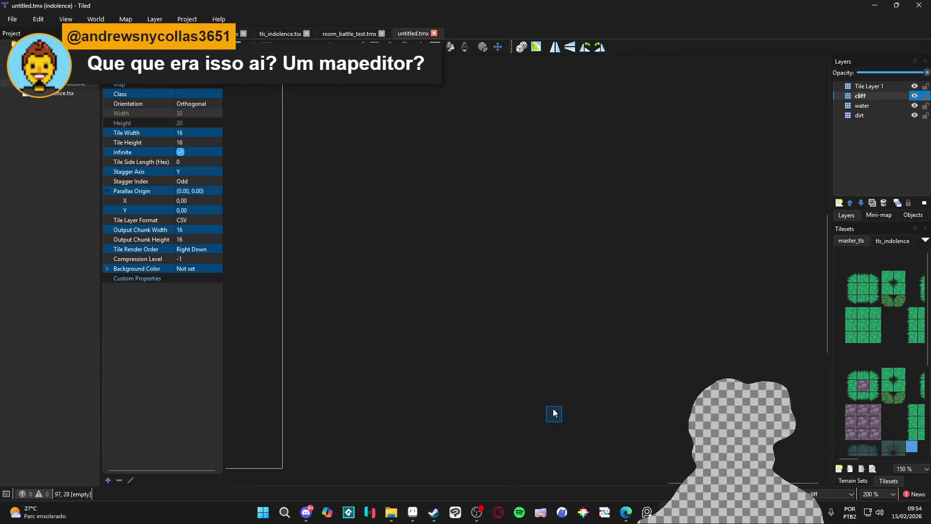
mouse_move(423, 512)
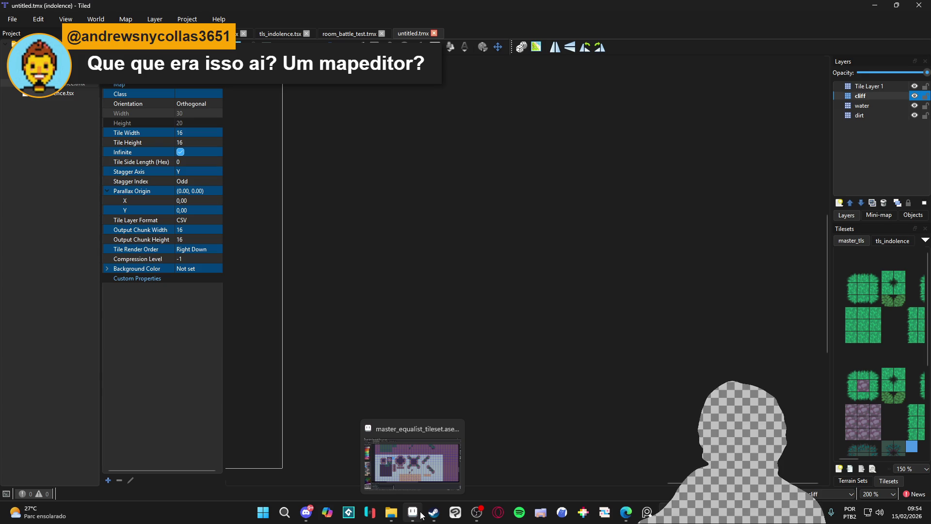
left_click(350, 34)
left_click(412, 33)
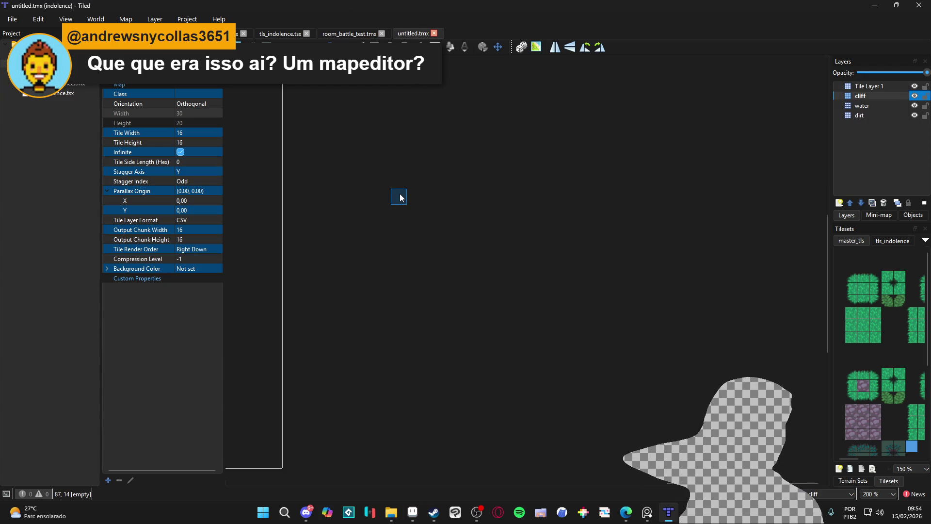
left_click(392, 512)
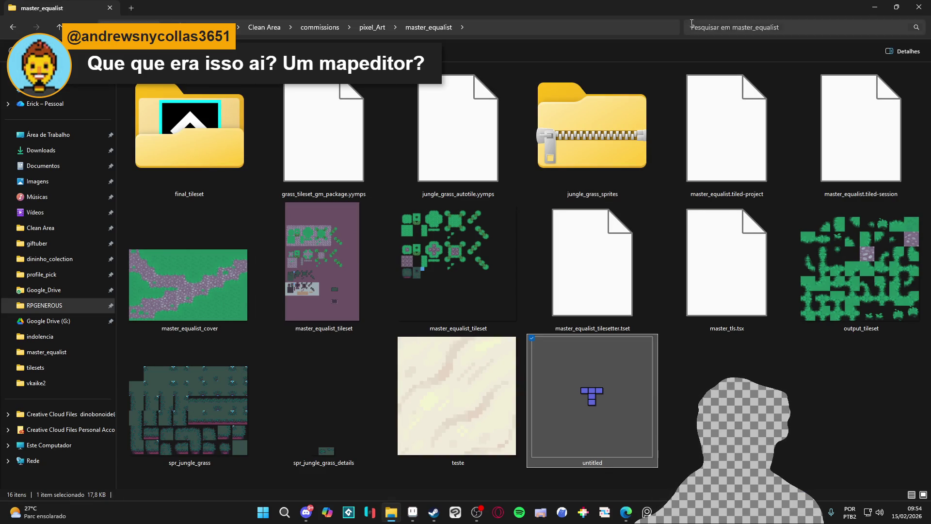
- Shrink, reposition and minimize File Explorer, then widen Tiled's tileset panel
left_click_drag(560, 5, 455, 136)
left_click_drag(810, 267, 563, 267)
mouse_move(393, 128)
left_mouse_down()
mouse_move(509, 131)
mouse_move(487, 105)
mouse_move(504, 87)
mouse_move(527, 19)
left_mouse_up()
key("super+Down")
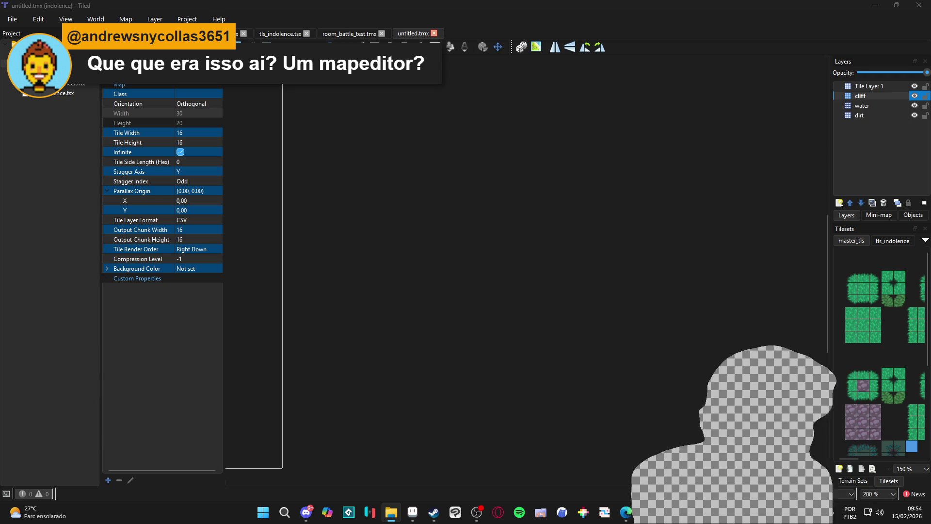
left_click_drag(828, 291, 722, 291)
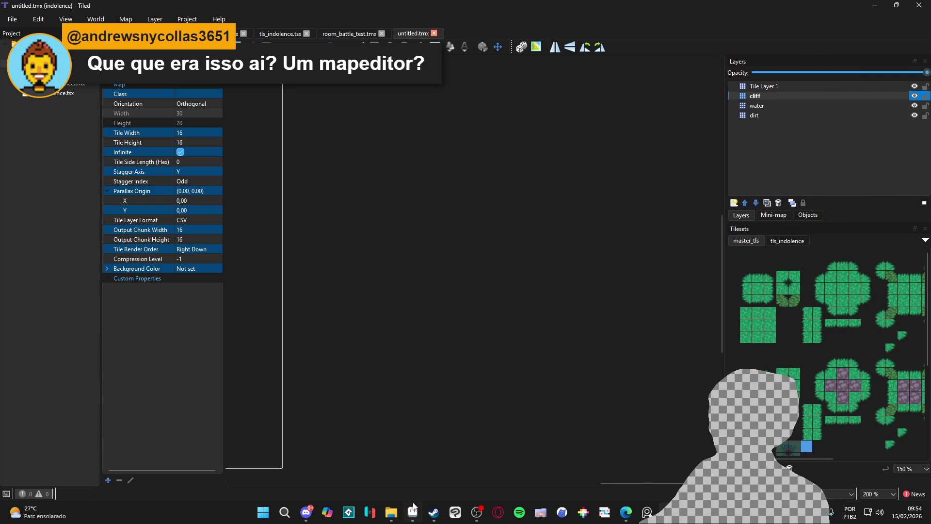
- Open a new Explorer window, go to RPGENEROUS, maximize it, and go up to pixel_Art
right_click(392, 519)
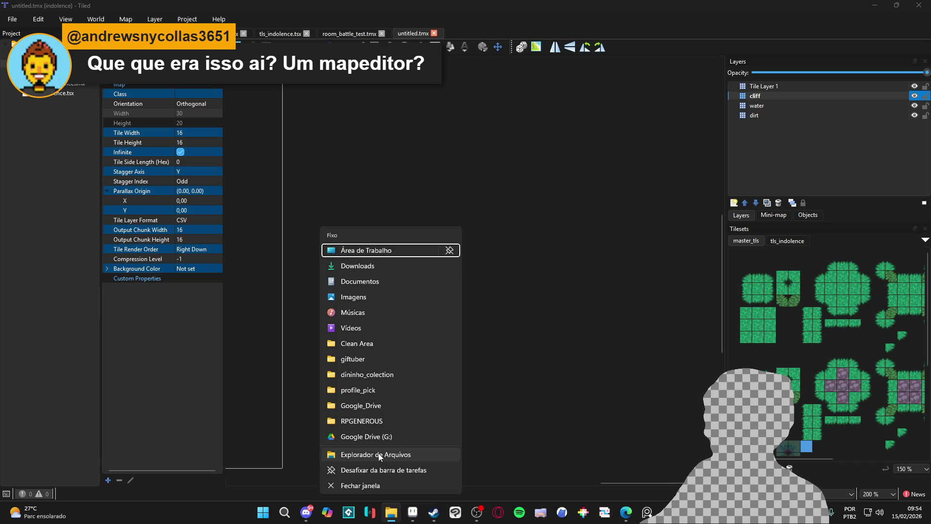
left_click(380, 457)
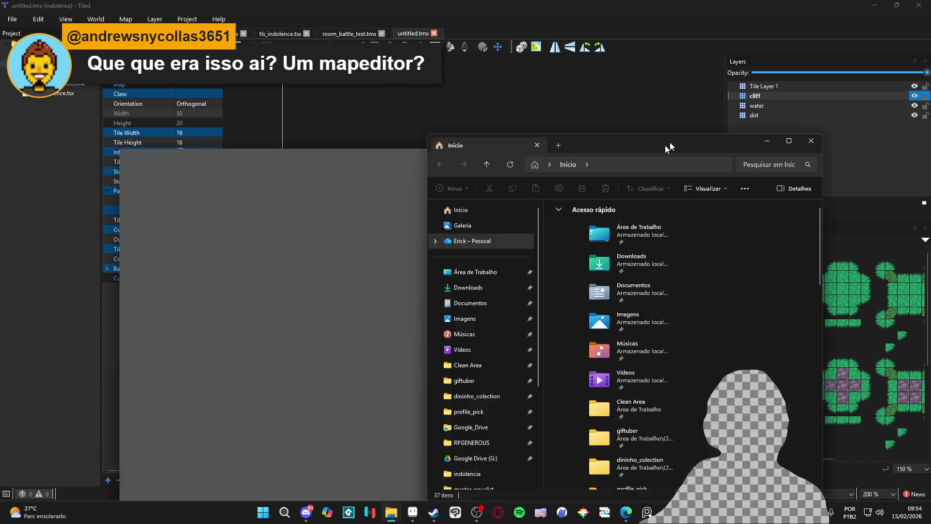
double_click(383, 338)
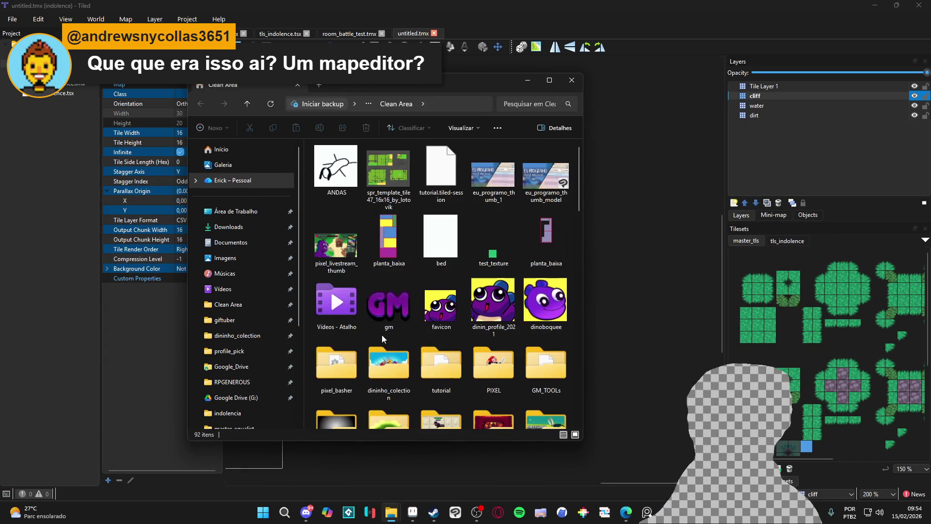
scroll(460, 224, "down", 5)
scroll(436, 233, "up", 5)
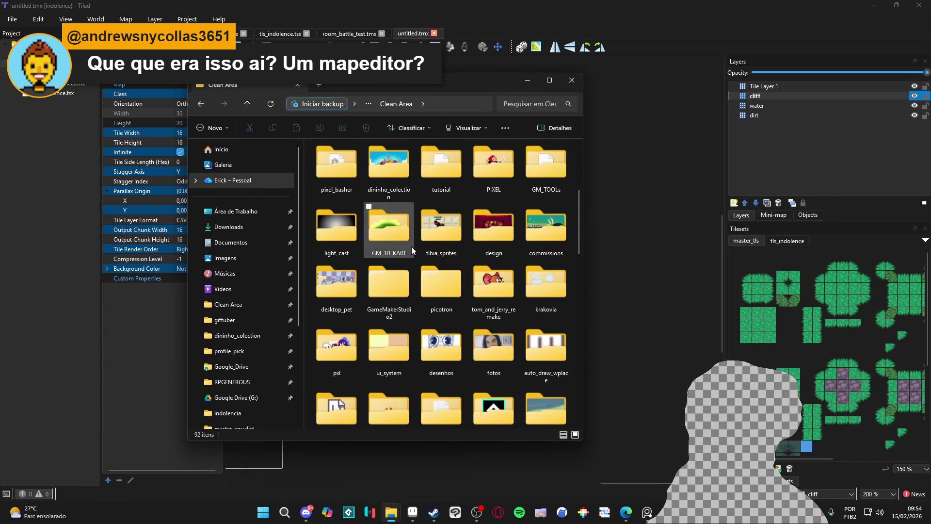
scroll(409, 232, "up", 4)
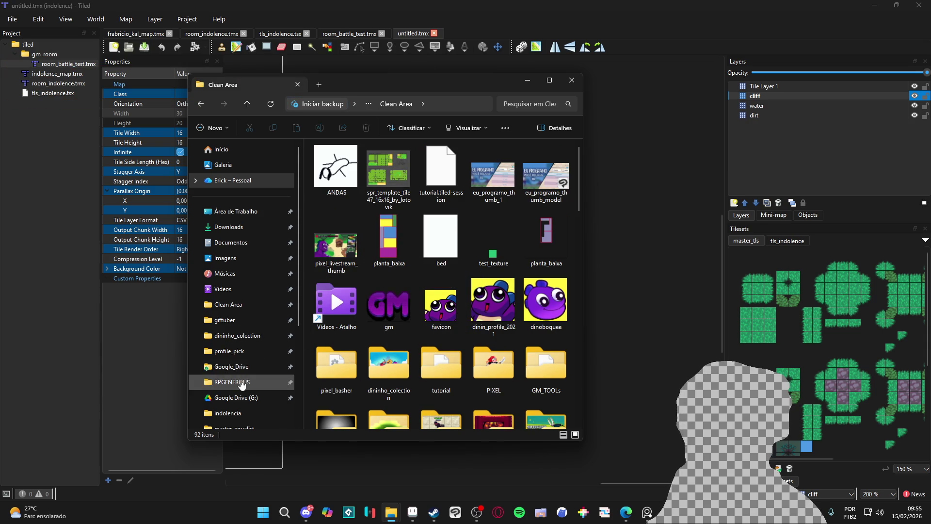
left_click(245, 379)
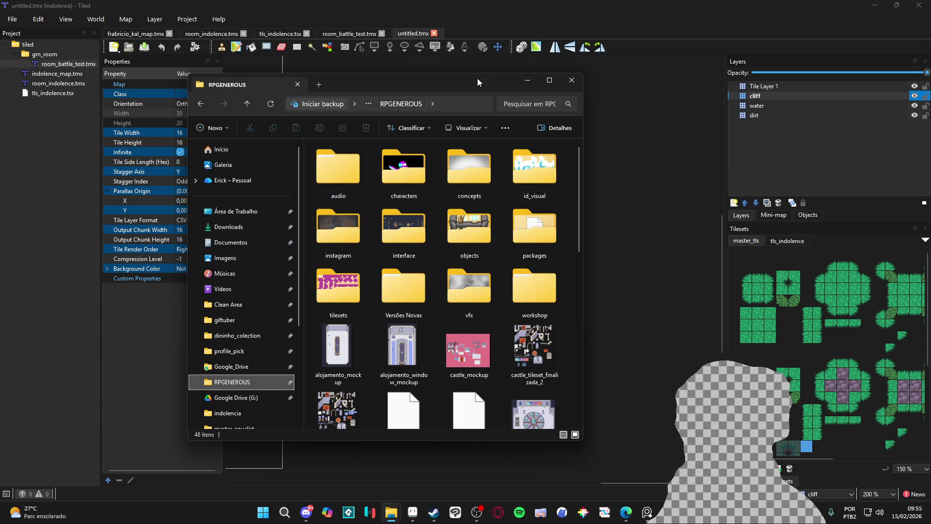
double_click(478, 79)
left_click(374, 32)
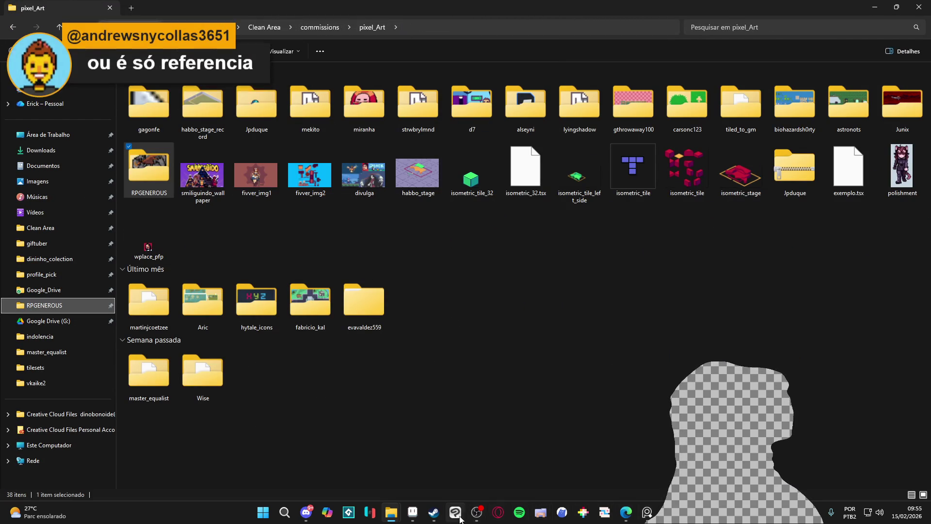
left_click(604, 513)
- Export room_battle_test with the GameMaker Studio 2 (*.yy) file type into gm_room
left_click(349, 34)
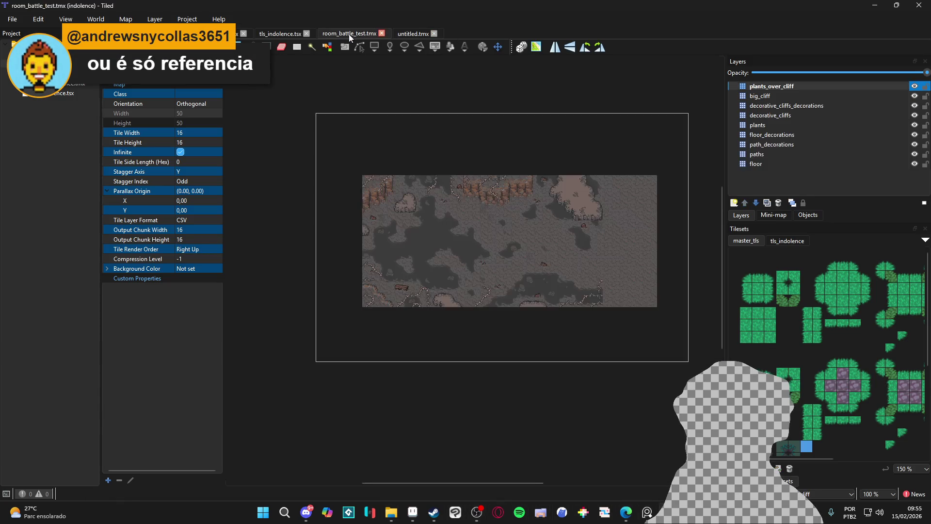
scroll(504, 219, "up", 4)
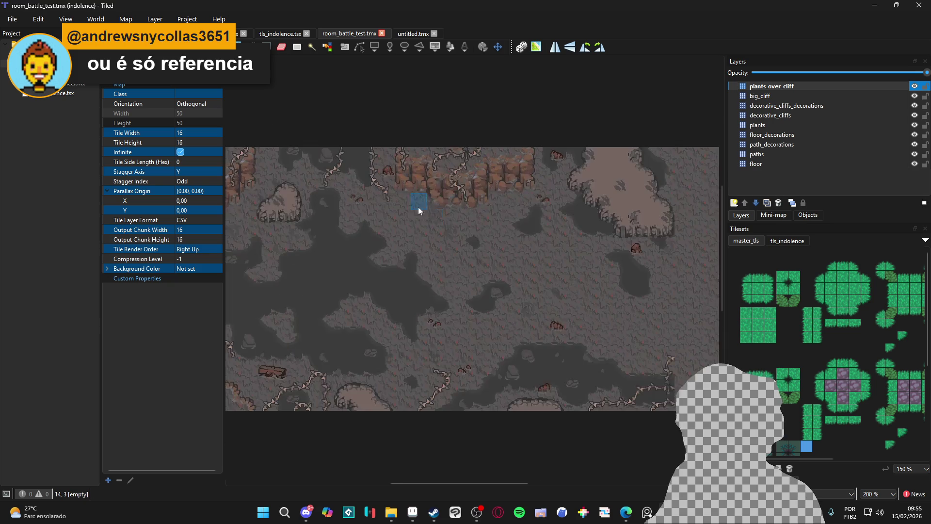
left_click(12, 19)
left_click(56, 141)
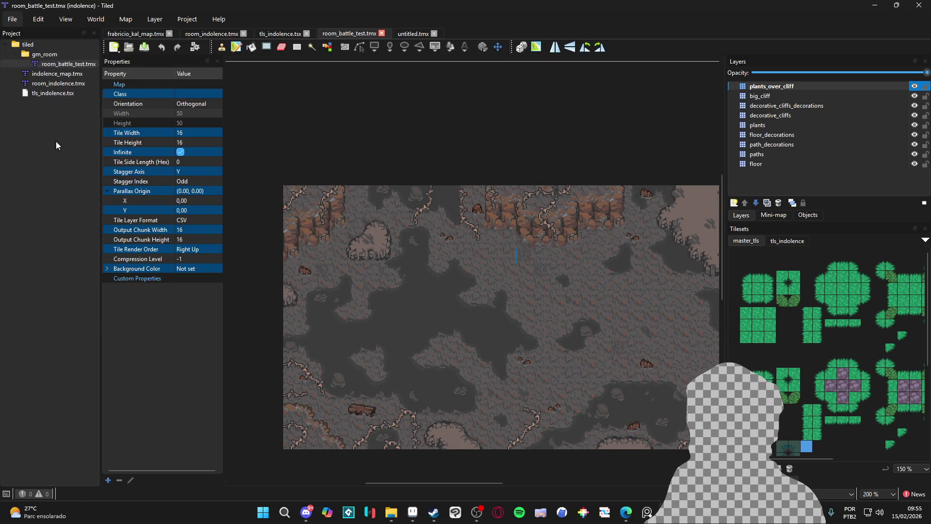
left_click(121, 443)
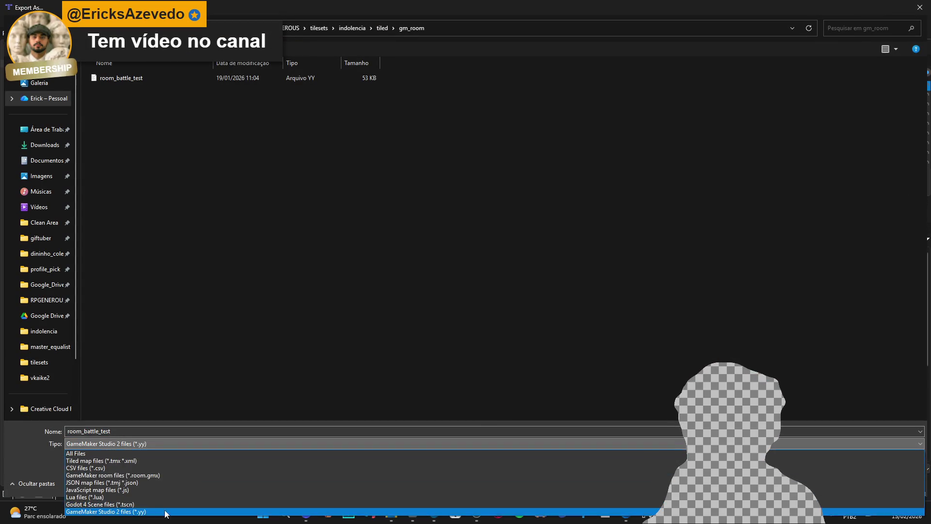
left_click(156, 446)
left_click(892, 482)
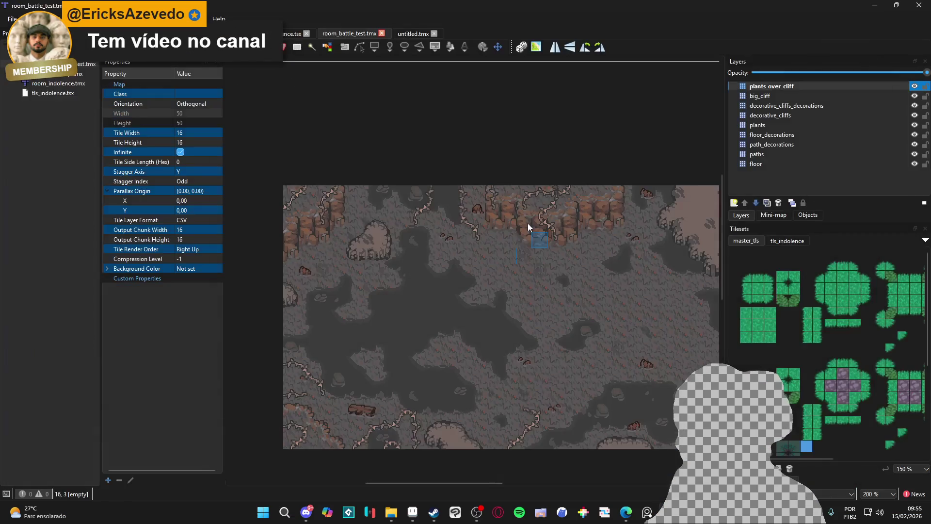
scroll(487, 262, "down", 2)
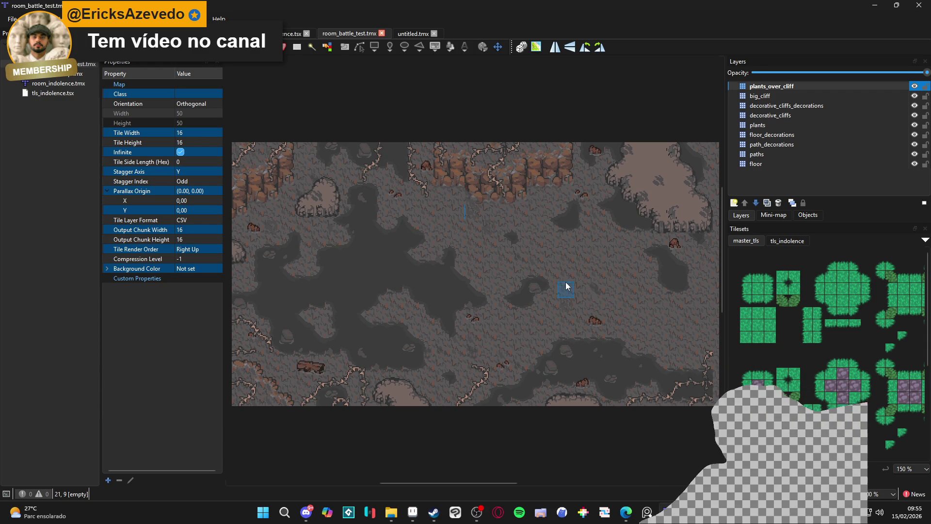
- Launch Godot and open the Tiled_GM_Map_Importer project
left_click(260, 519)
type("godo")
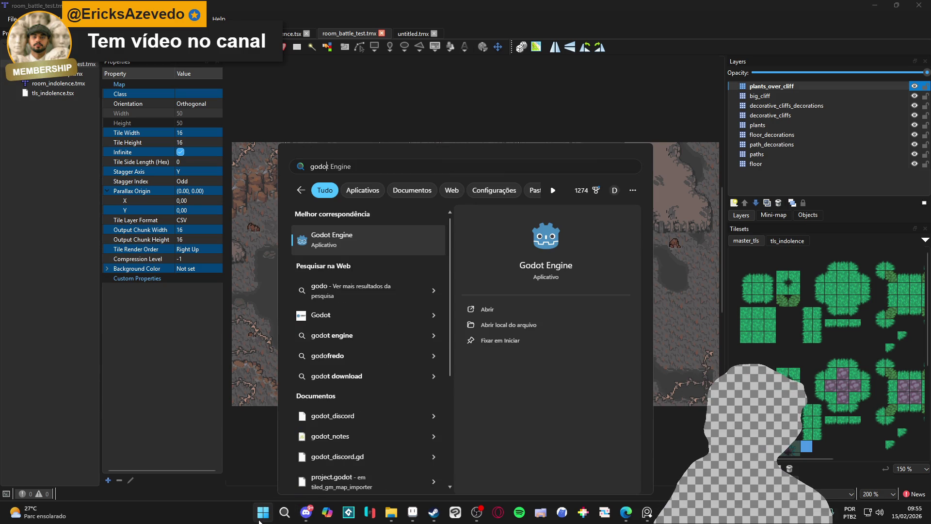
key("Return")
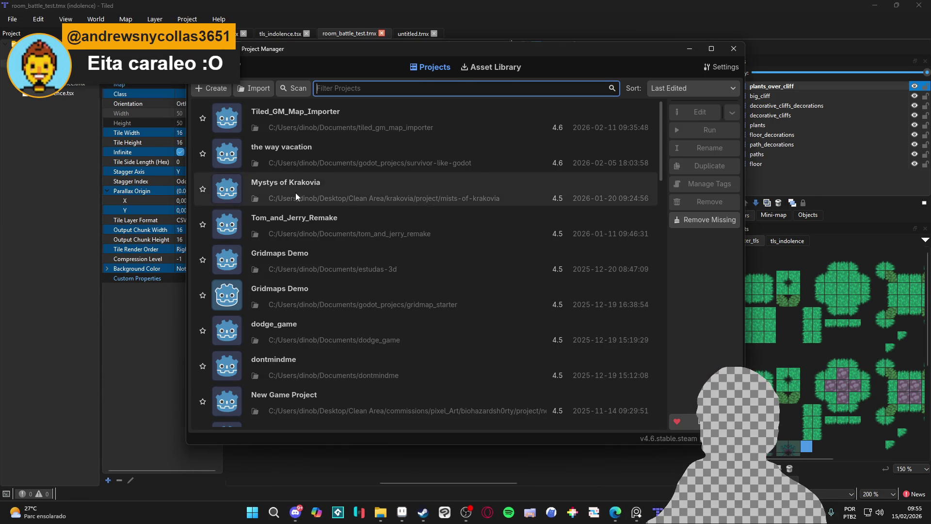
double_click(282, 123)
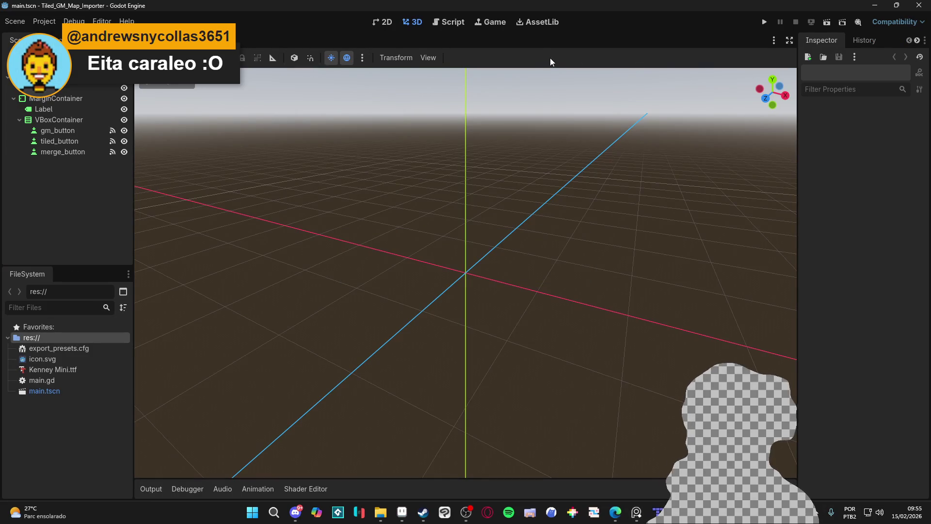
- Switch to the 2D view, run the importer, stop it, and minimize Godot
left_click(386, 23)
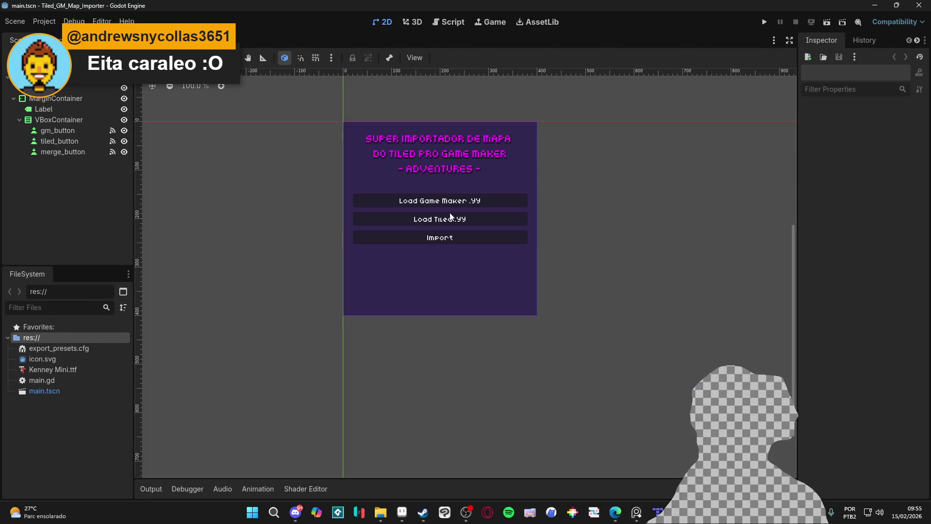
left_click(764, 21)
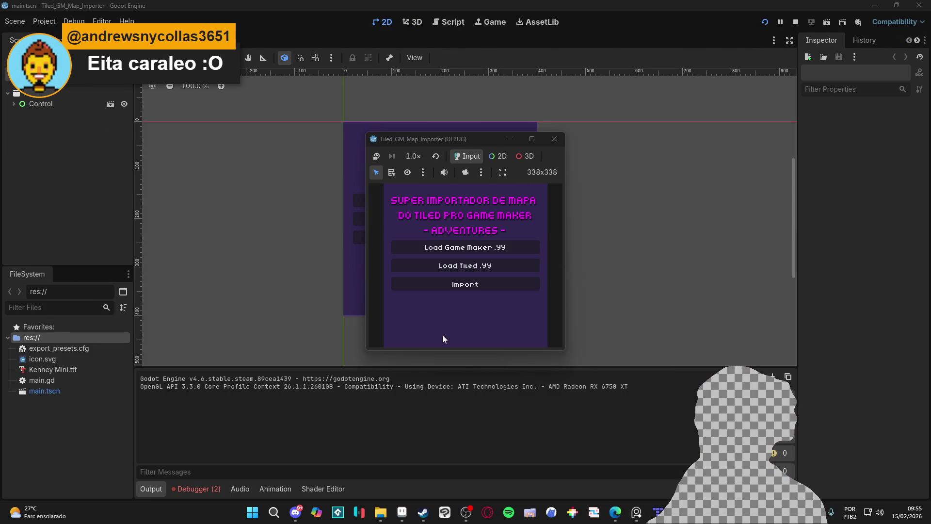
left_click(554, 140)
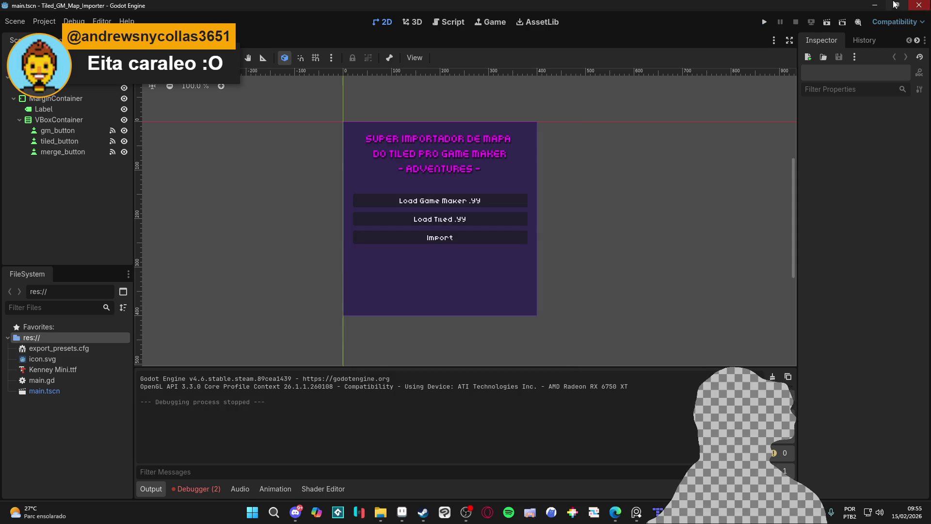
left_click(874, 5)
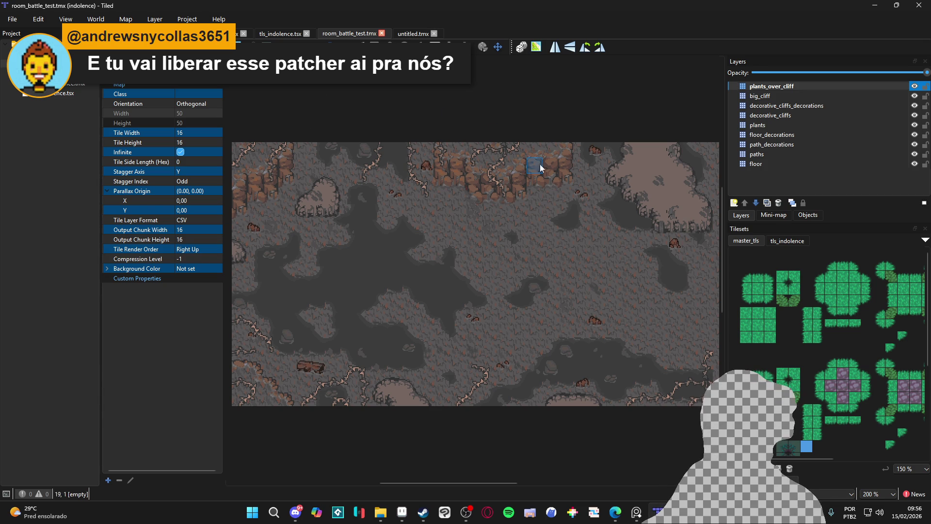
- Switch Tiled to untitled.tmx and select master_equalist_tileset in Explorer's master_equalist folder
left_click(408, 35)
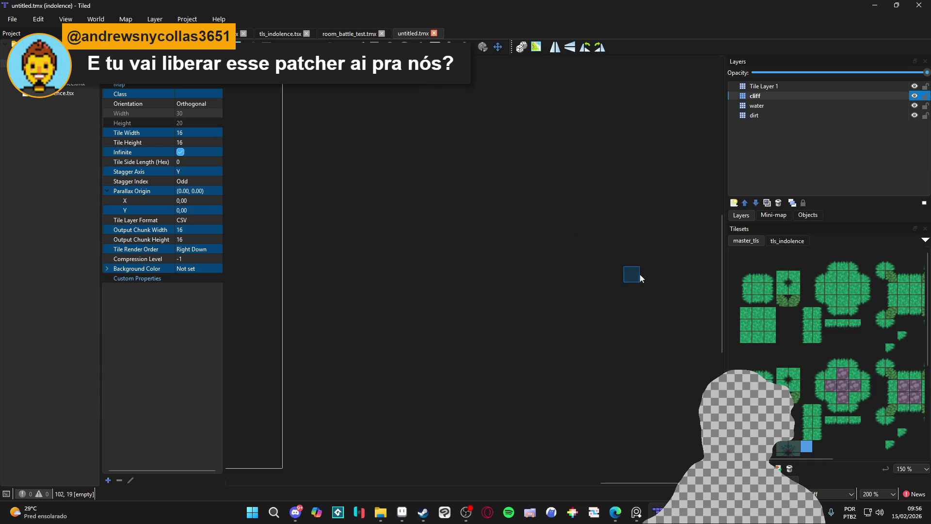
mouse_move(381, 510)
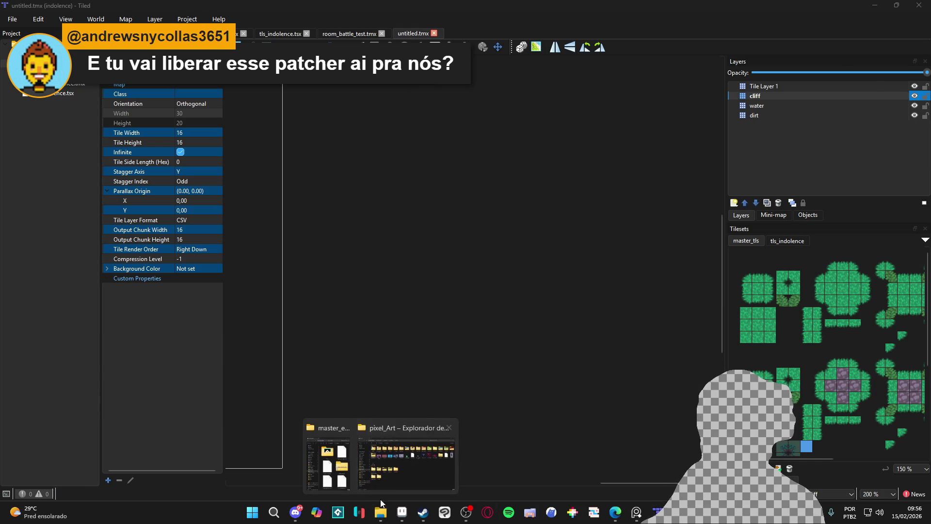
left_click(410, 458)
left_click(68, 350)
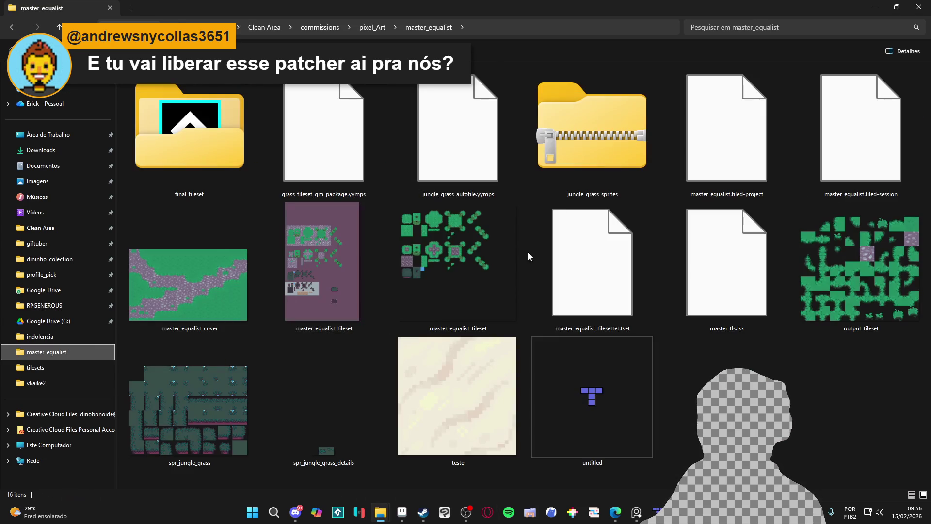
left_click(466, 297)
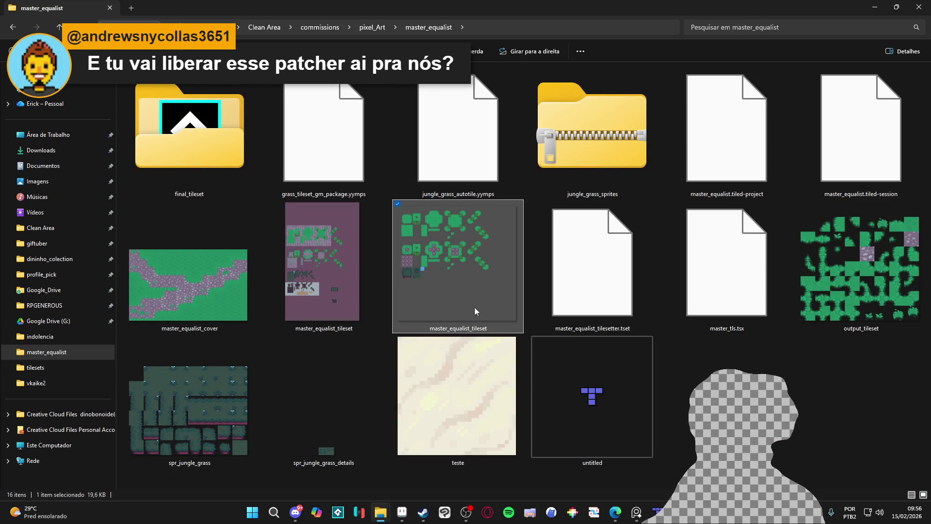
key("alt+Tab")
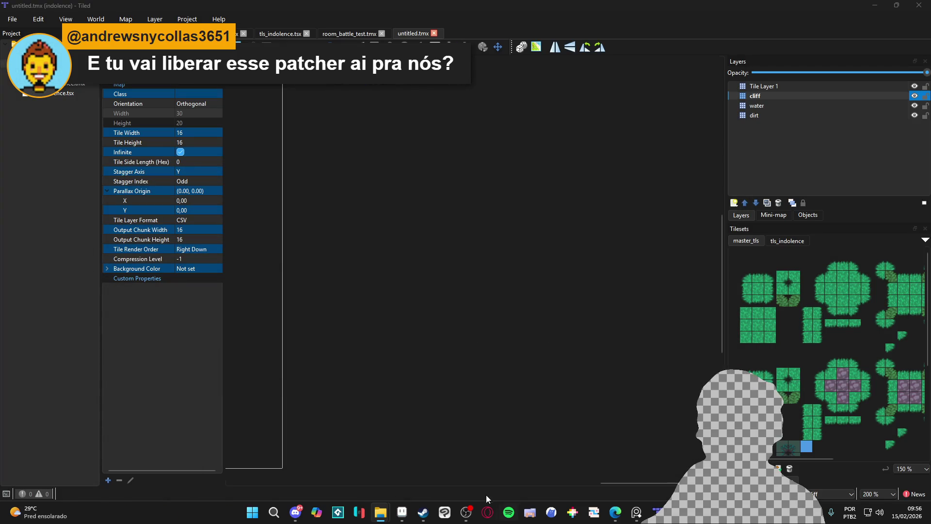
left_click(403, 514)
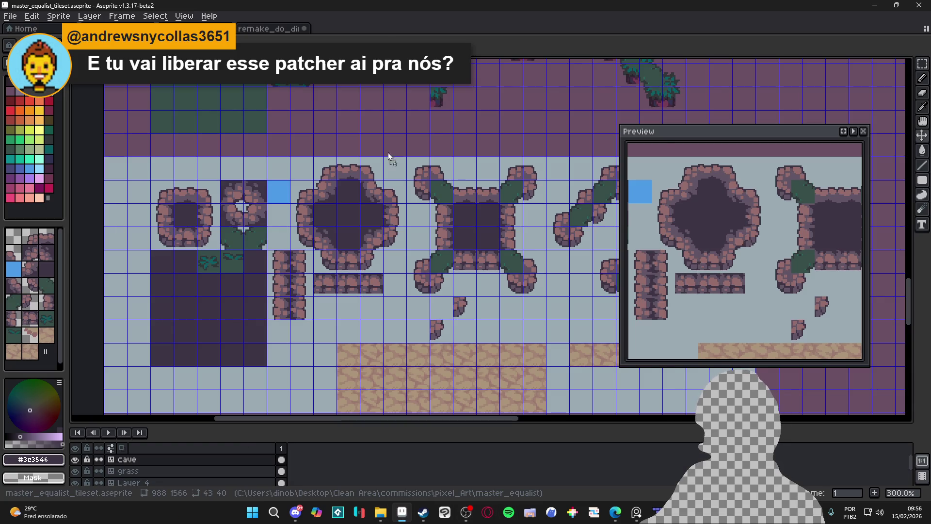
- In master_equalist_tileset.aseprite, select and copy the square rock frame and ring-shaped rock tiles
scroll(467, 241, "up", 2)
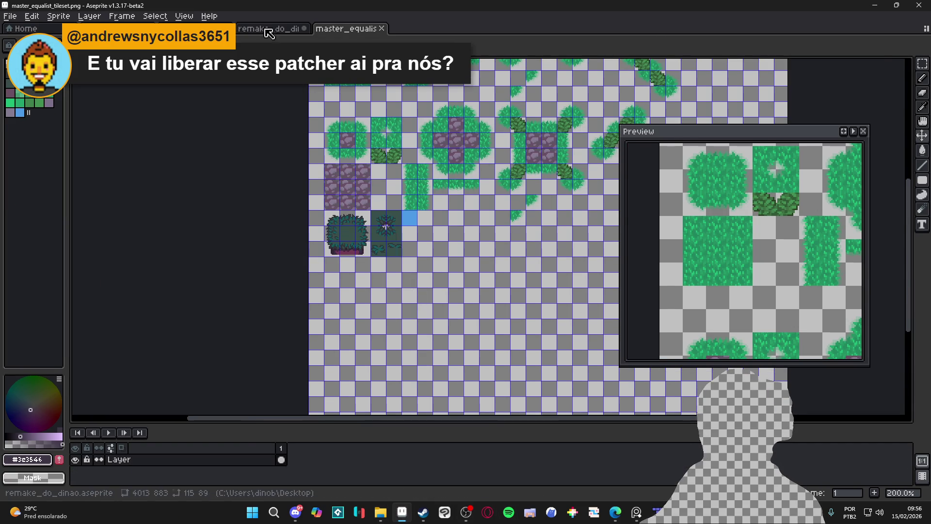
key("ctrl+shift+Tab")
key("ctrl+shift+Tab")
key("ctrl+shift+Tab")
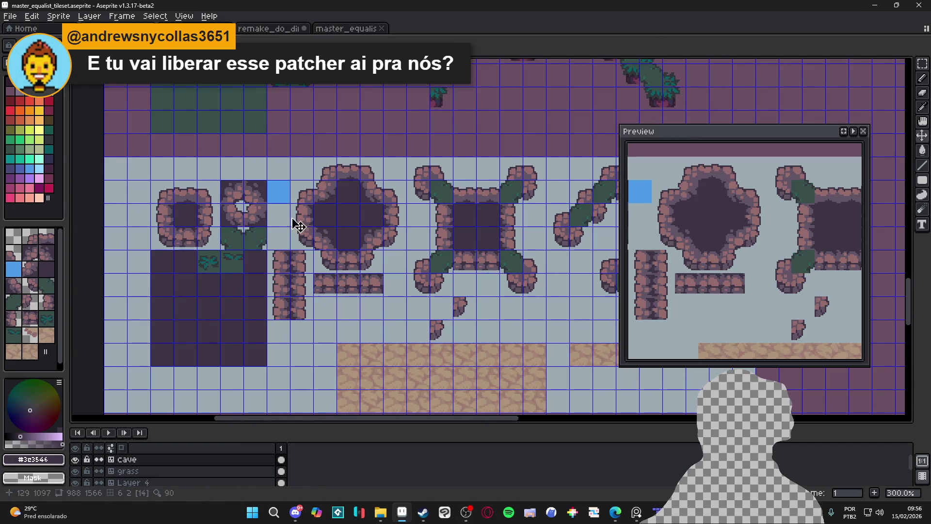
scroll(162, 213, "up", 1)
key("m")
left_click_drag(164, 182, 233, 255)
scroll(270, 201, "up", 1)
mouse_move(235, 175)
left_mouse_down()
mouse_move(245, 202)
mouse_move(306, 243)
left_mouse_up()
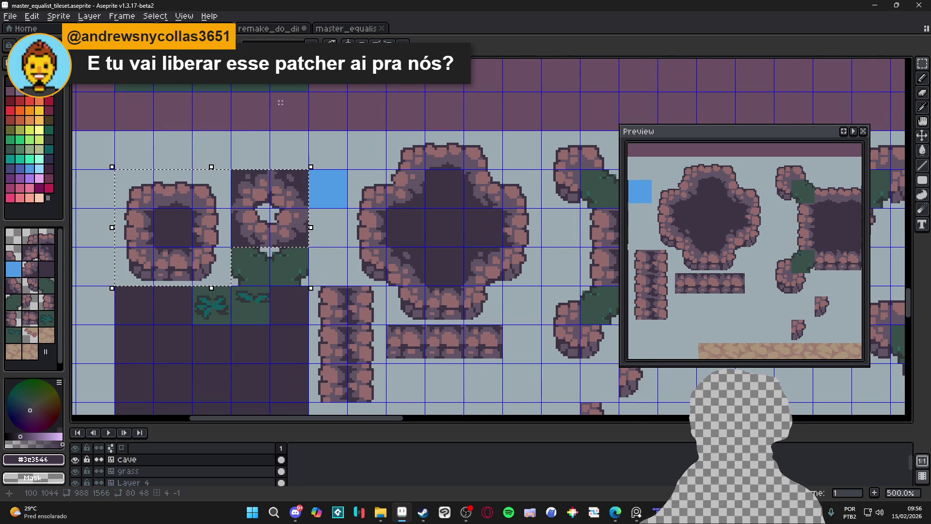
scroll(280, 110, "down", 1)
scroll(280, 110, "down", 1)
scroll(409, 261, "right", 3)
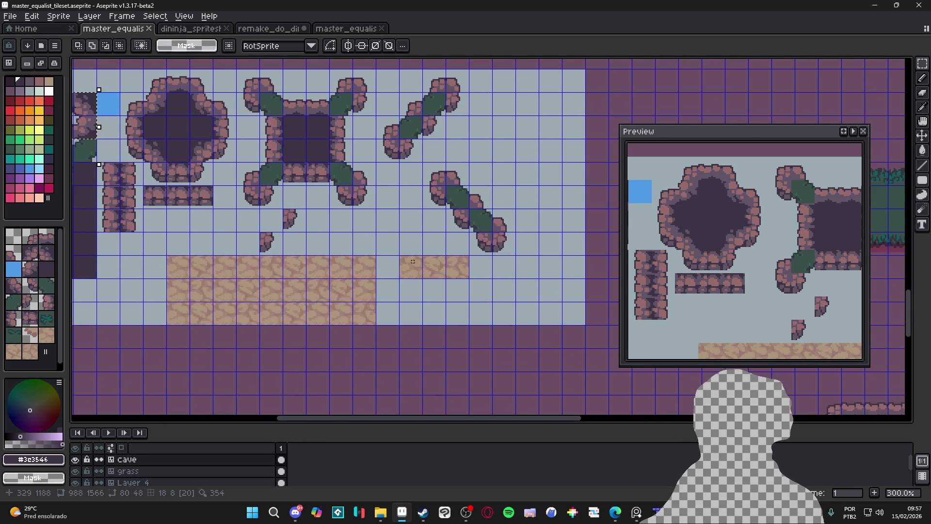
key("ctrl+Tab")
scroll(386, 226, "down", 2)
scroll(386, 226, "right", 2)
key("ctrl+Tab")
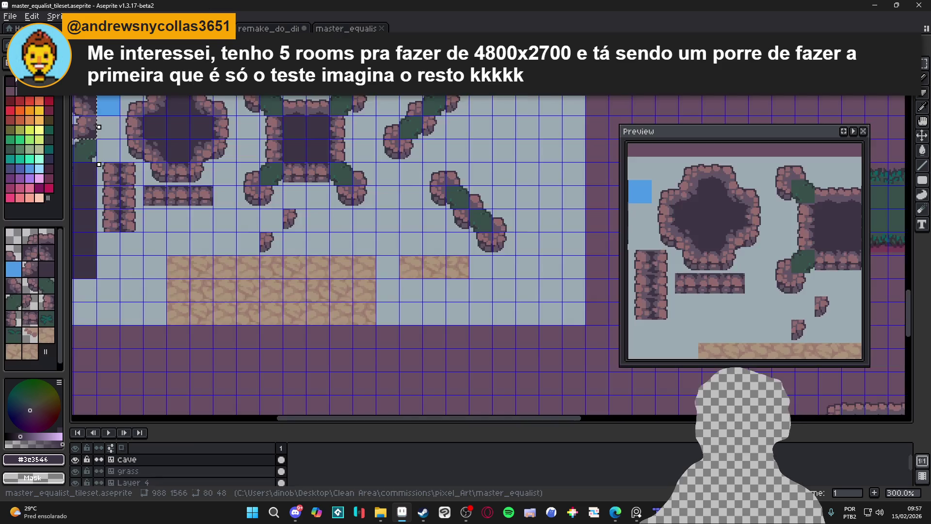
scroll(248, 133, "up", 2)
scroll(247, 133, "left", 4)
key("m")
key("m")
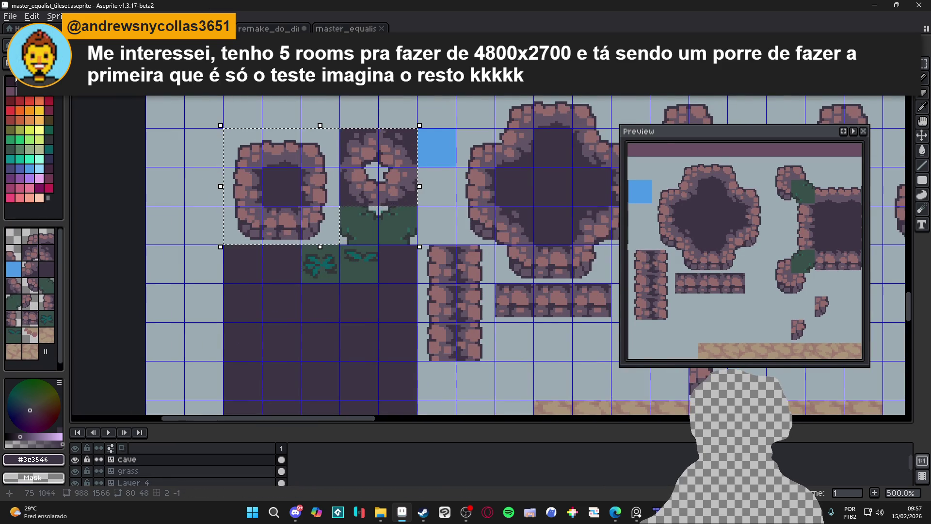
- Paste the rock tiles into master_equalist_tileset.png and place them below the bushes
key("ctrl+Tab")
scroll(334, 214, "down", 3)
key("ctrl+v")
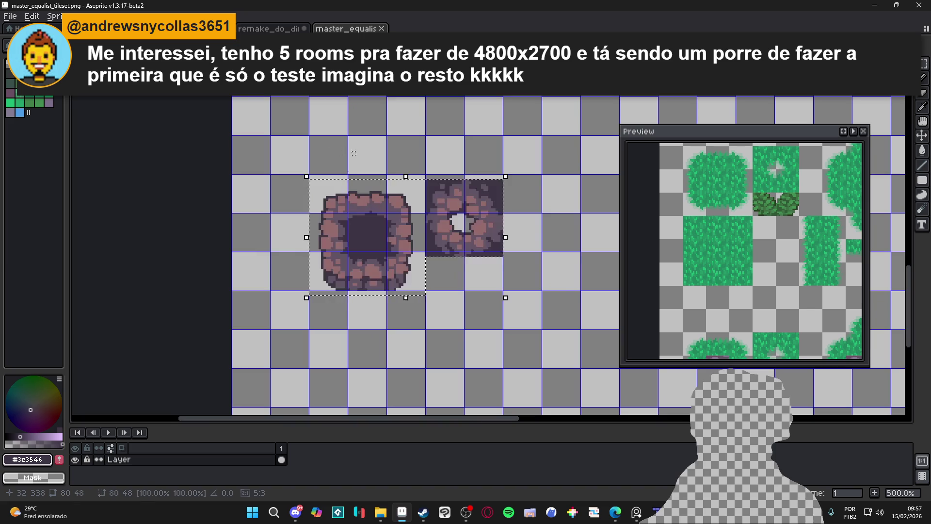
scroll(340, 213, "up", 2)
left_click_drag(321, 208, 372, 357)
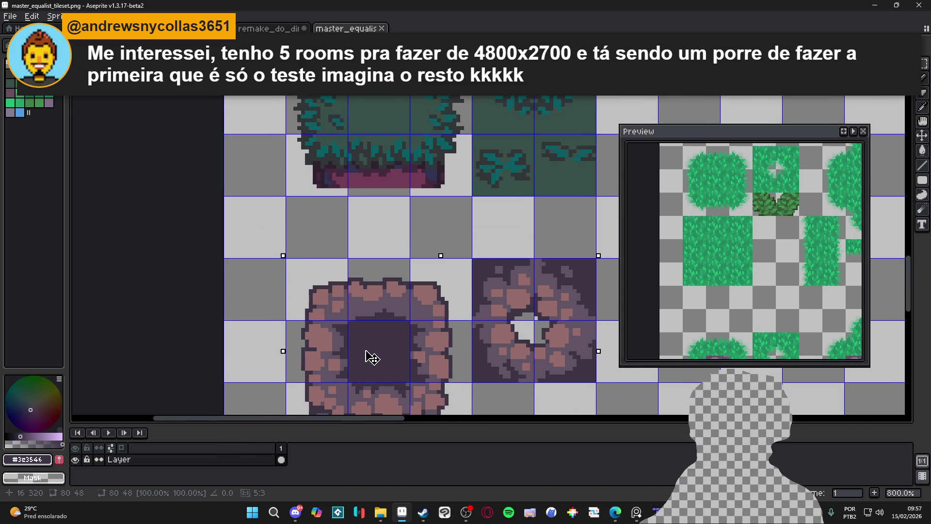
scroll(372, 358, "down", 3)
- Copy a sandy floor strip from the .aseprite file and drop it beside the holed stone
key("ctrl+Tab")
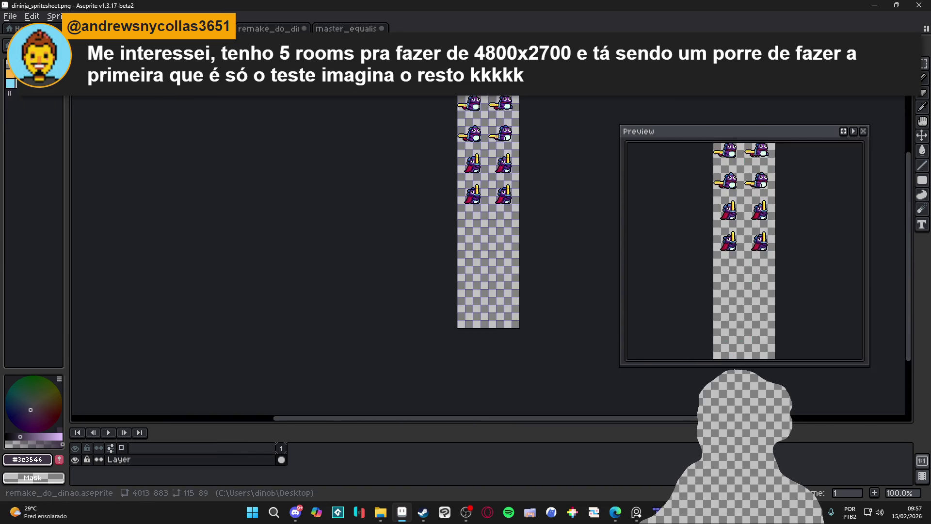
key("ctrl+Tab")
key("ctrl+shift+Tab")
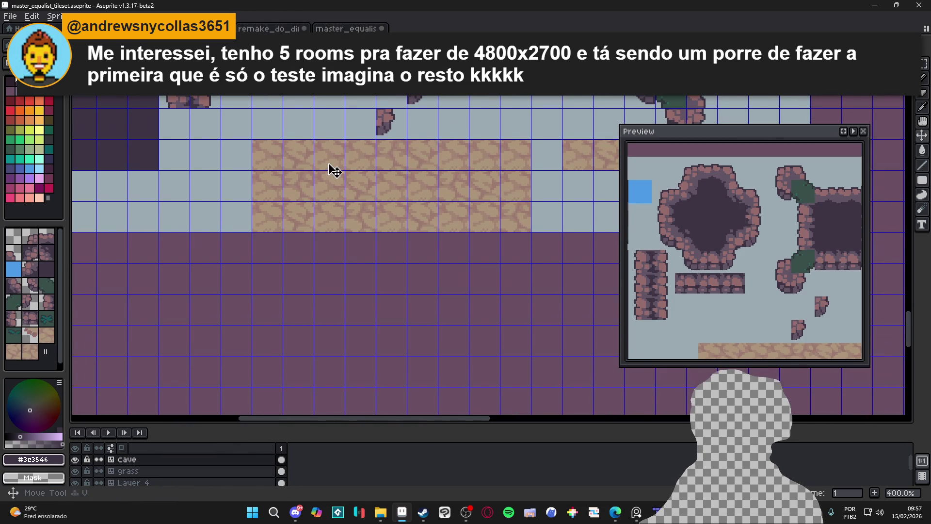
left_click_drag(424, 199, 453, 226)
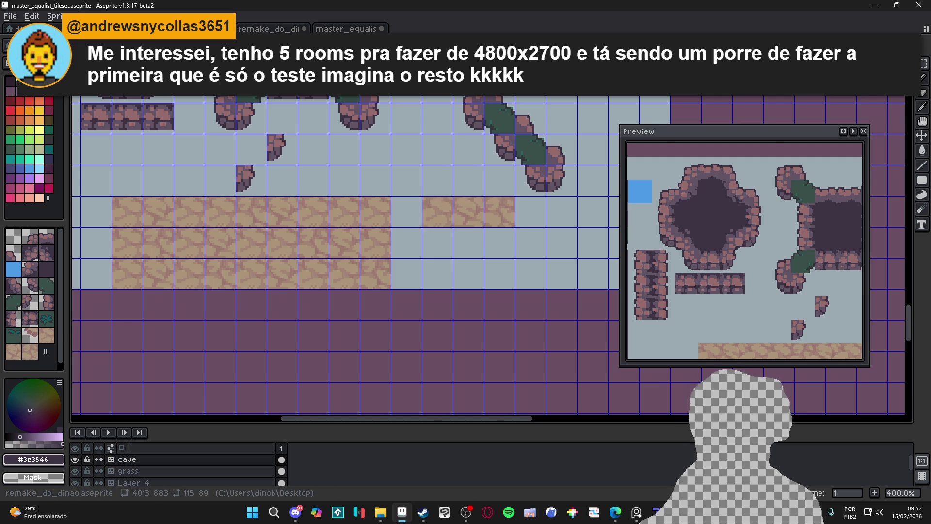
key("ctrl+Tab")
scroll(437, 219, "up", 2)
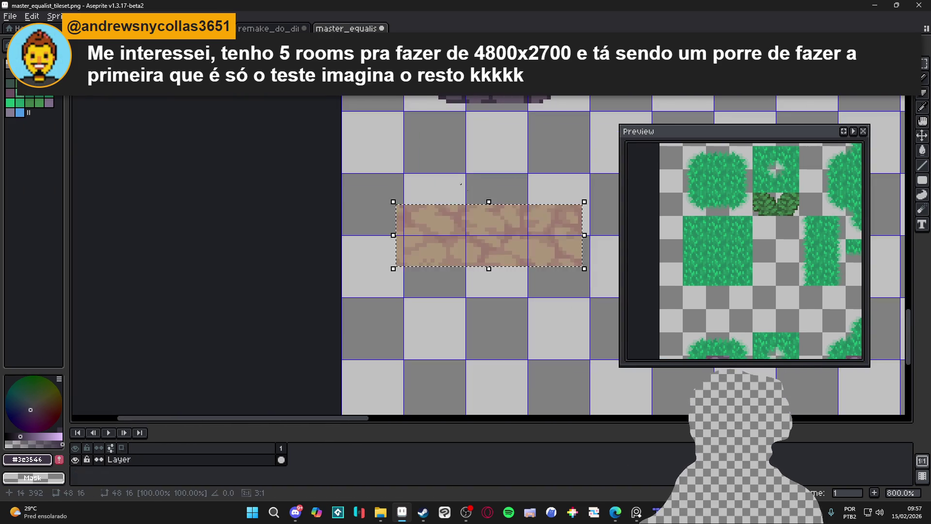
key("ctrl+v")
mouse_move(475, 283)
left_mouse_down()
mouse_move(509, 233)
mouse_move(343, 385)
mouse_move(306, 380)
mouse_move(505, 238)
mouse_move(557, 162)
left_mouse_up()
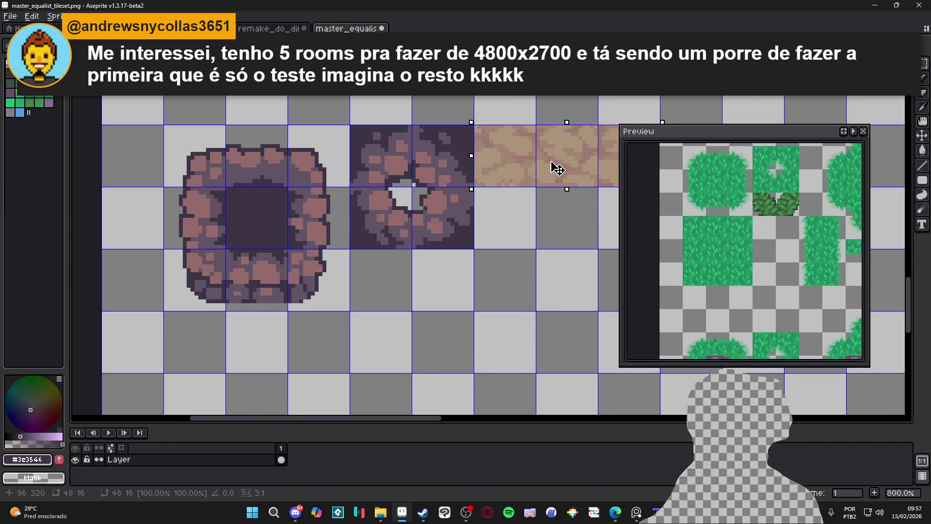
left_click(509, 195)
- Save the updated PNG tileset and return to Tiled's terrain sets
scroll(509, 196, "down", 1)
key("ctrl+s")
scroll(385, 249, "down", 3)
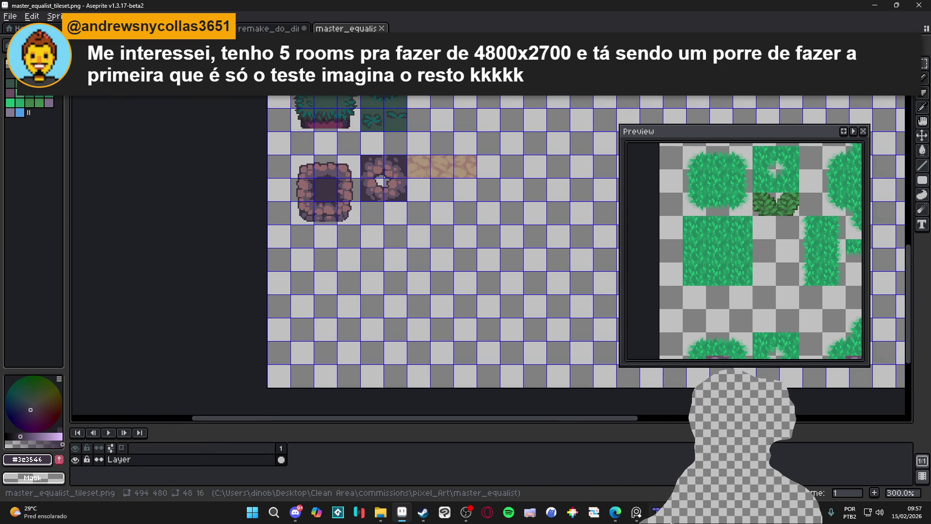
key("alt+Tab")
key("t")
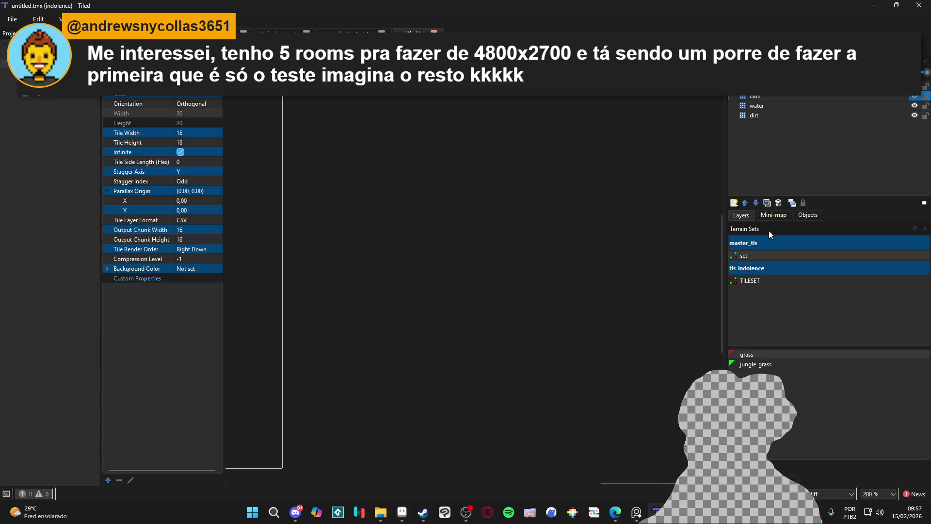
- Open master_tls for editing and add a new terrain named cave_wall
left_click(749, 354)
key("b")
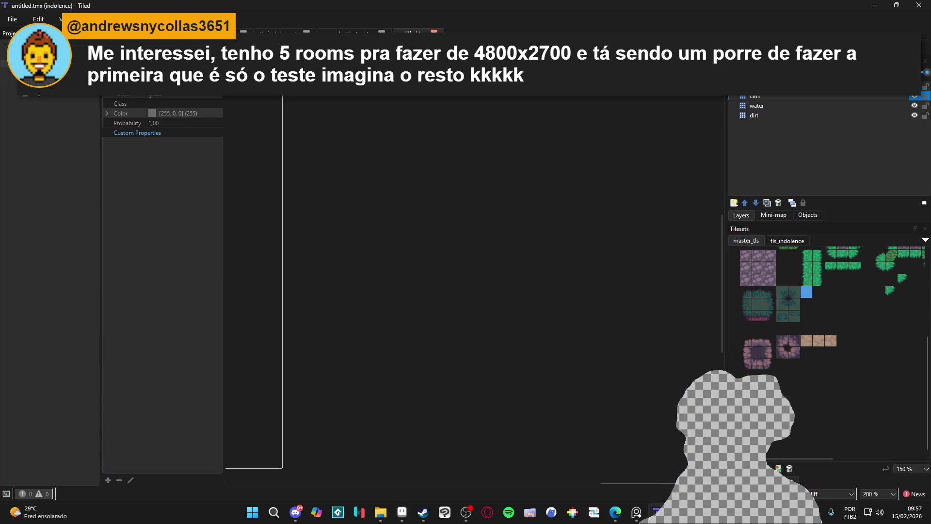
left_click(778, 468)
scroll(516, 204, "down", 3)
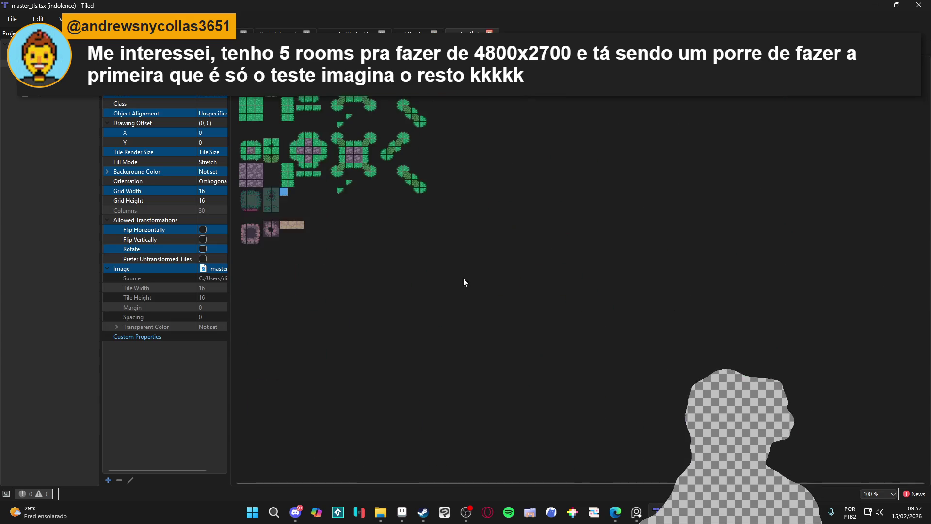
scroll(367, 238, "up", 1)
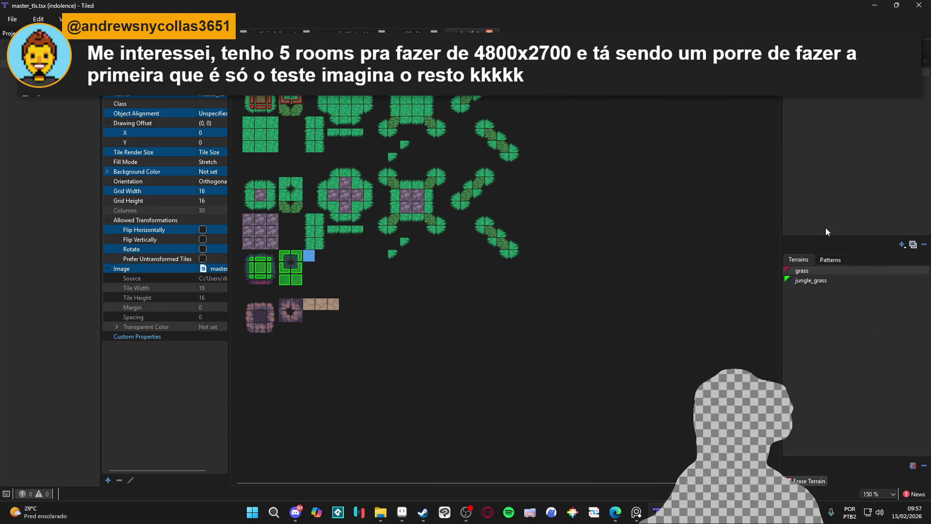
left_click(913, 465)
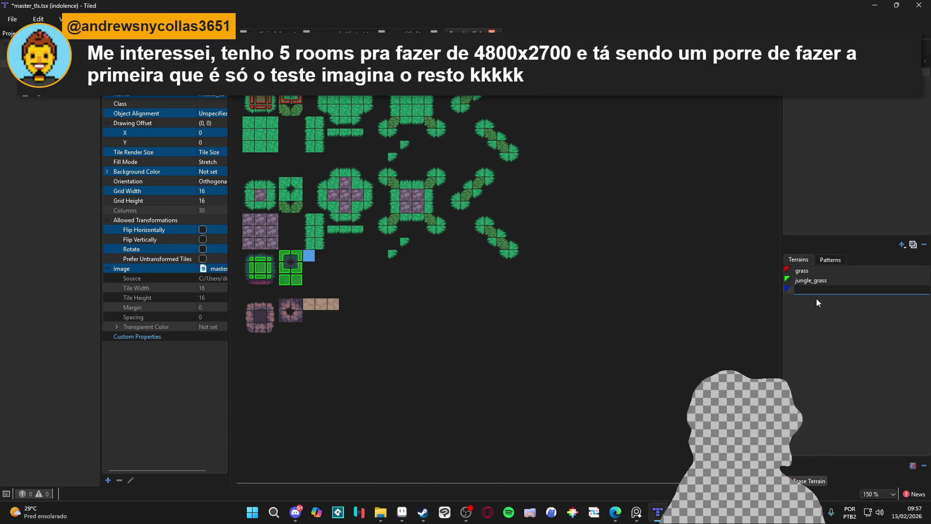
type("cave_wall")
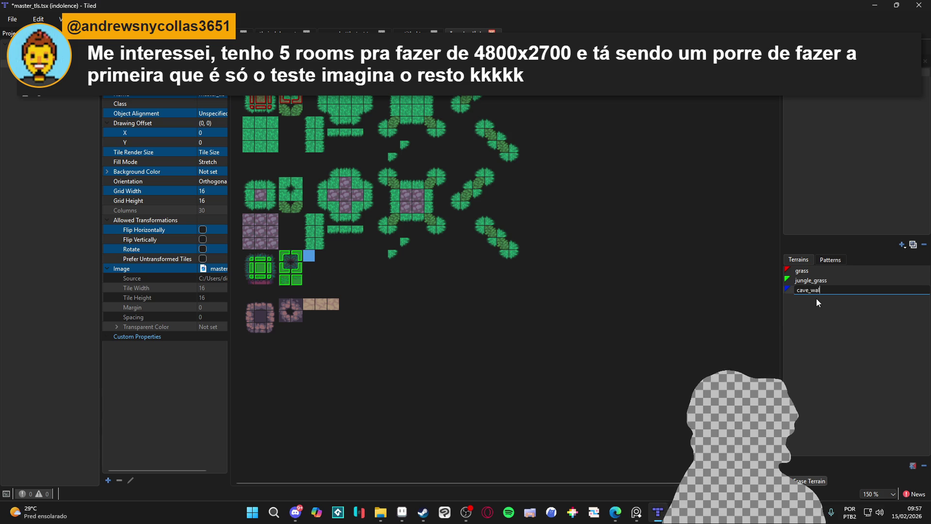
key("Return")
- Paint cave_wall on the rock frame and ring tiles, undo the stray bridge, and save master_tls
scroll(284, 342, "up", 5)
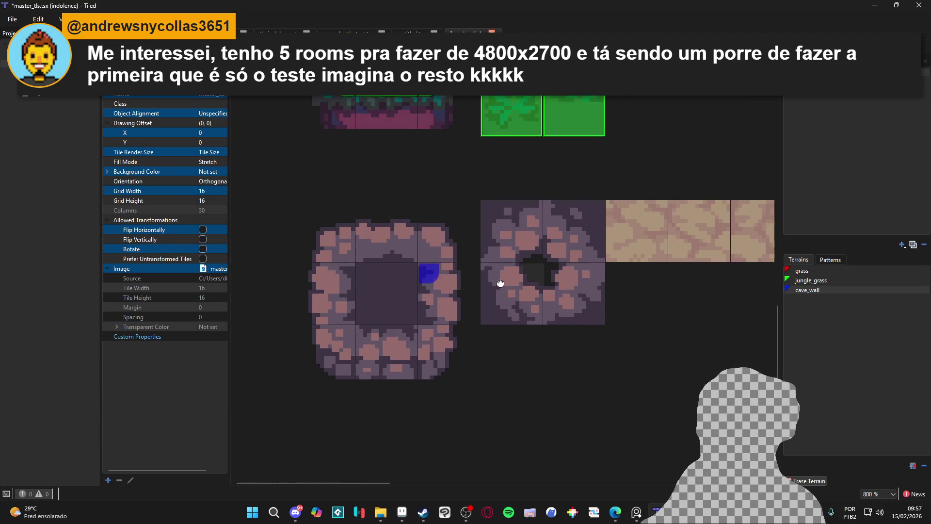
mouse_move(429, 265)
left_mouse_down()
mouse_move(346, 333)
mouse_move(397, 316)
mouse_move(497, 214)
mouse_move(596, 213)
mouse_move(575, 315)
mouse_move(490, 235)
left_mouse_up()
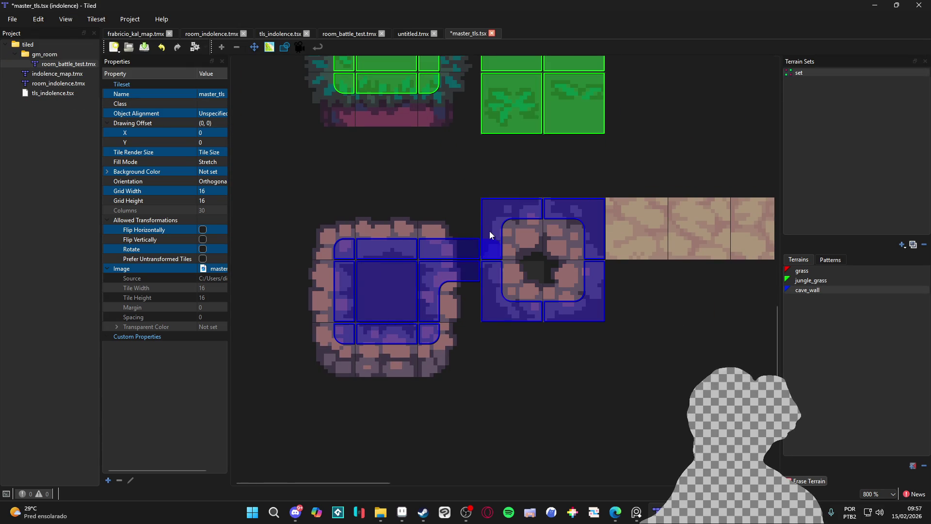
right_click(479, 257)
key("Escape")
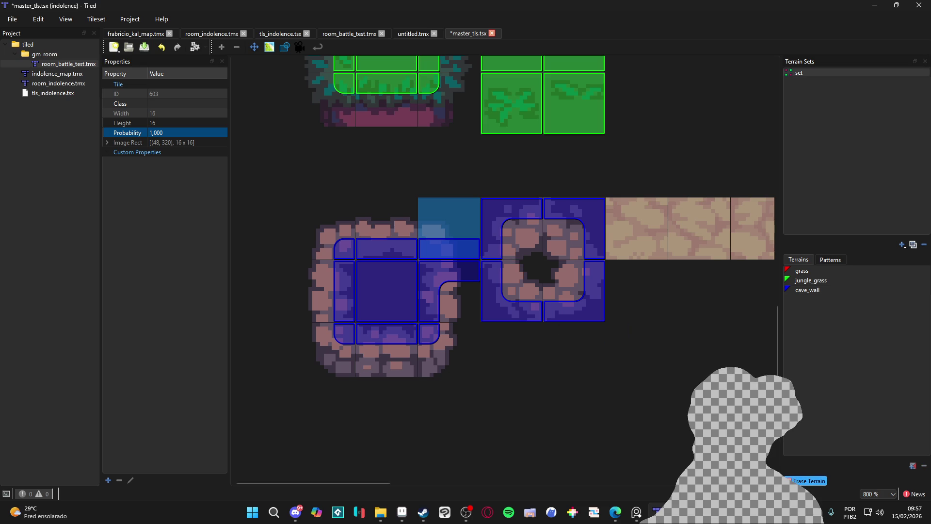
key("ctrl+z")
key("ctrl+s")
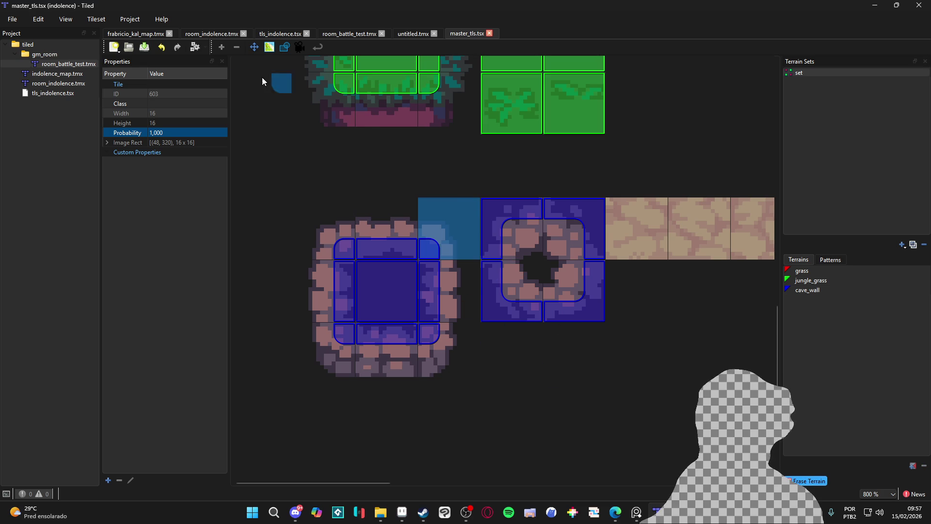
left_click(416, 35)
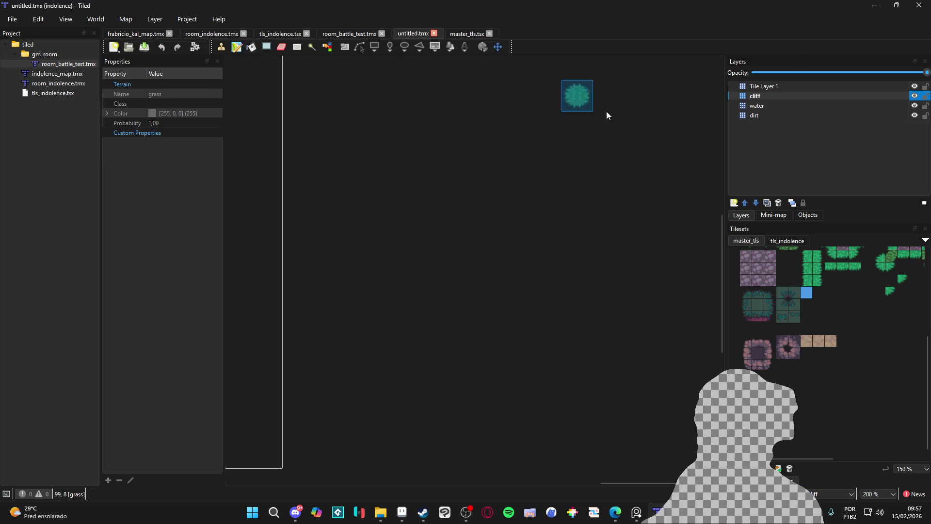
- Create a group layer named cave and move it above Tile Layer 1
right_click(773, 187)
mouse_move(786, 165)
left_click(699, 201)
type("cave")
key("Return")
left_click_drag(783, 96, 769, 83)
- Add a tile layer named ground nested inside the cave group
right_click(770, 83)
mouse_move(799, 88)
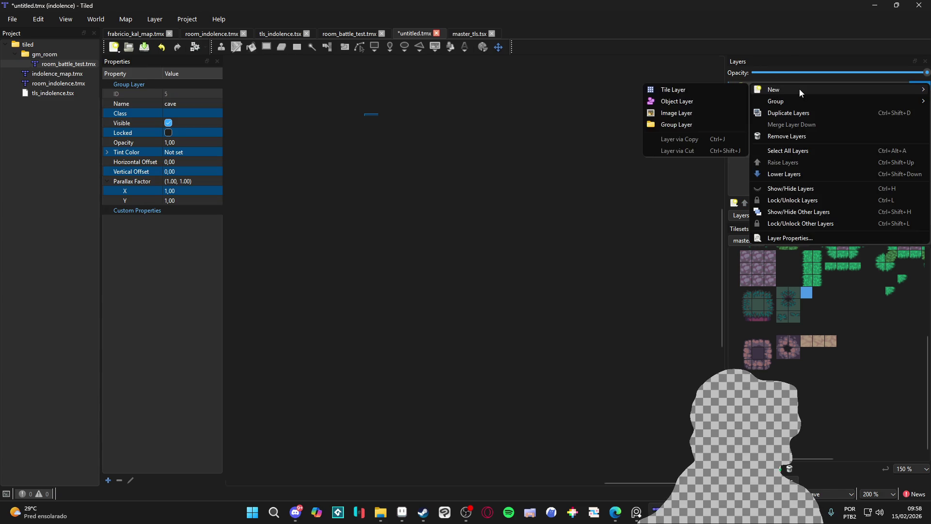
left_click(707, 90)
type("g")
type("ground")
key("Return")
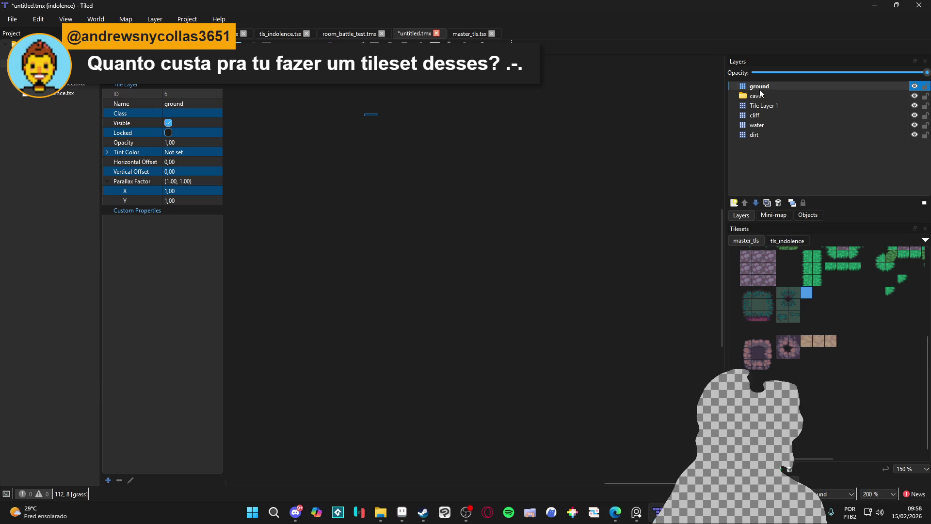
left_click_drag(761, 87, 776, 92)
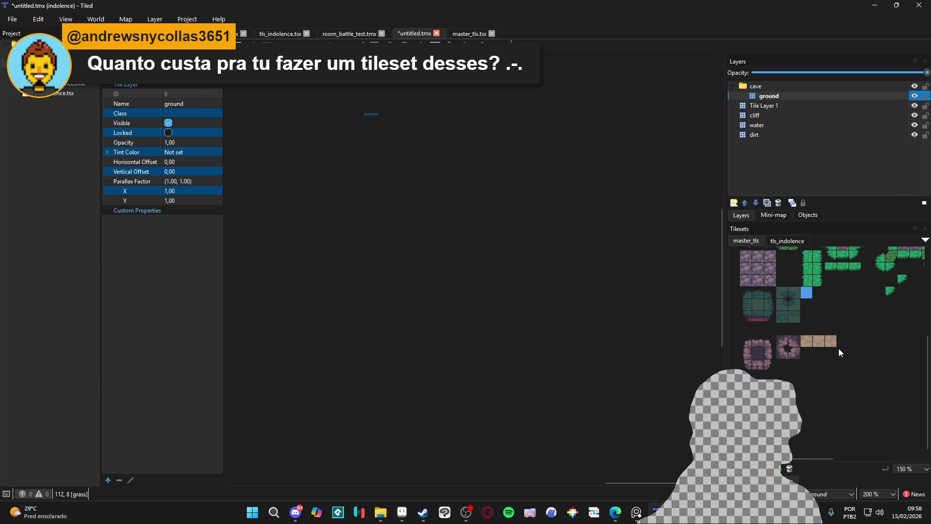
- Pick the three floor tiles and shape-fill an L-shaped block of cave floor
left_click_drag(831, 342, 805, 342)
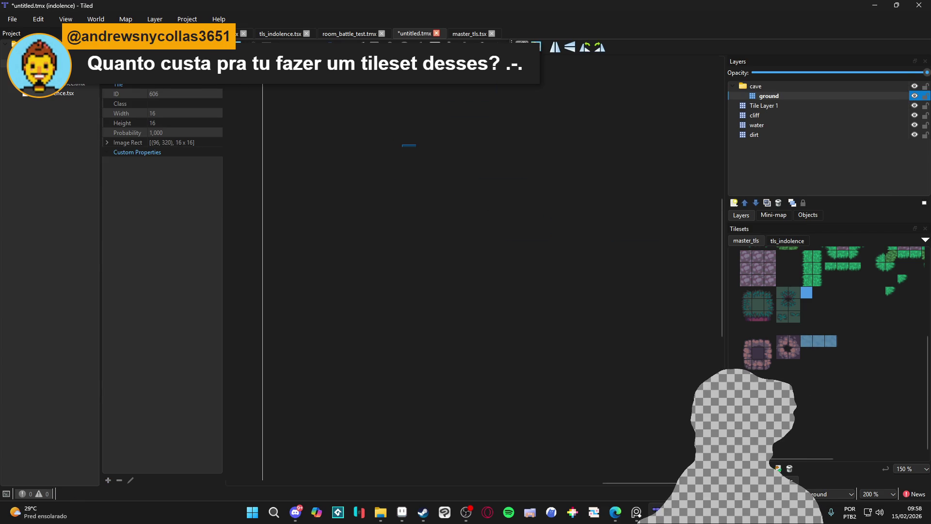
scroll(440, 172, "left", 3)
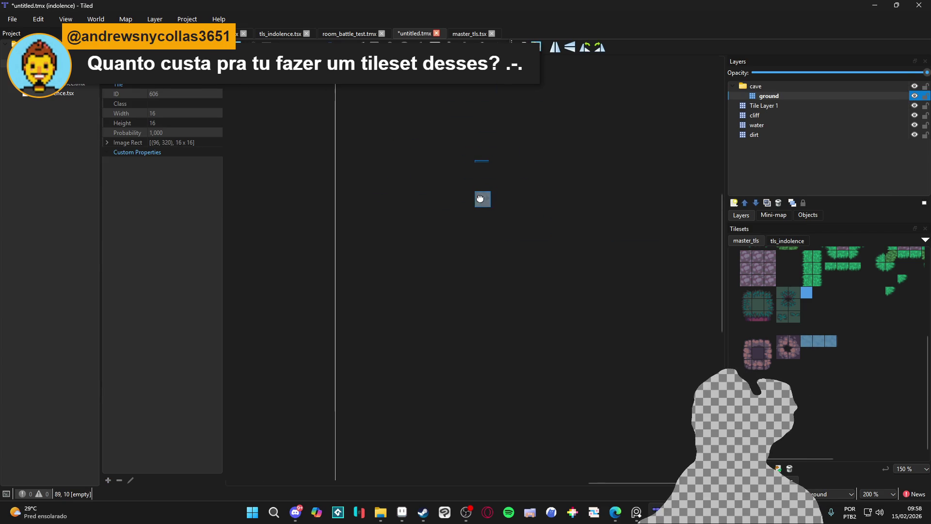
scroll(462, 190, "right", 2)
key("p")
left_click_drag(378, 144, 642, 375)
left_click_drag(348, 205, 674, 361)
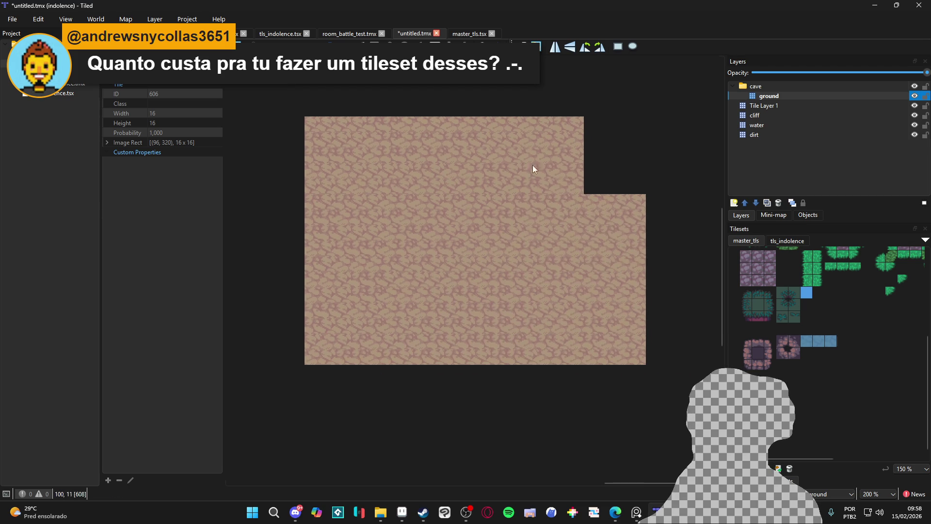
left_click_drag(416, 334, 614, 439)
left_click_drag(492, 320, 650, 376)
- Extend the cave floor with stepped blocks along the bottom, left edge and top
scroll(527, 304, "left", 3)
left_click_drag(362, 216, 570, 382)
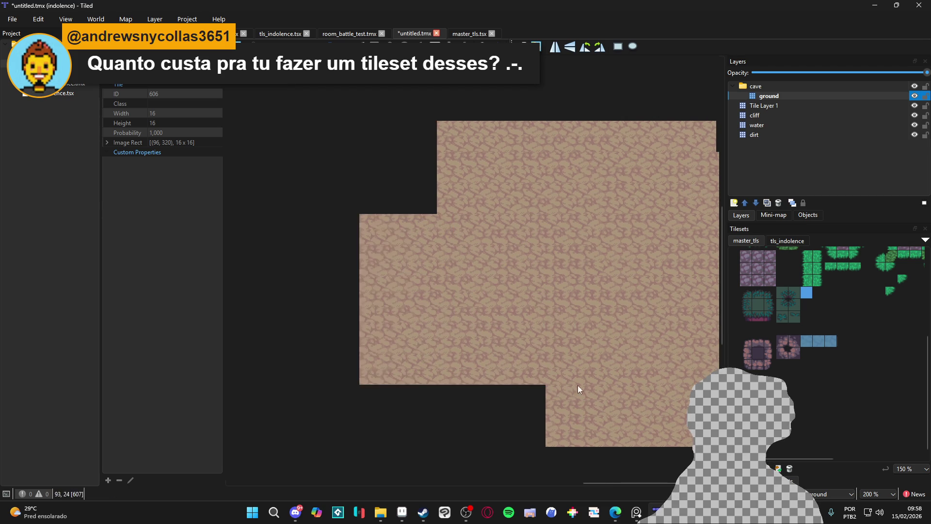
left_click_drag(391, 359, 670, 477)
scroll(485, 291, "right", 2)
left_click_drag(305, 165, 367, 210)
left_click_drag(336, 119, 367, 164)
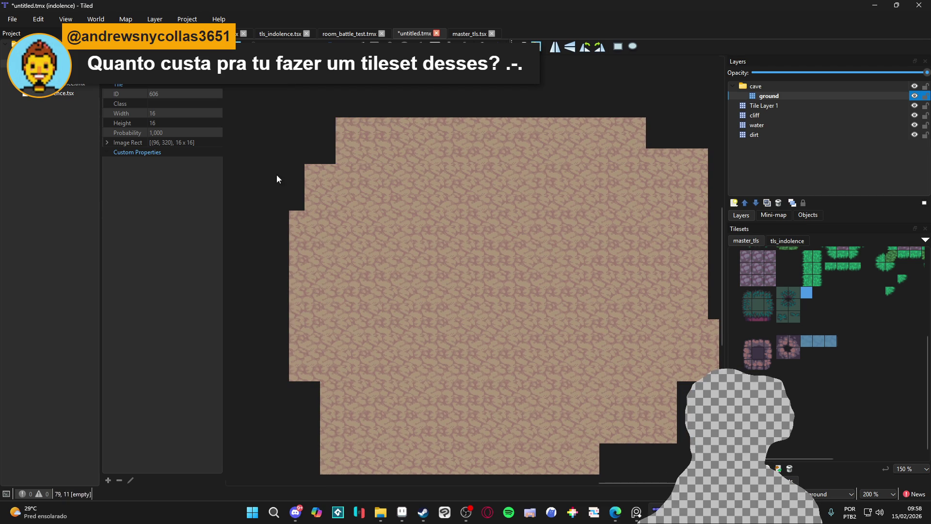
left_click_drag(284, 182, 299, 235)
left_click_drag(284, 345, 233, 279)
left_click_drag(294, 121, 324, 167)
left_click_drag(628, 209, 463, 90)
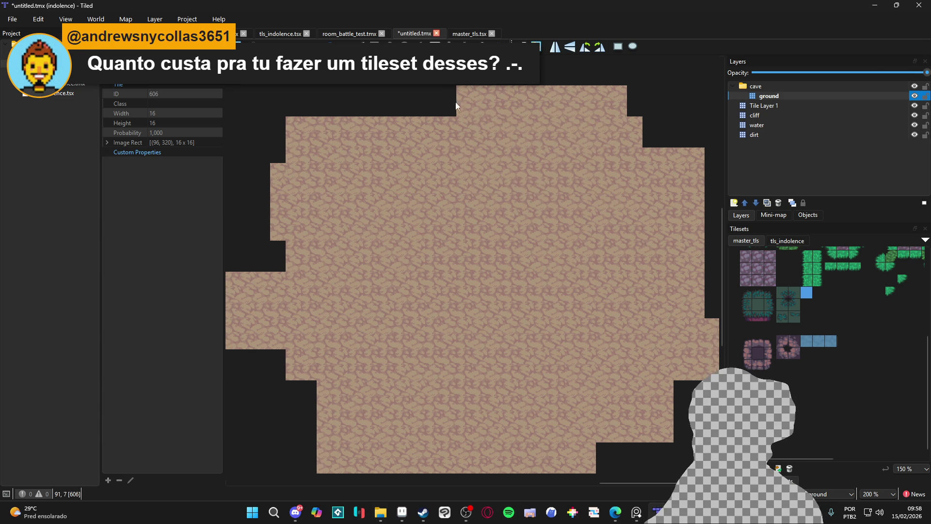
left_click_drag(463, 107, 400, 125)
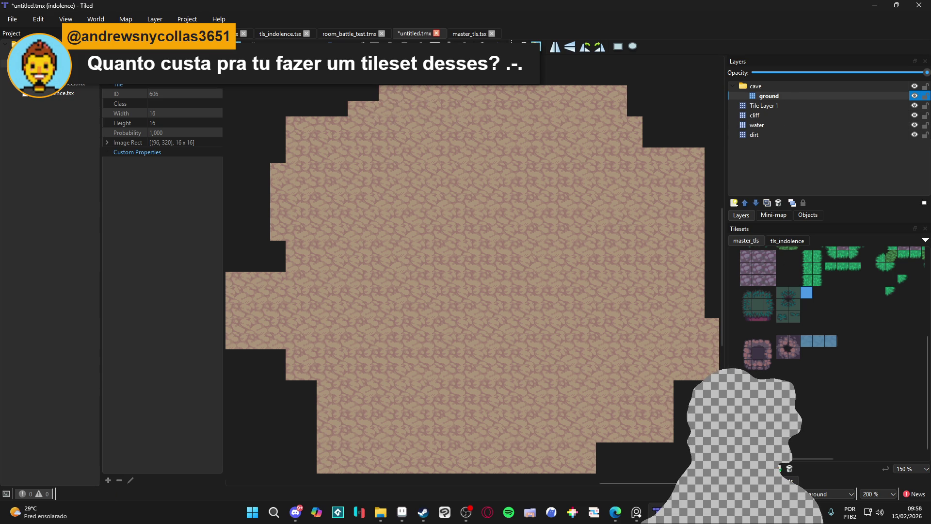
key("ctrl+shift+n")
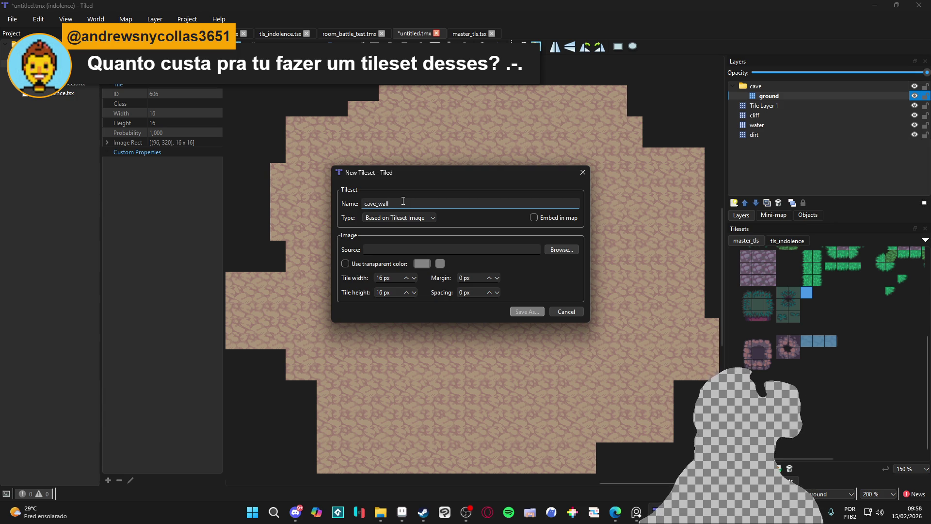
- Dismiss the New Tileset dialog and add a cave_wall] tile layer to the cave group
left_click(577, 315)
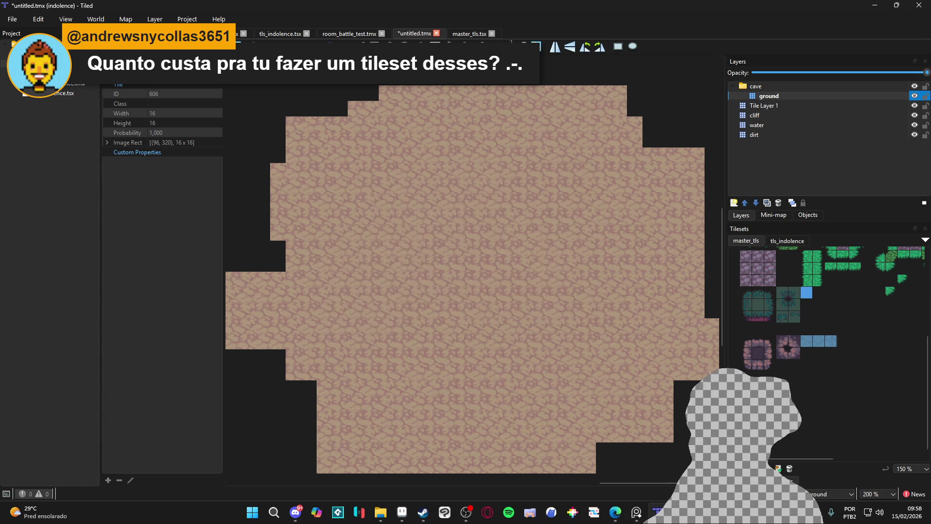
left_click(734, 203)
left_click(778, 213)
type("cave")
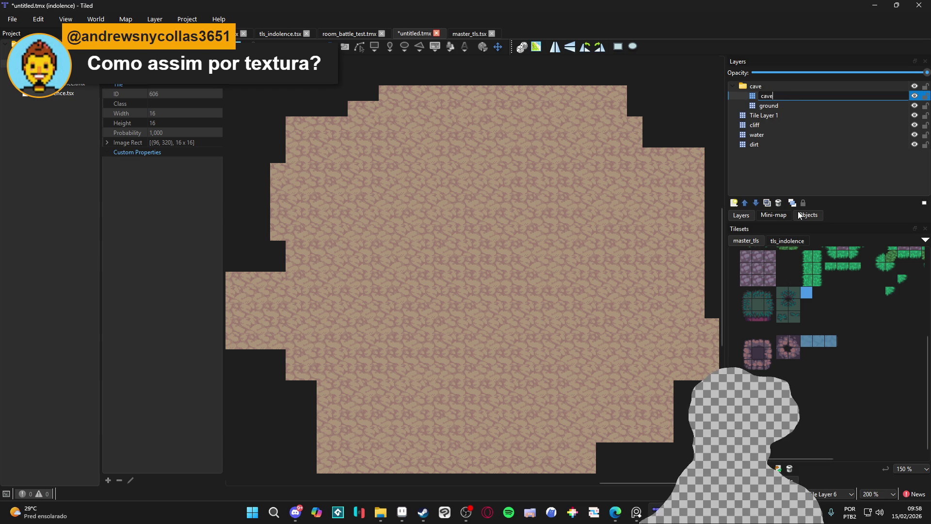
type("_wall]")
key("Return")
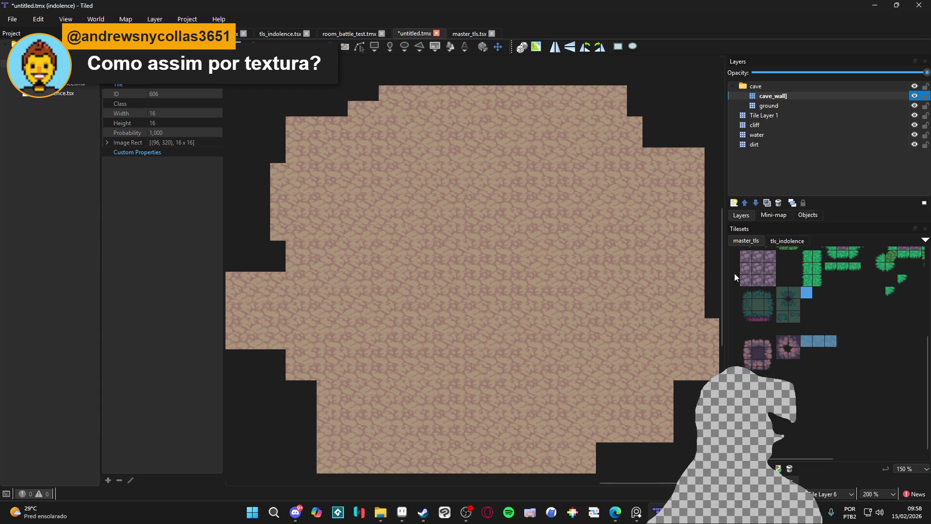
- In Aseprite, select the rock wall tile block and cycle back to the master_equalist tileset
left_click(405, 521)
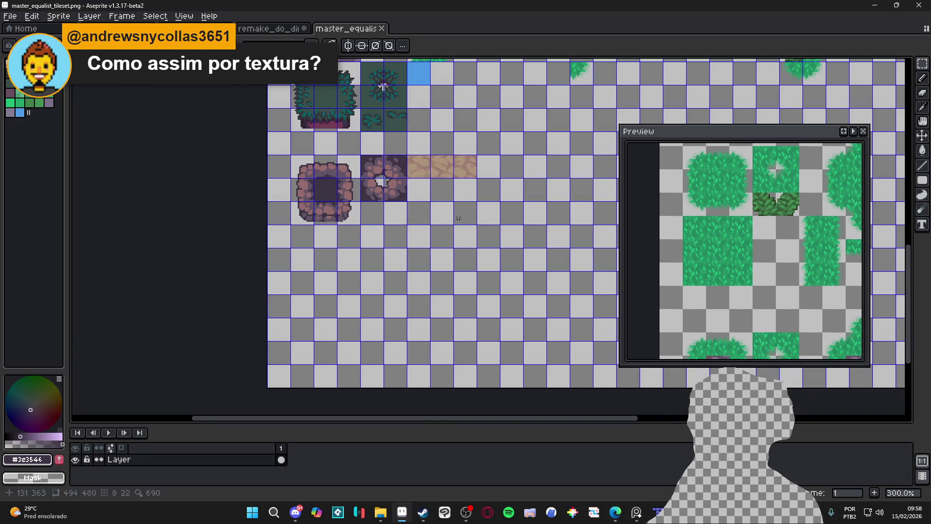
scroll(416, 161, "up", 2)
scroll(358, 191, "down", 2)
scroll(384, 193, "up", 1)
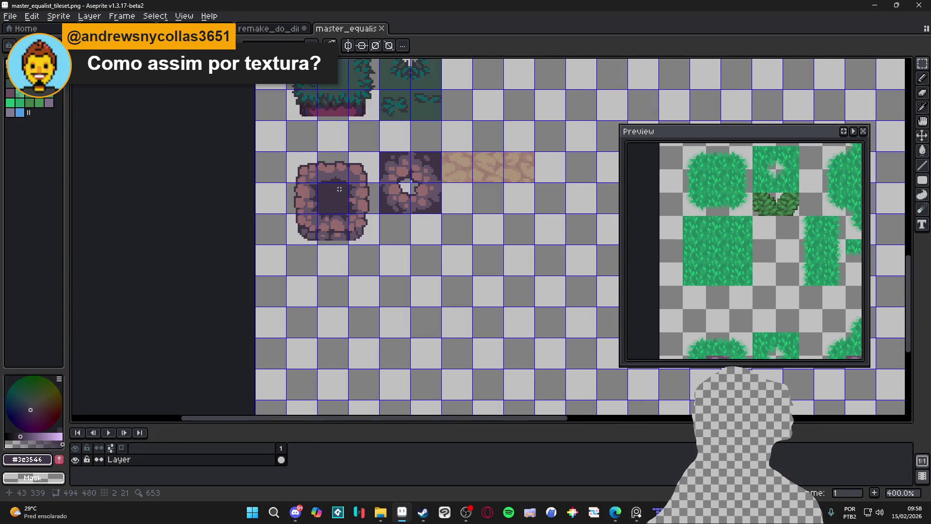
left_click_drag(301, 183, 291, 170)
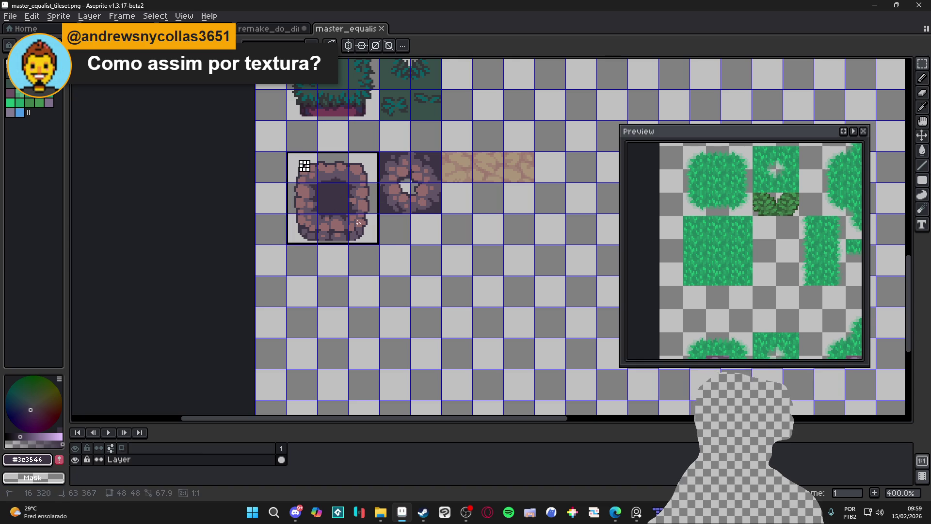
key("ctrl+shift+Tab")
key("ctrl+shift+Tab")
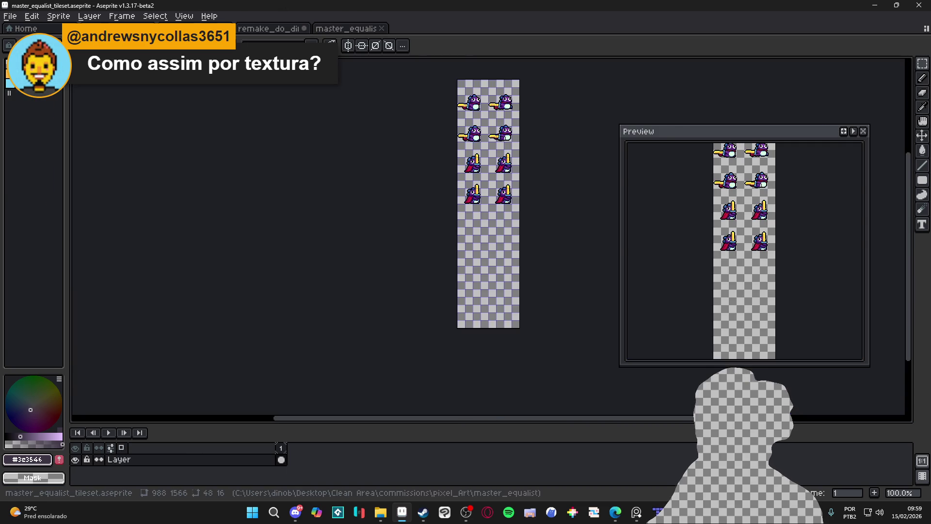
key("ctrl+Tab")
key("ctrl+Tab")
- Look through the grass, cobblestone and grass_v2 tile layers, then minimize Aseprite
left_click_drag(136, 211, 374, 264)
scroll(388, 268, "down", 1)
scroll(388, 268, "up", 2)
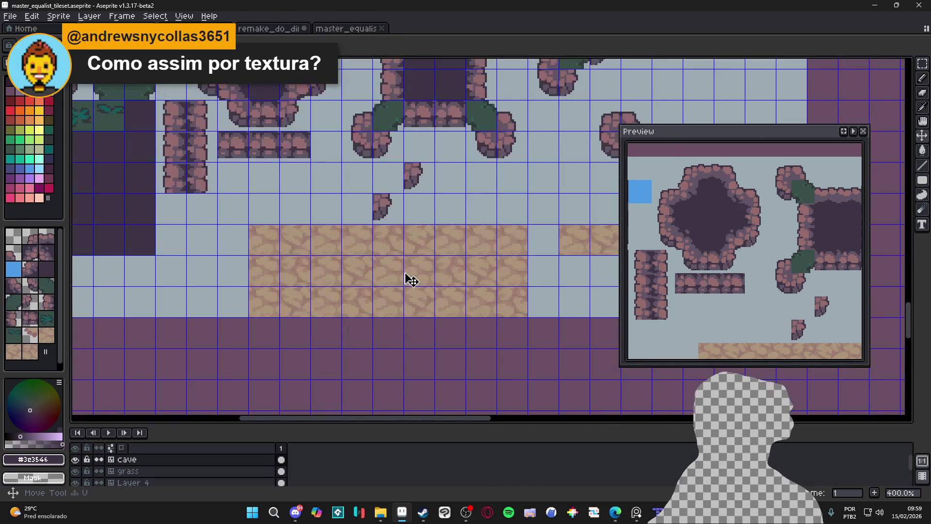
scroll(370, 333, "down", 1)
scroll(407, 310, "down", 1)
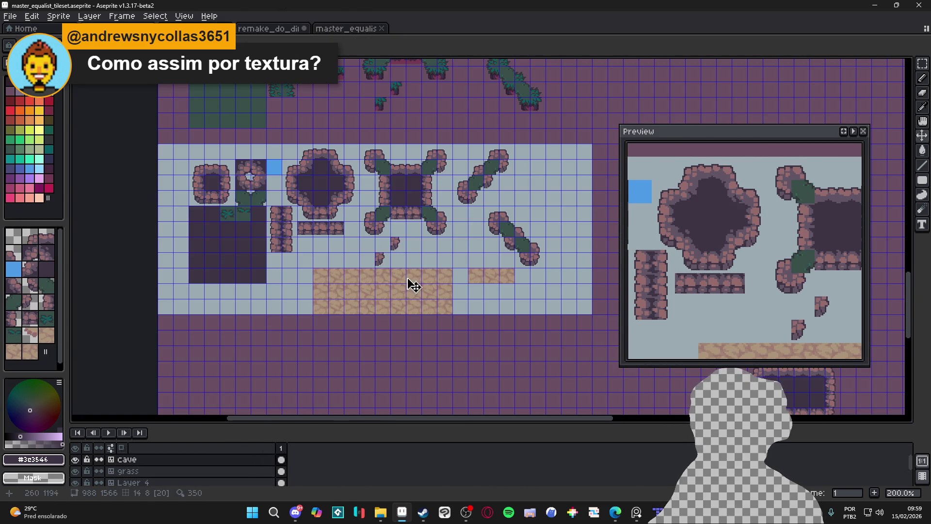
scroll(337, 264, "up", 1)
scroll(347, 262, "down", 1)
scroll(338, 211, "up", 1)
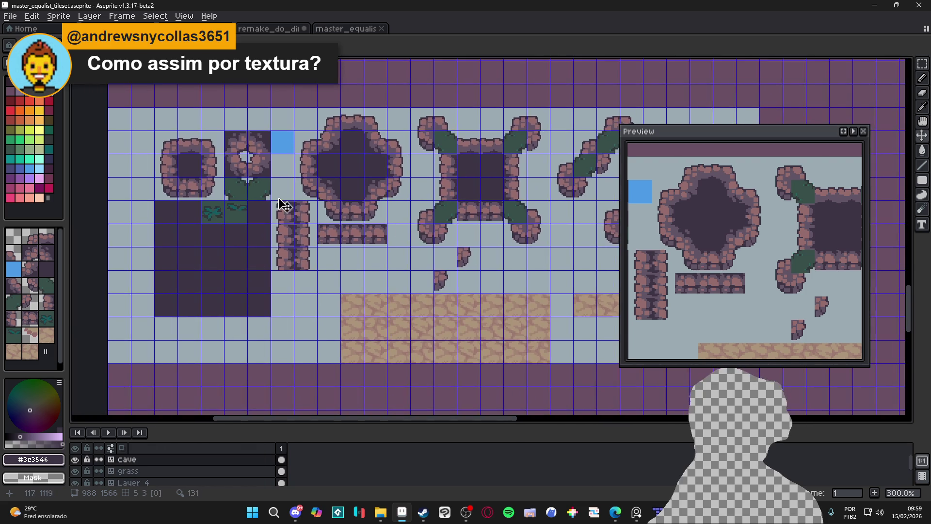
scroll(365, 232, "down", 1)
scroll(299, 214, "up", 5)
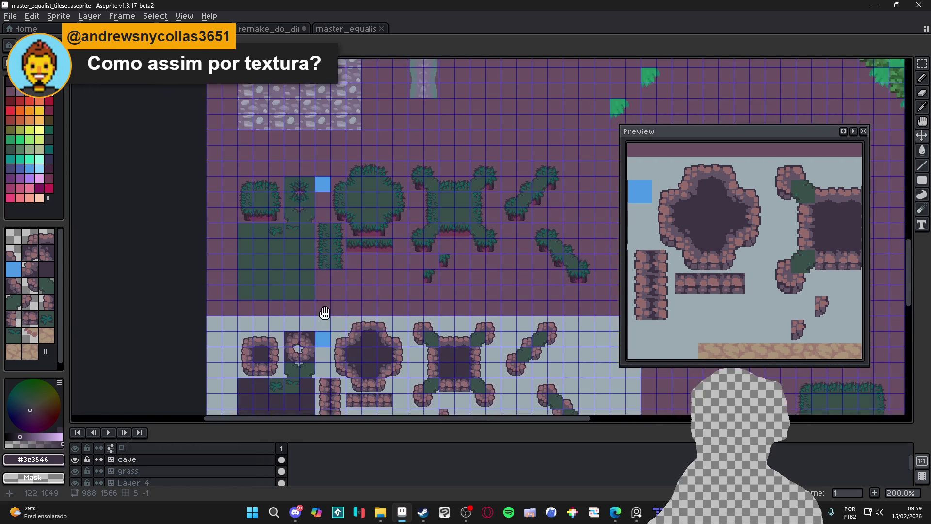
left_click(258, 201, "ctrl")
scroll(292, 207, "up", 4)
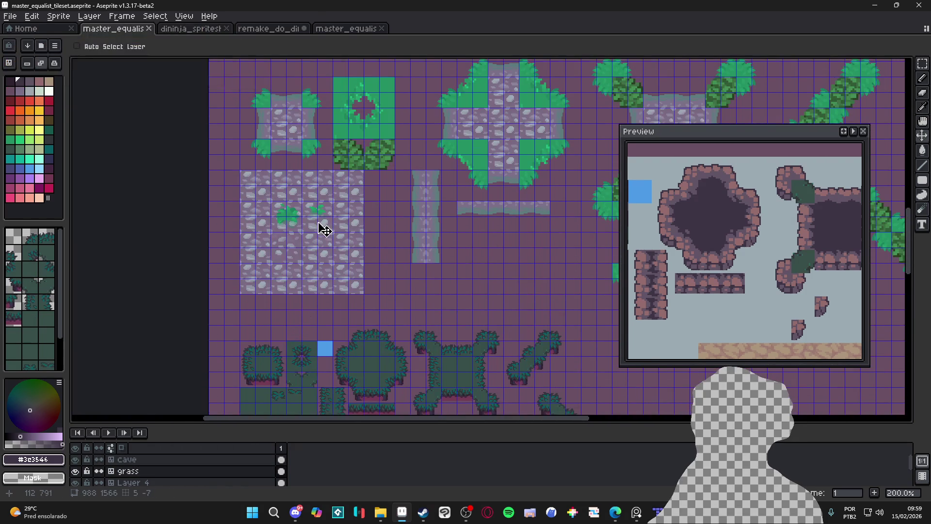
scroll(297, 275, "up", 1)
left_click(256, 287, "ctrl")
scroll(311, 320, "down", 1)
scroll(314, 417, "up", 3)
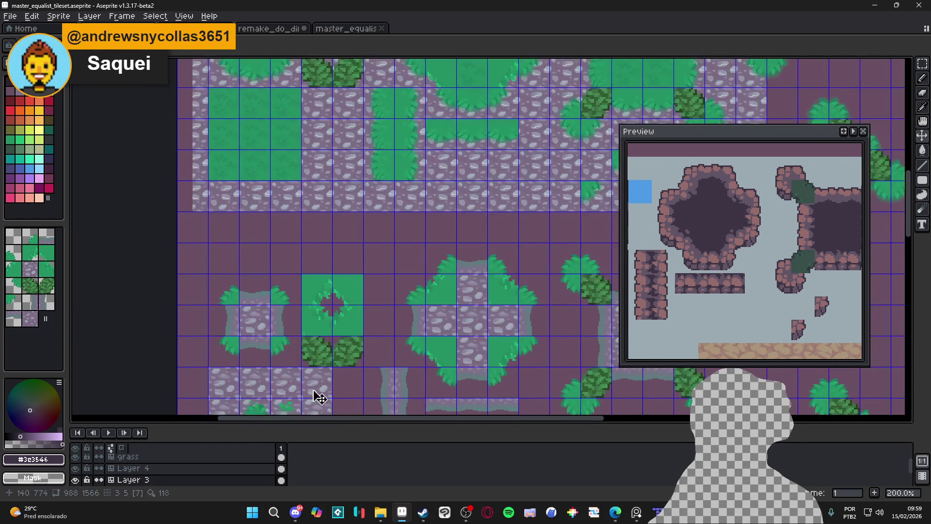
scroll(272, 183, "down", 1)
left_click(281, 206, "ctrl")
scroll(349, 338, "down", 1)
scroll(349, 338, "down", 5)
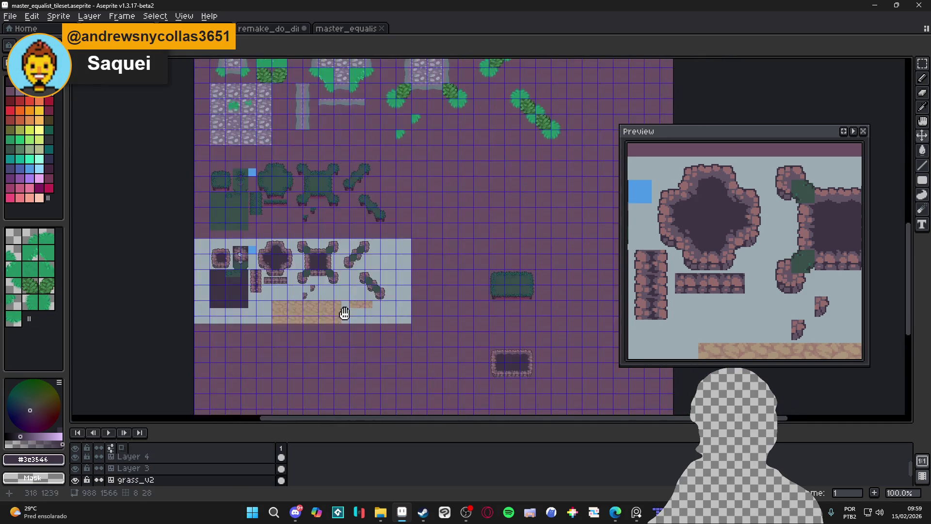
left_click(875, 5)
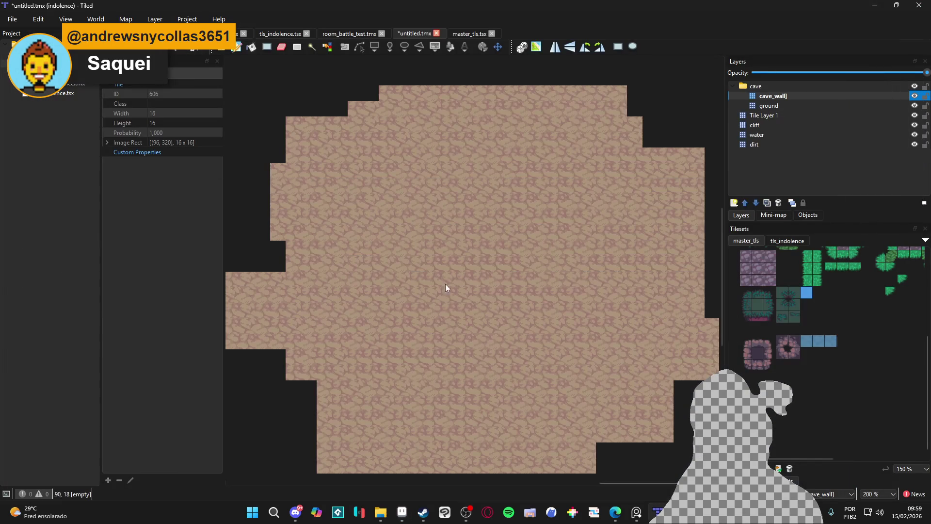
- Rename the cave_wall] layer to cave_wall by deleting the stray bracket
scroll(445, 269, "down", 1)
double_click(793, 94)
left_click(793, 94)
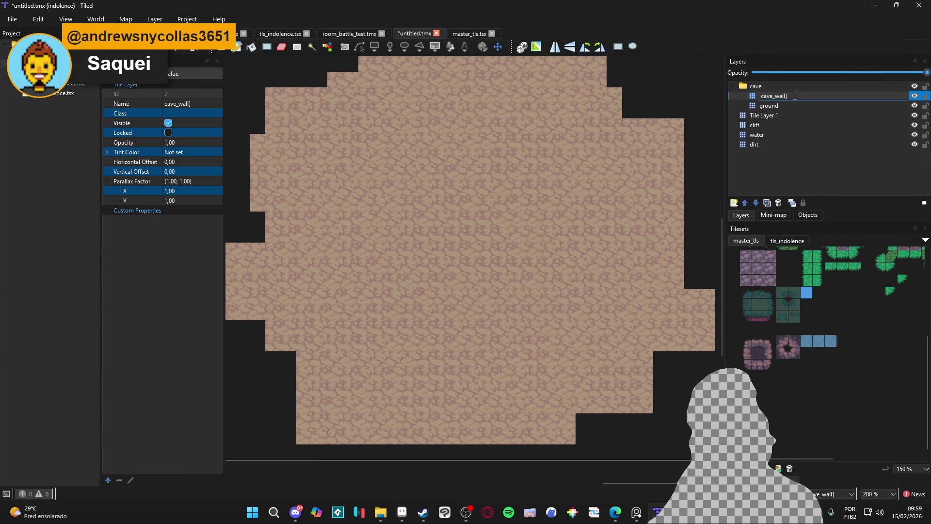
key("BackSpace")
- Paint cave_wall terrain walls up the left and right sides around the floor
left_click(766, 373)
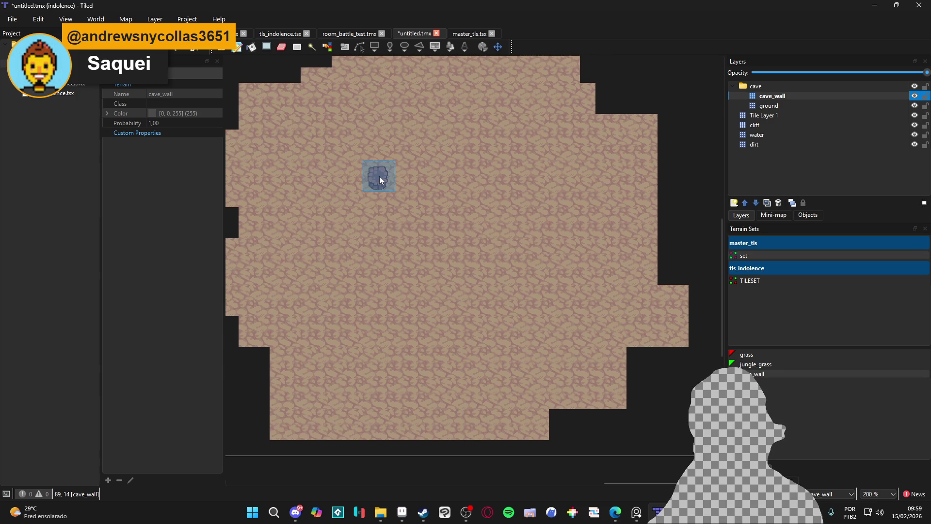
mouse_move(356, 405)
left_mouse_down()
mouse_move(281, 324)
mouse_move(272, 365)
mouse_move(305, 241)
mouse_move(374, 193)
mouse_move(394, 156)
mouse_move(295, 165)
mouse_move(248, 299)
mouse_move(360, 156)
mouse_move(255, 294)
mouse_move(428, 96)
mouse_move(534, 129)
mouse_move(575, 216)
left_mouse_up()
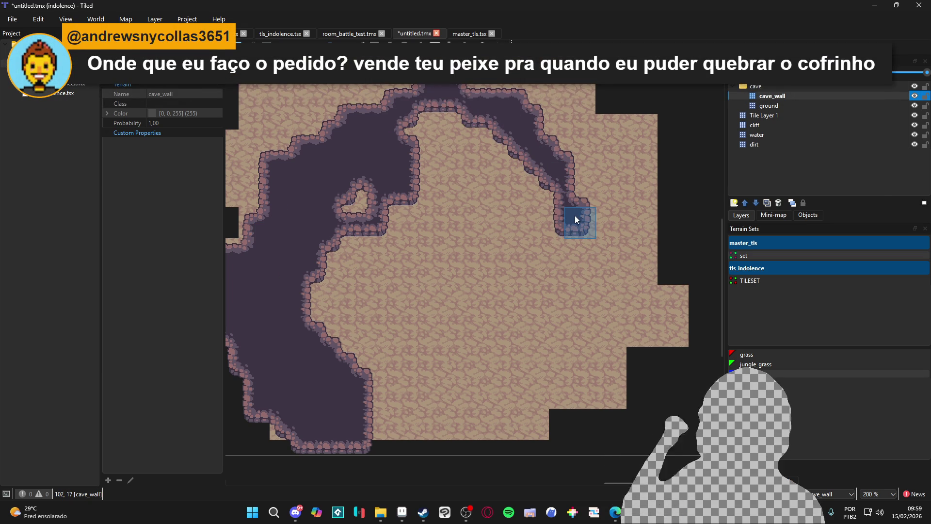
mouse_move(575, 216)
left_mouse_down()
mouse_move(516, 154)
mouse_move(545, 166)
mouse_move(546, 235)
left_mouse_up()
mouse_move(623, 309)
left_mouse_down()
mouse_move(624, 374)
mouse_move(580, 403)
mouse_move(565, 432)
left_mouse_up()
mouse_move(653, 388)
left_mouse_down()
mouse_move(656, 401)
mouse_move(645, 281)
mouse_move(650, 299)
mouse_move(577, 217)
mouse_move(592, 156)
mouse_move(562, 74)
mouse_move(385, 85)
mouse_move(285, 144)
mouse_move(251, 193)
mouse_move(304, 187)
mouse_move(304, 204)
mouse_move(283, 215)
left_mouse_up()
scroll(277, 220, "up", 3)
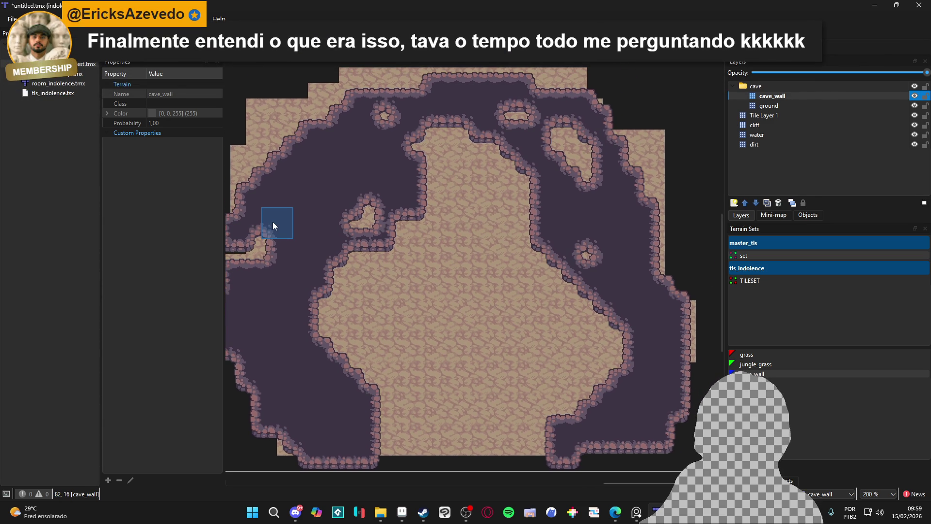
- Remove the small rock islands and smooth the bulging right cave wall
scroll(613, 150, "down", 3)
scroll(594, 198, "right", 2)
mouse_move(568, 117)
left_mouse_down()
mouse_move(487, 79)
mouse_move(624, 308)
left_mouse_up()
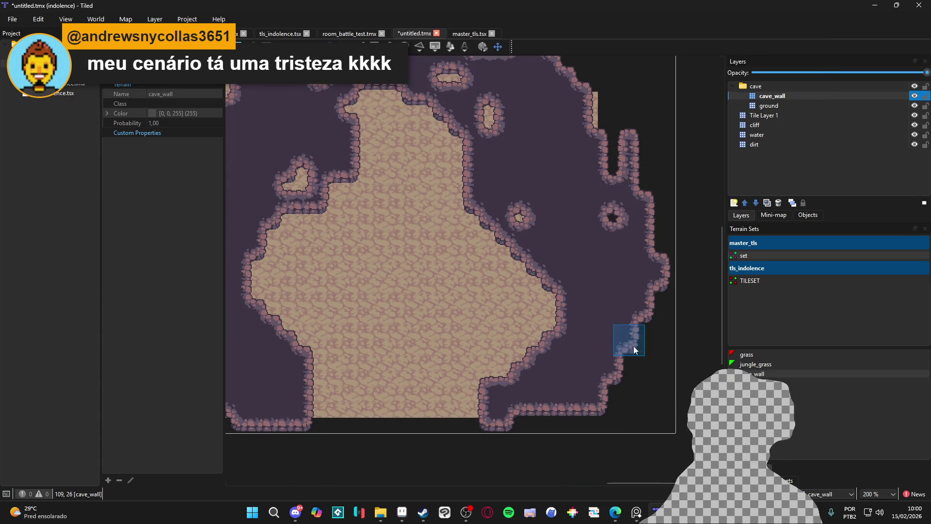
left_click(516, 214)
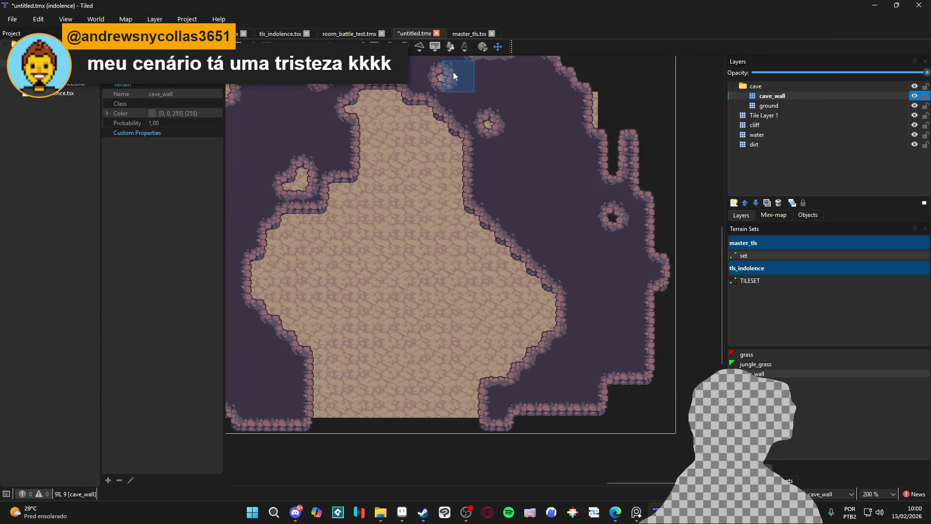
left_click_drag(299, 182, 354, 148)
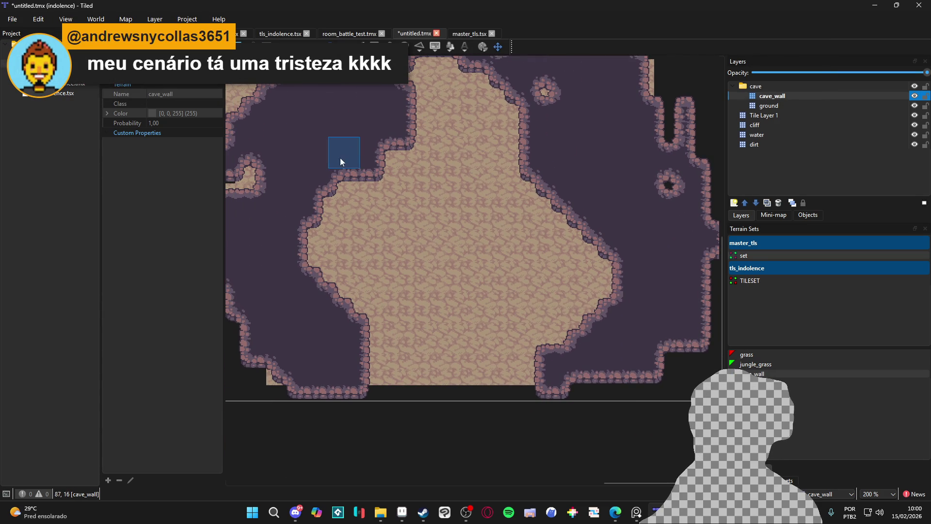
scroll(339, 158, "up", 5)
scroll(322, 134, "left", 3)
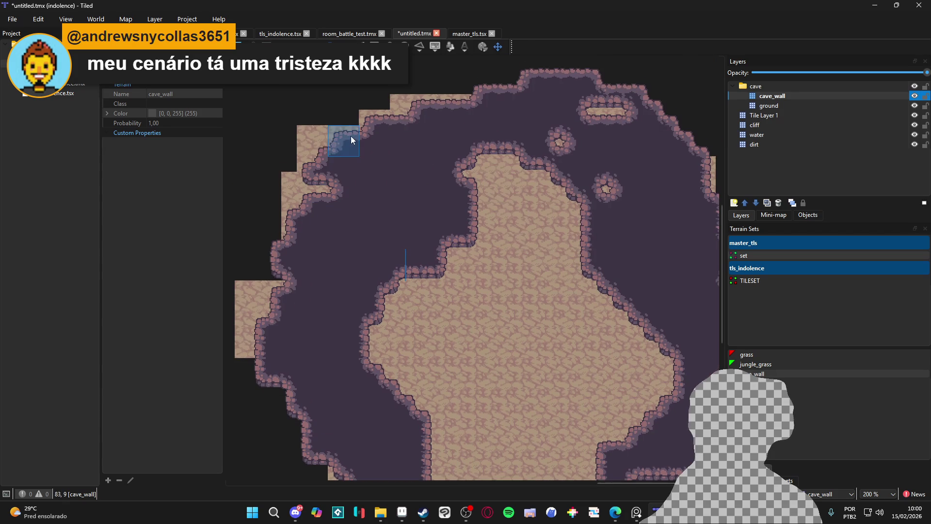
scroll(520, 99, "right", 3)
scroll(520, 99, "down", 1)
mouse_move(521, 98)
left_mouse_down()
mouse_move(647, 135)
mouse_move(554, 180)
mouse_move(568, 206)
left_mouse_up()
mouse_move(565, 144)
left_mouse_down()
mouse_move(567, 124)
mouse_move(395, 174)
mouse_move(281, 118)
left_mouse_up()
- Add a small wall bump and carve a narrow floor arm toward the top right
scroll(266, 134, "down", 3)
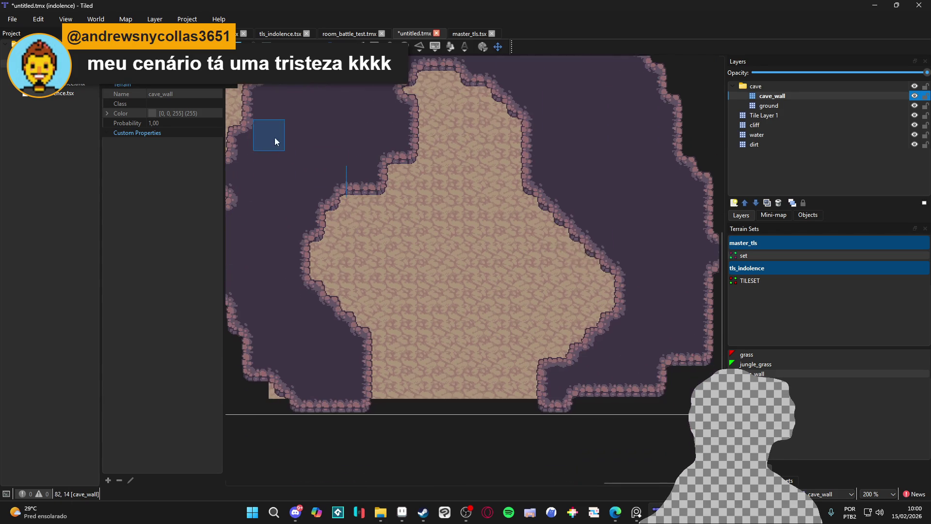
scroll(607, 197, "up", 1)
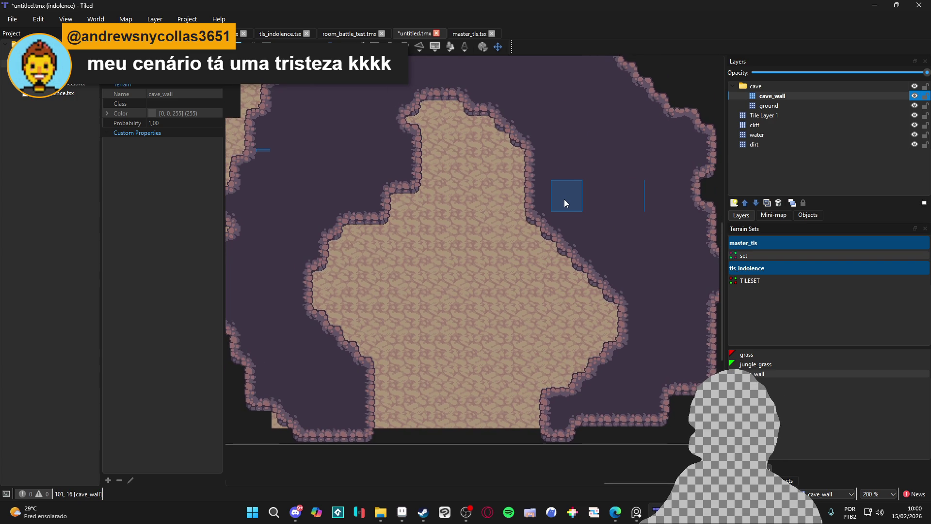
scroll(568, 198, "right", 1)
scroll(517, 228, "right", 3)
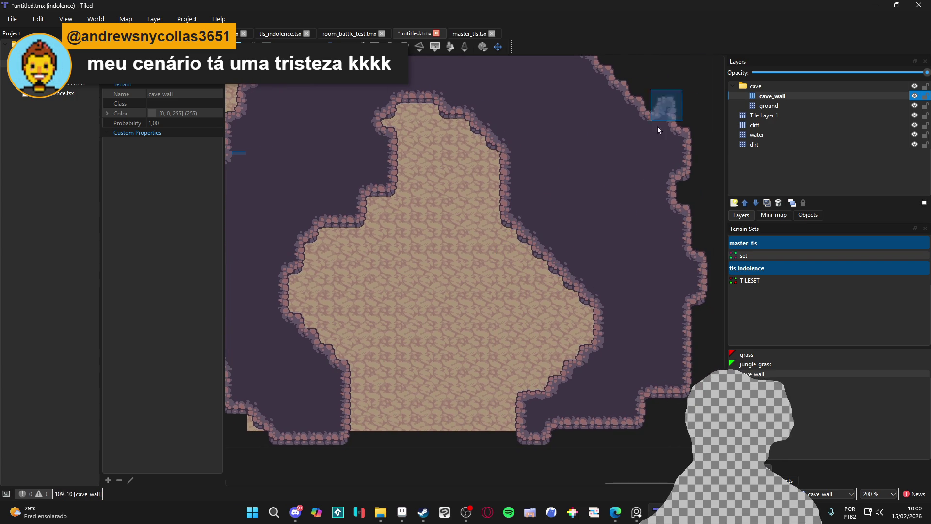
left_click_drag(249, 168, 372, 183)
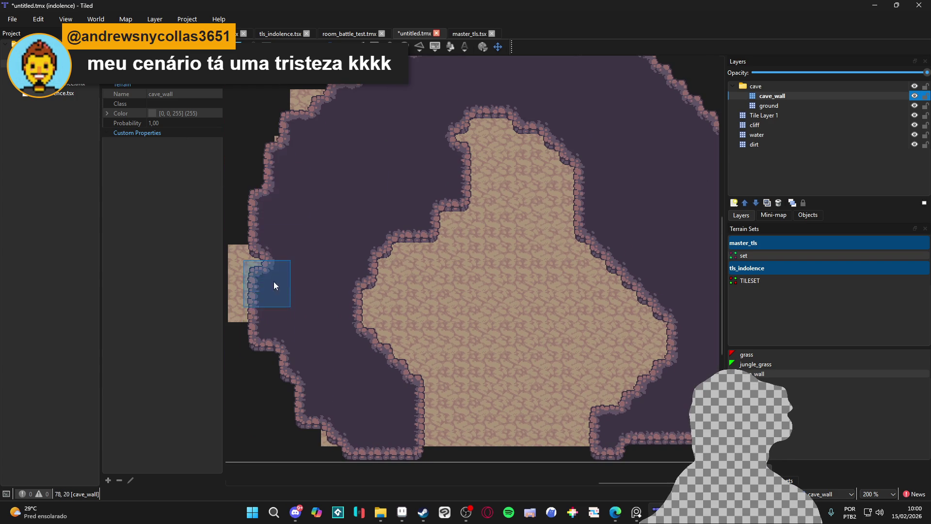
left_click(336, 443)
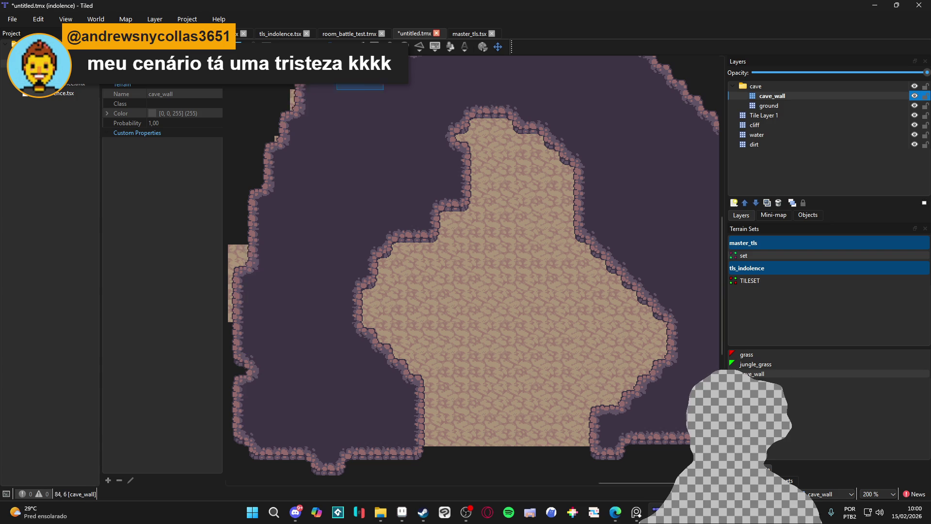
scroll(463, 220, "right", 2)
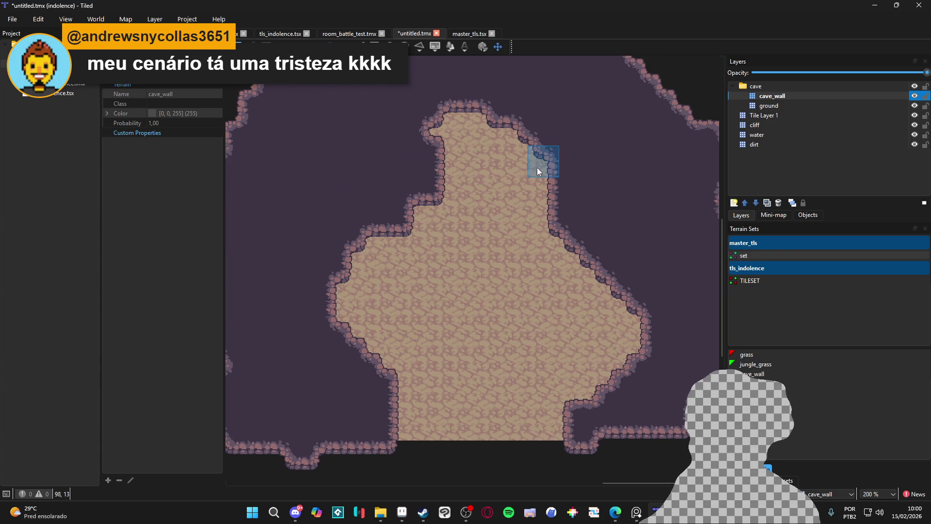
left_click_drag(611, 155, 645, 103)
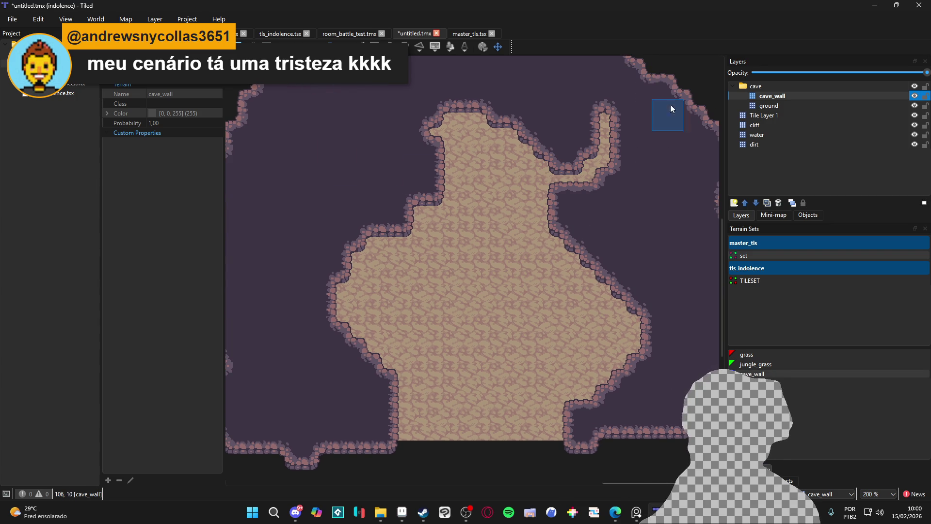
mouse_move(617, 115)
left_mouse_down()
mouse_move(633, 116)
mouse_move(648, 100)
left_mouse_up()
left_click(634, 133)
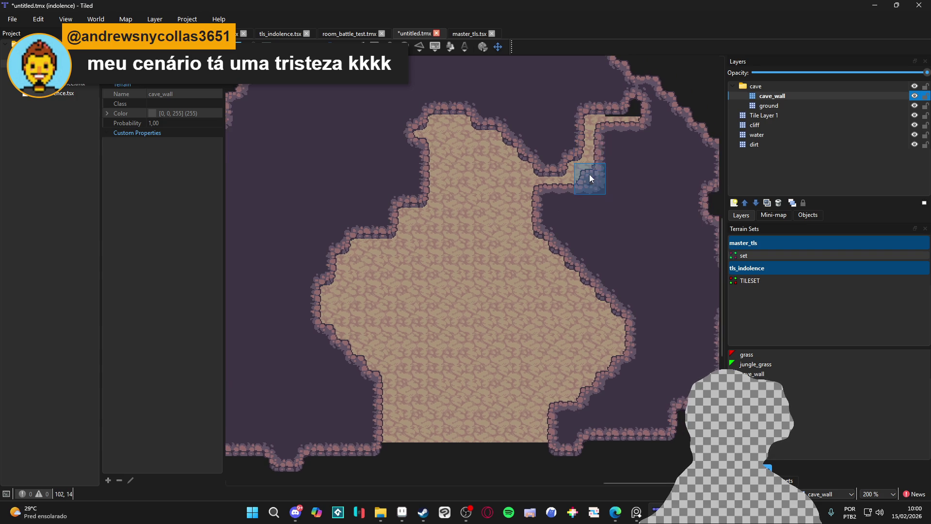
left_click(658, 104)
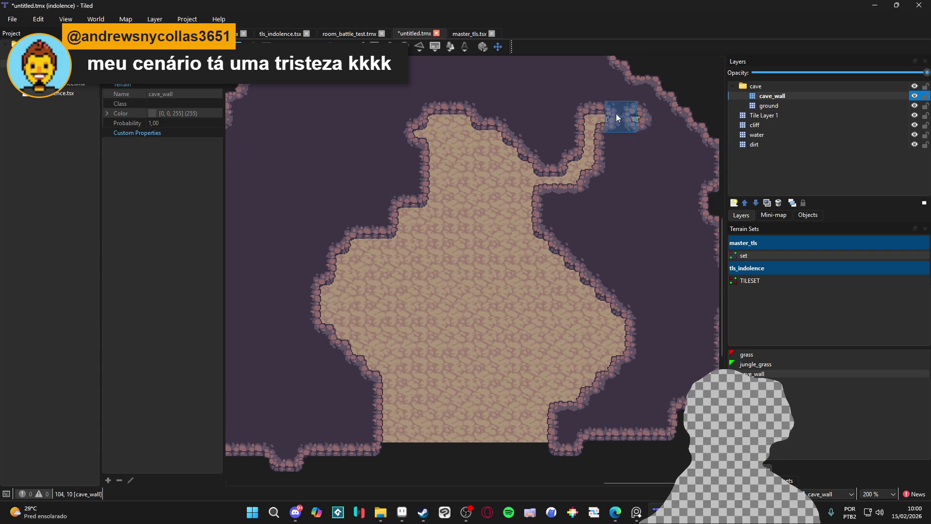
- Refill the left floor arm, open a floor corridor rightward, and extend the right-edge walls
mouse_move(402, 264)
left_mouse_down()
mouse_move(330, 226)
mouse_move(368, 260)
mouse_move(332, 256)
mouse_move(328, 196)
mouse_move(364, 131)
left_mouse_up()
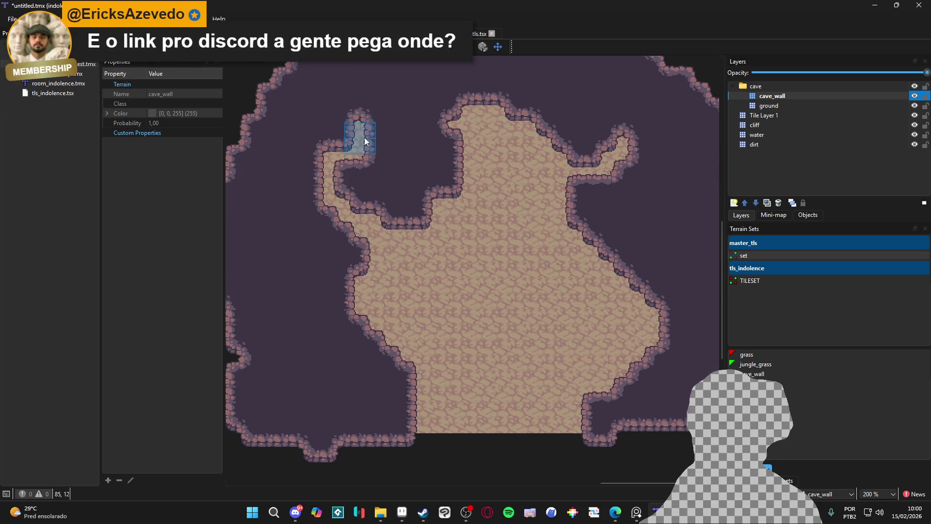
scroll(363, 128, "down", 2)
scroll(362, 128, "right", 2)
mouse_move(313, 194)
left_mouse_down()
mouse_move(298, 146)
mouse_move(306, 243)
mouse_move(406, 406)
left_mouse_up()
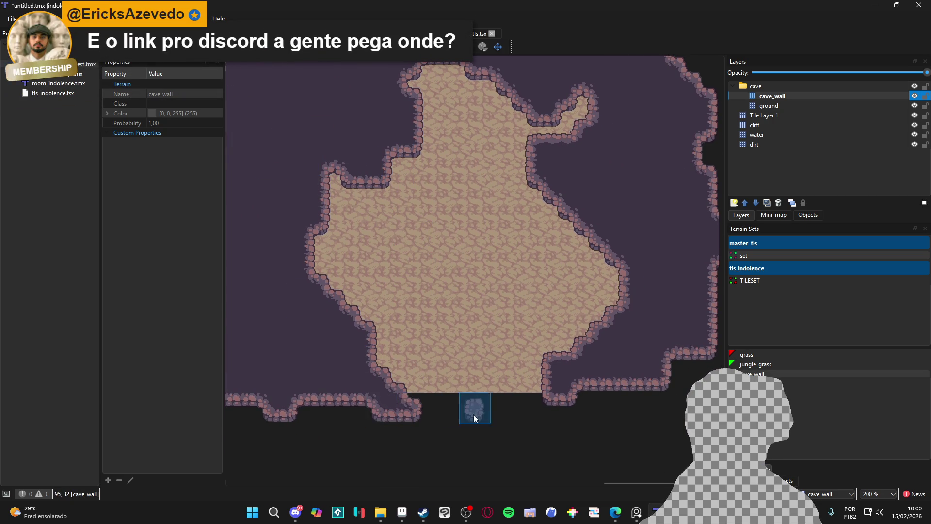
left_click_drag(536, 389, 534, 426)
scroll(490, 382, "right", 2)
scroll(490, 381, "up", 1)
scroll(489, 382, "right", 2)
mouse_move(466, 270)
left_mouse_down()
mouse_move(680, 285)
mouse_move(545, 266)
left_mouse_up()
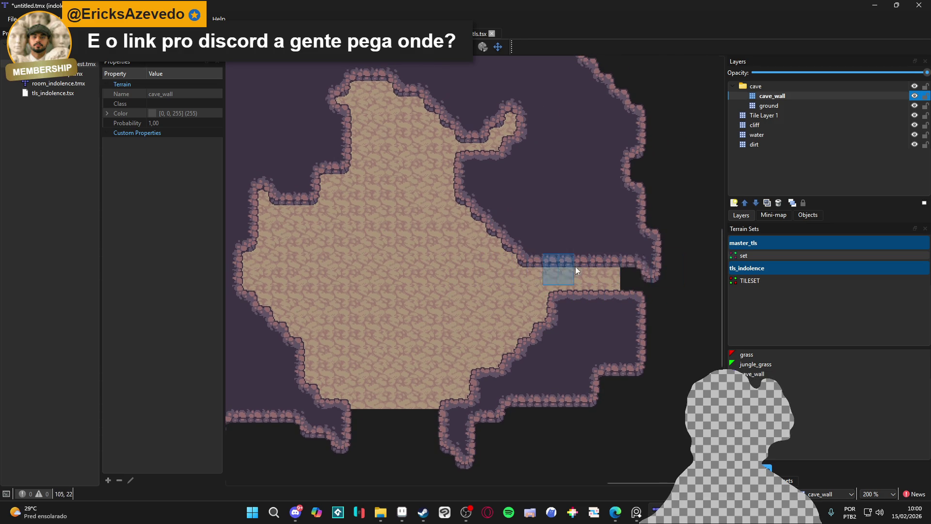
mouse_move(659, 229)
left_mouse_down()
mouse_move(669, 166)
mouse_move(662, 11)
mouse_move(607, 49)
left_mouse_up()
mouse_move(650, 344)
left_mouse_down()
mouse_move(603, 357)
mouse_move(603, 416)
left_mouse_up()
left_click(854, 106)
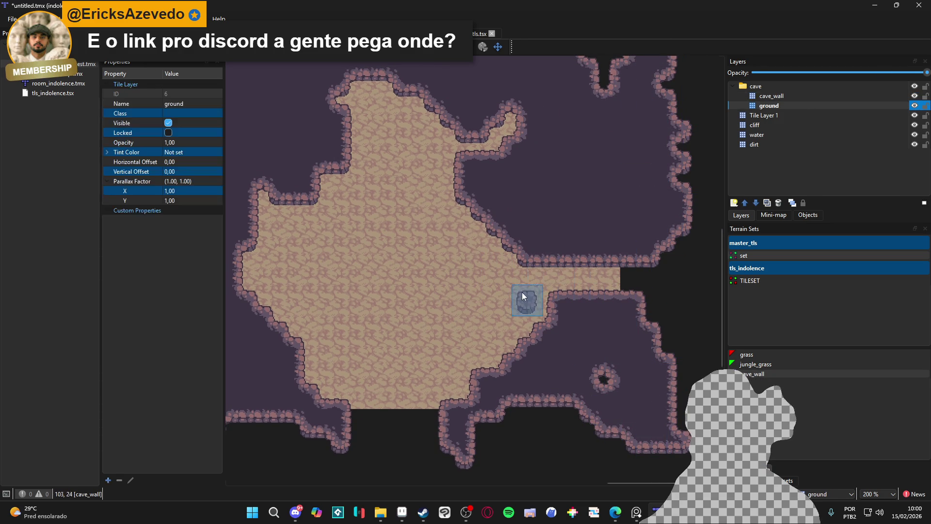
left_click(781, 480)
scroll(844, 315, "up", 3)
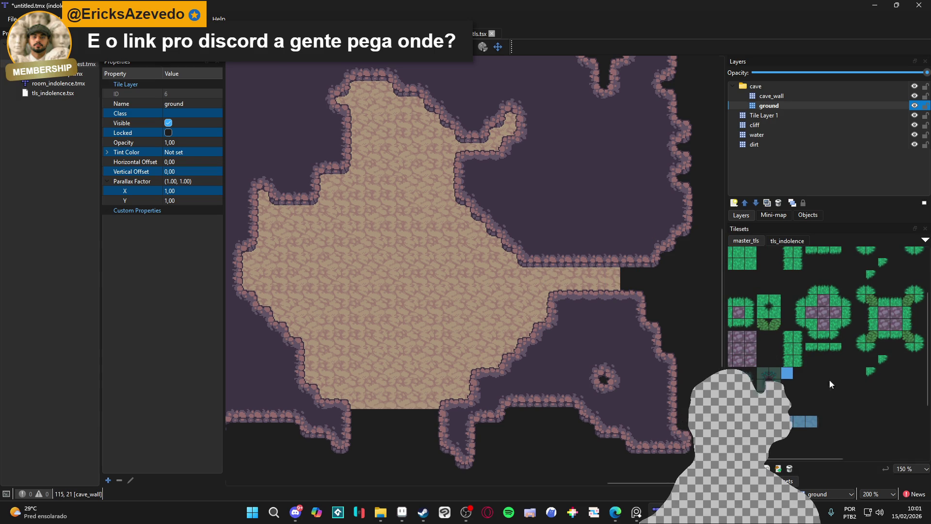
left_click(809, 421)
scroll(476, 145, "right", 3)
scroll(475, 146, "down", 1)
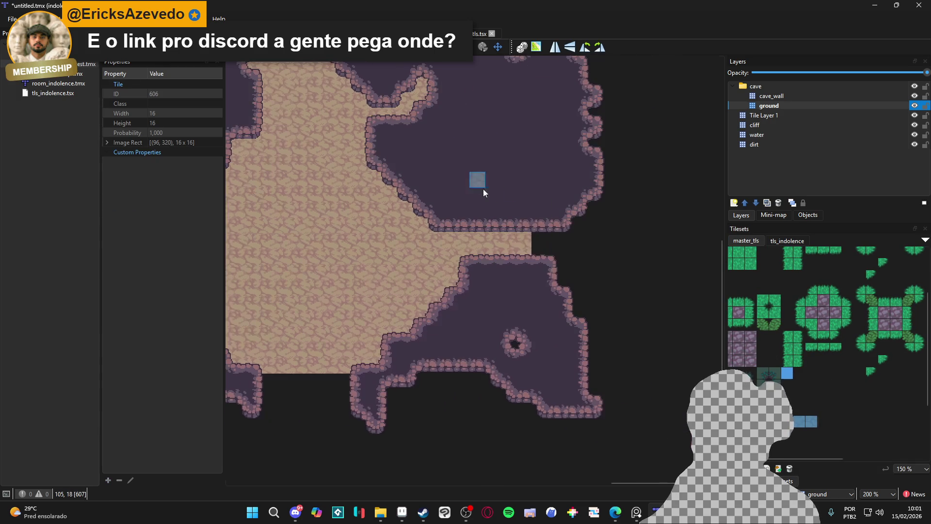
mouse_move(539, 221)
left_mouse_down()
mouse_move(551, 194)
mouse_move(570, 238)
left_mouse_up()
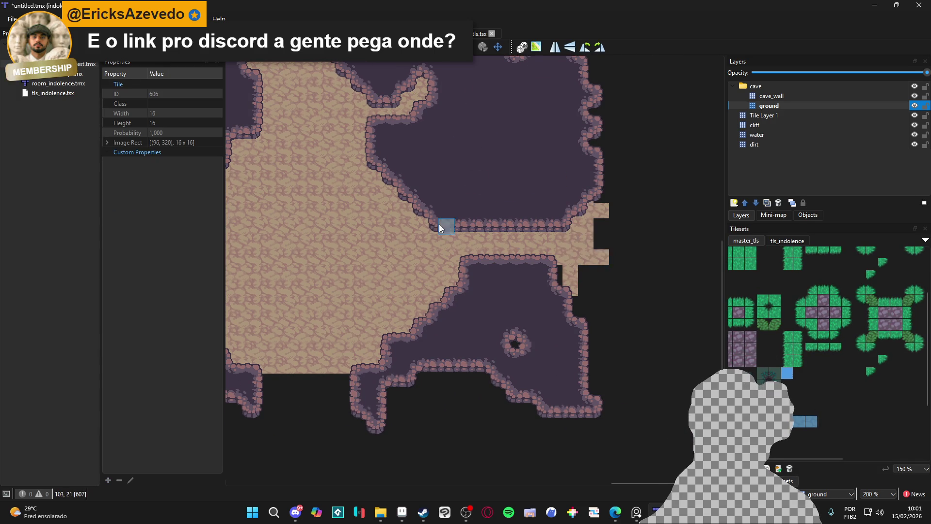
scroll(456, 235, "up", 1)
scroll(562, 327, "down", 1)
scroll(612, 250, "down", 1)
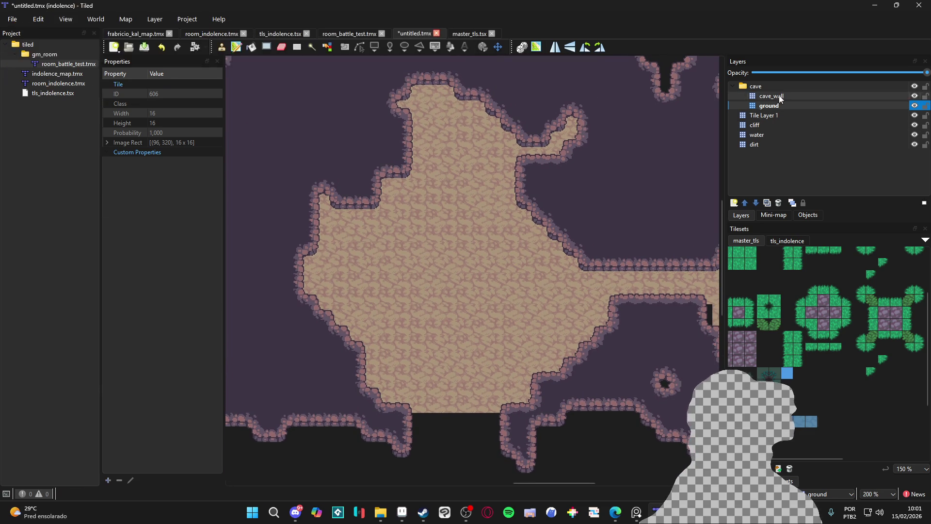
- Add a cave_wall_2 tile layer above cave_wall and select the cave_wall terrain
left_click(775, 96)
left_click(734, 203)
left_click(747, 222)
type("cave_wall_2")
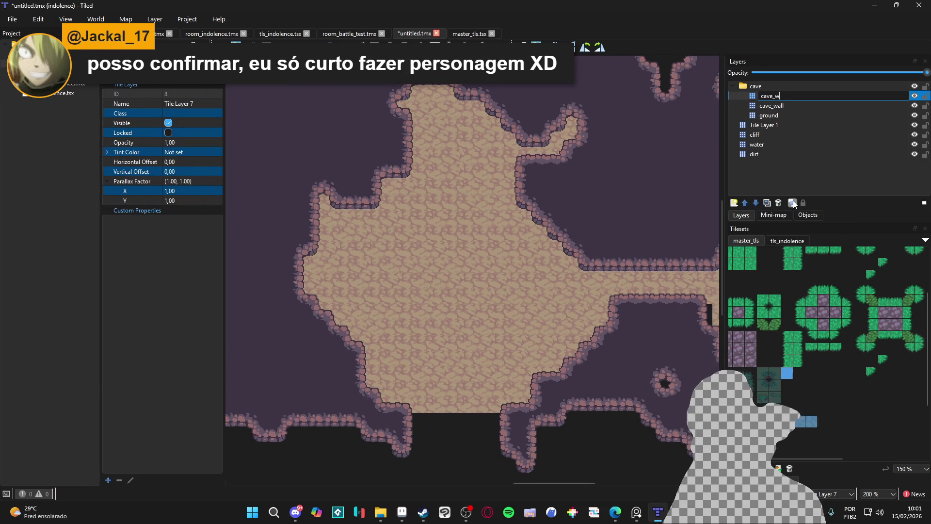
key("Return")
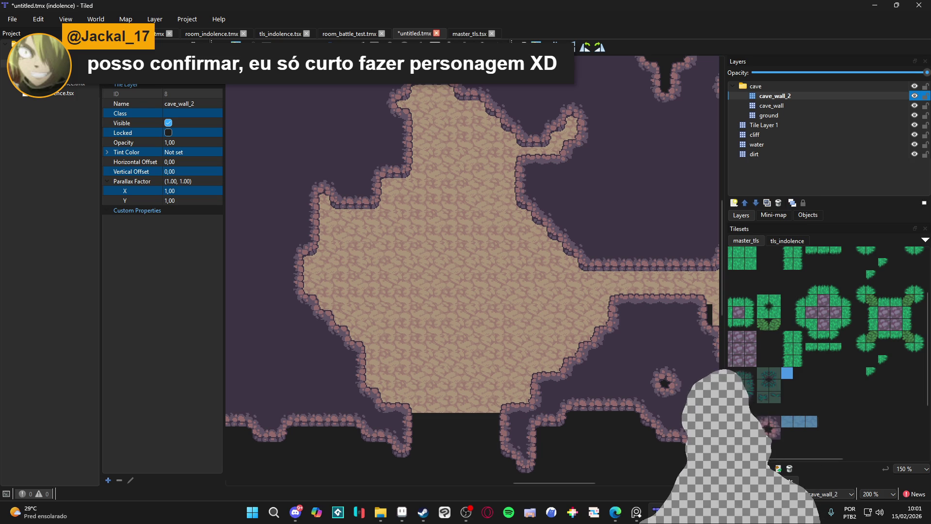
left_click(776, 480)
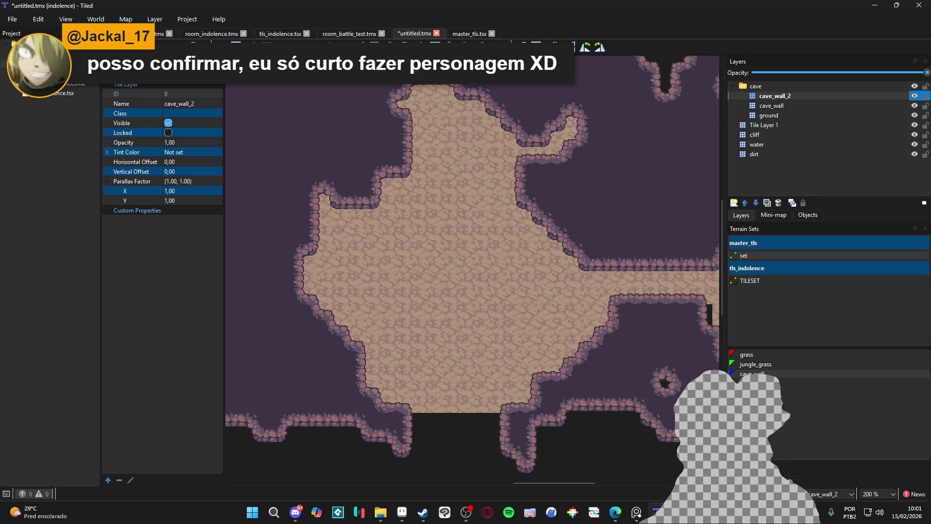
left_click(752, 374)
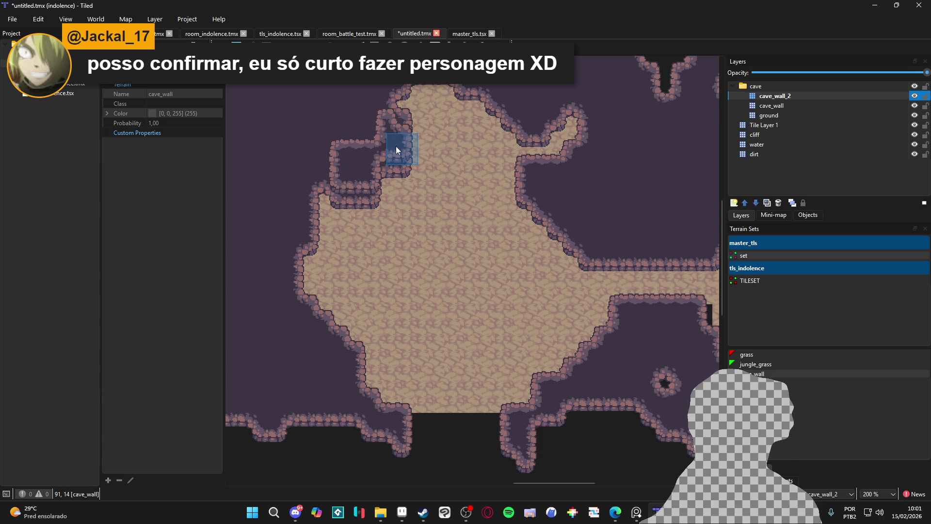
- Paint an inner band of cave wall along the top-left and left edges
mouse_move(346, 120)
left_mouse_down()
mouse_move(334, 156)
mouse_move(295, 176)
mouse_move(330, 168)
mouse_move(293, 169)
mouse_move(304, 170)
mouse_move(301, 224)
mouse_move(281, 223)
mouse_move(277, 323)
left_mouse_up()
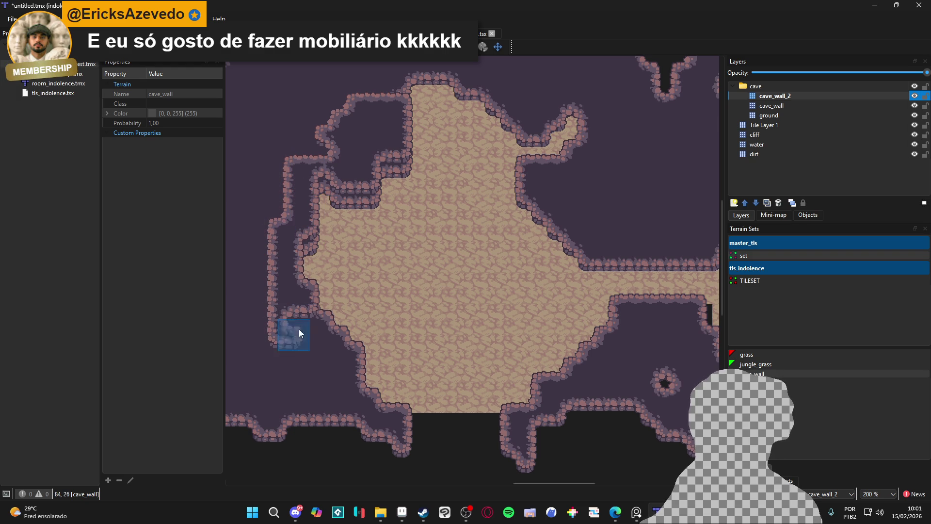
mouse_move(319, 323)
left_mouse_down()
mouse_move(323, 306)
mouse_move(371, 399)
left_mouse_up()
mouse_move(298, 372)
left_mouse_down()
mouse_move(312, 342)
mouse_move(338, 376)
mouse_move(273, 390)
mouse_move(292, 337)
mouse_move(254, 332)
mouse_move(251, 360)
mouse_move(251, 240)
mouse_move(264, 199)
mouse_move(343, 142)
left_mouse_up()
mouse_move(331, 107)
left_mouse_down()
mouse_move(257, 108)
mouse_move(278, 129)
left_mouse_up()
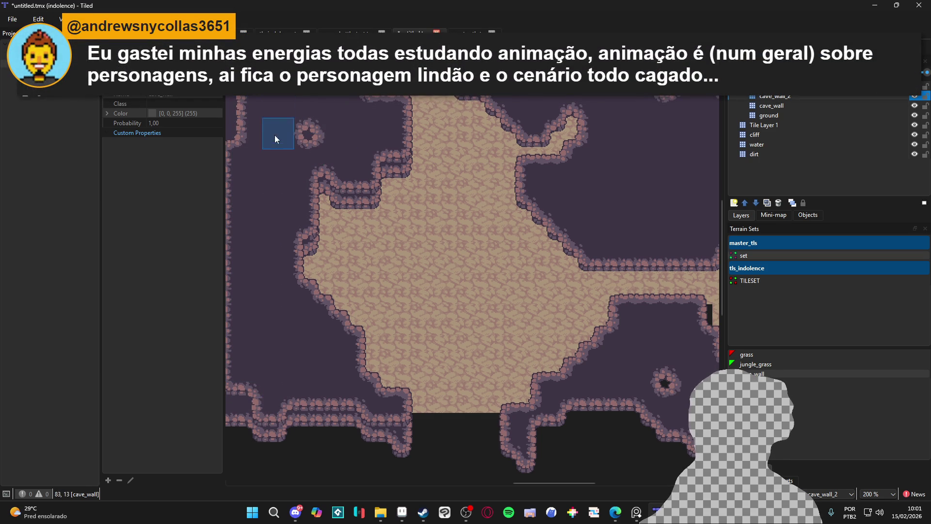
left_click_drag(323, 111, 226, 132)
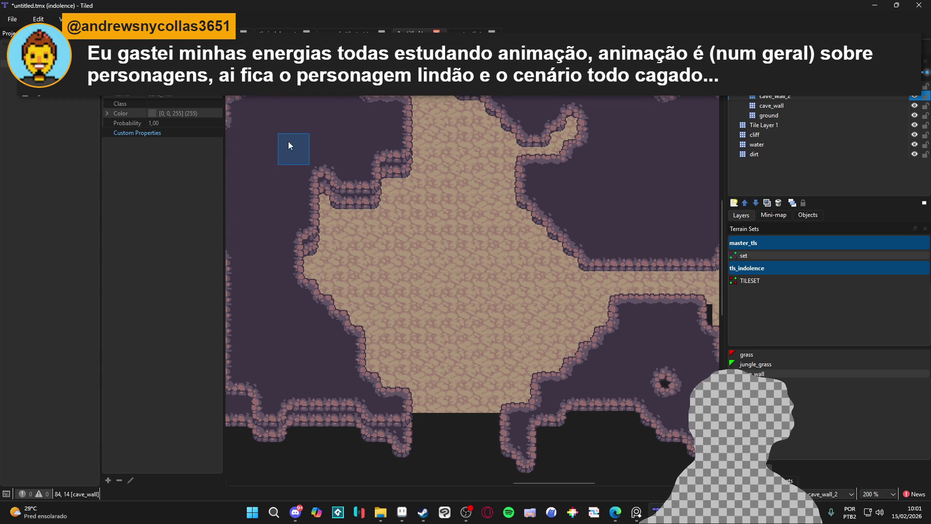
scroll(287, 143, "up", 1)
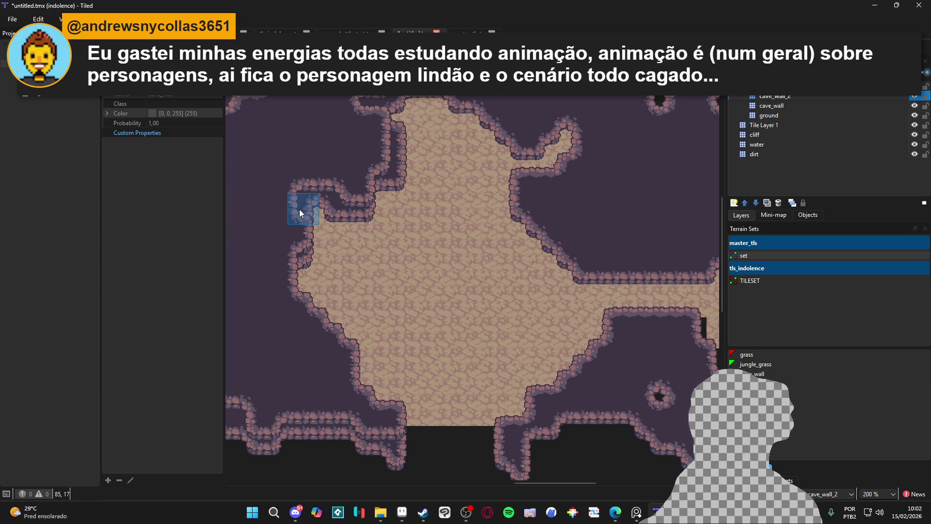
left_click(311, 320)
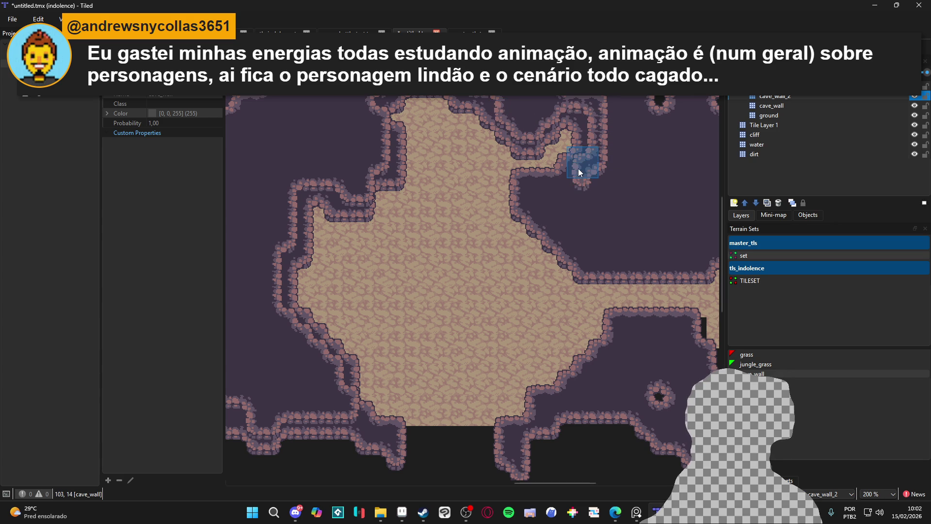
- Add inner walls on the right side and place small rock rings at upper right and lower left
left_click(544, 193)
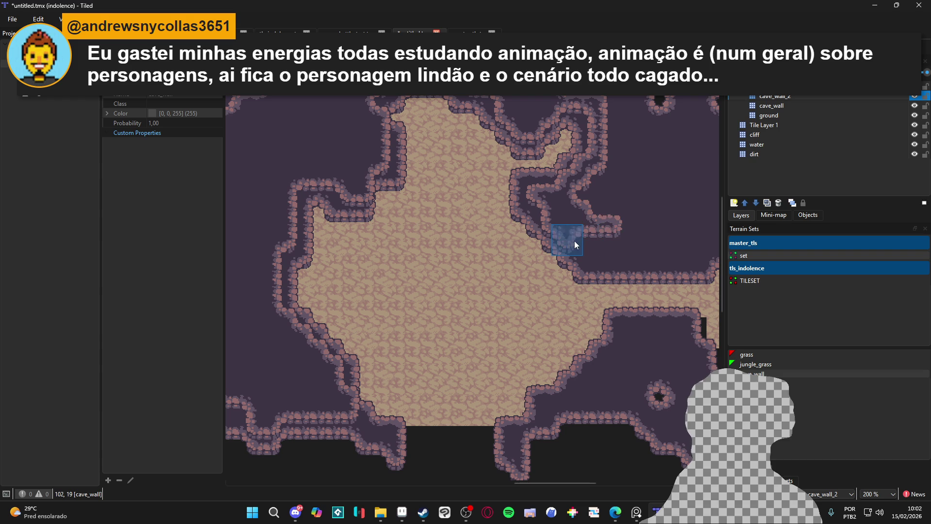
left_click_drag(706, 237, 662, 238)
mouse_move(598, 213)
left_mouse_down()
mouse_move(609, 160)
mouse_move(607, 201)
mouse_move(696, 211)
mouse_move(652, 178)
left_mouse_up()
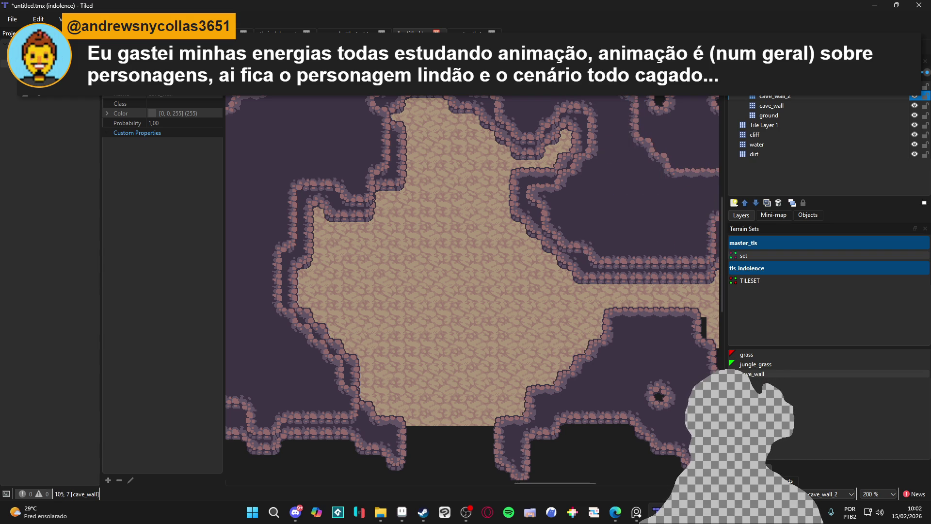
mouse_move(705, 174)
left_mouse_down()
mouse_move(688, 121)
mouse_move(699, 106)
mouse_move(667, 147)
left_mouse_up()
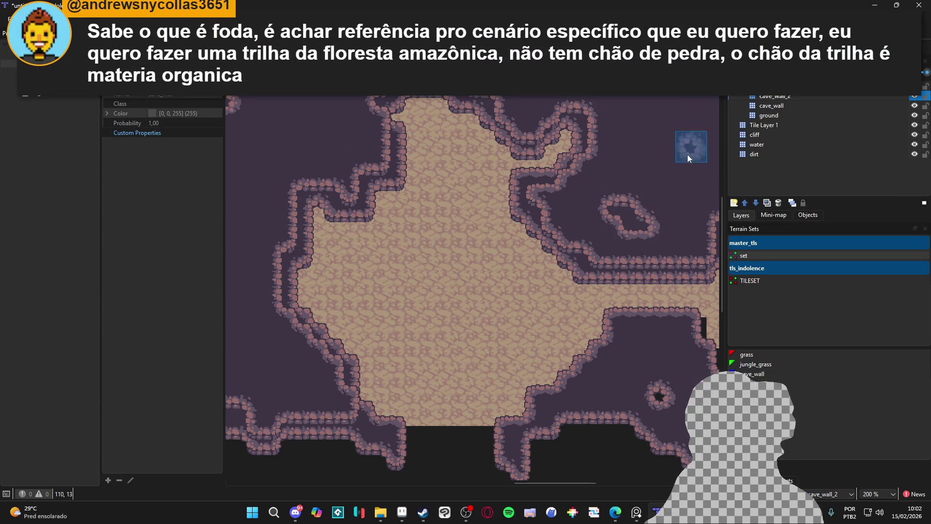
left_click(638, 157)
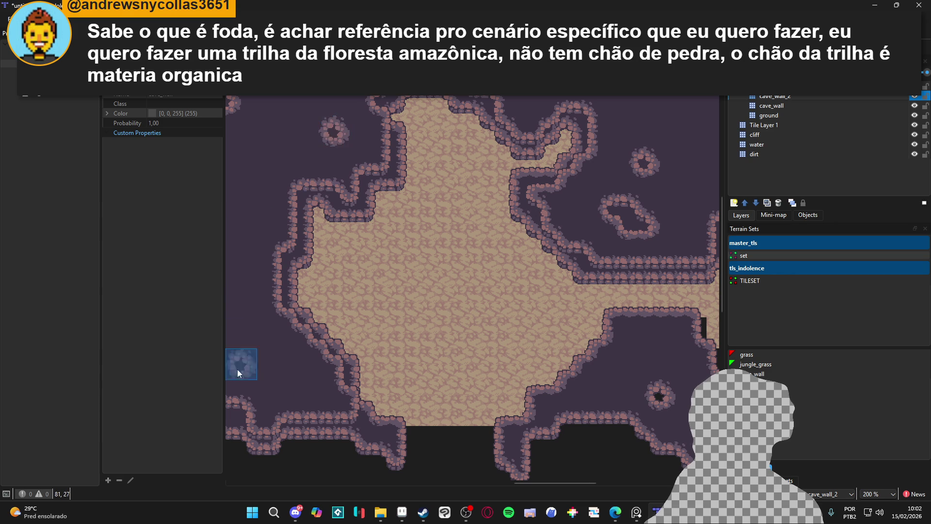
left_click(280, 366)
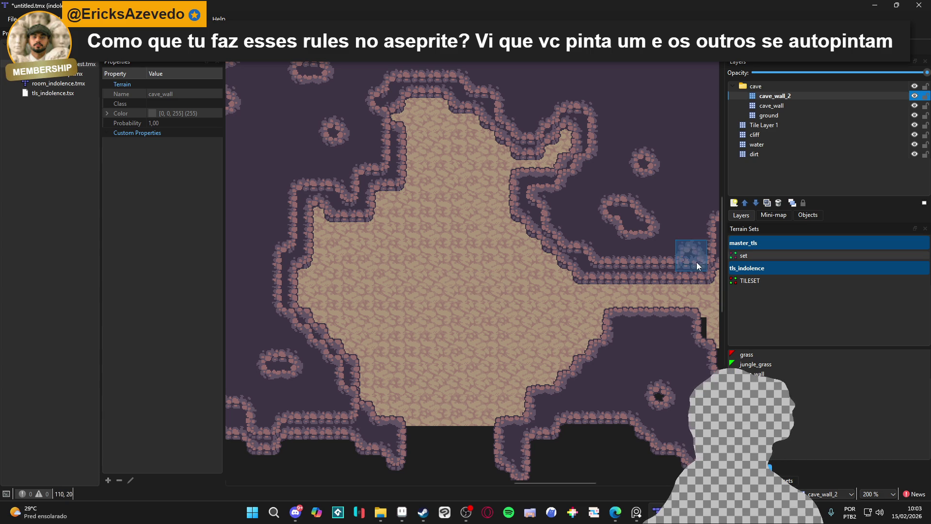
left_click(807, 99)
- With the cave_wall terrain, paint an inner wall down the right corridor and diagonally down-left
left_click(755, 355)
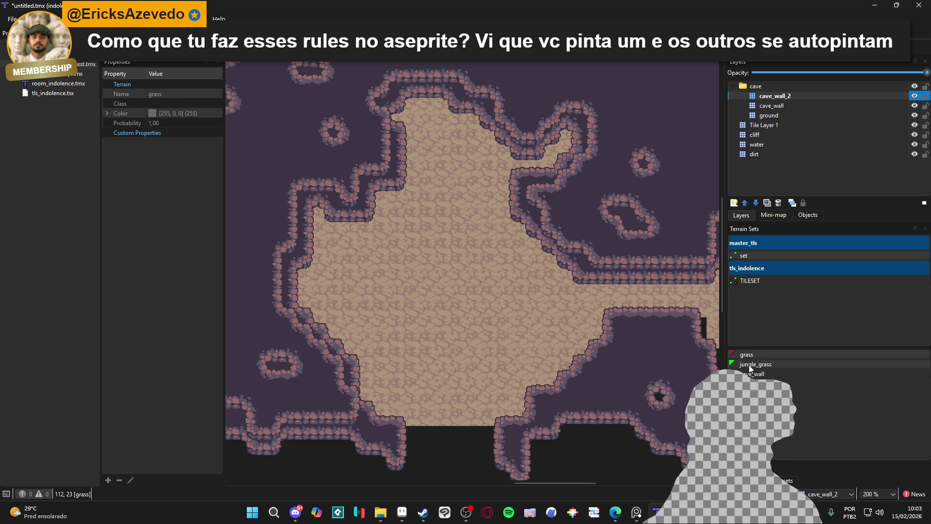
left_click(752, 373)
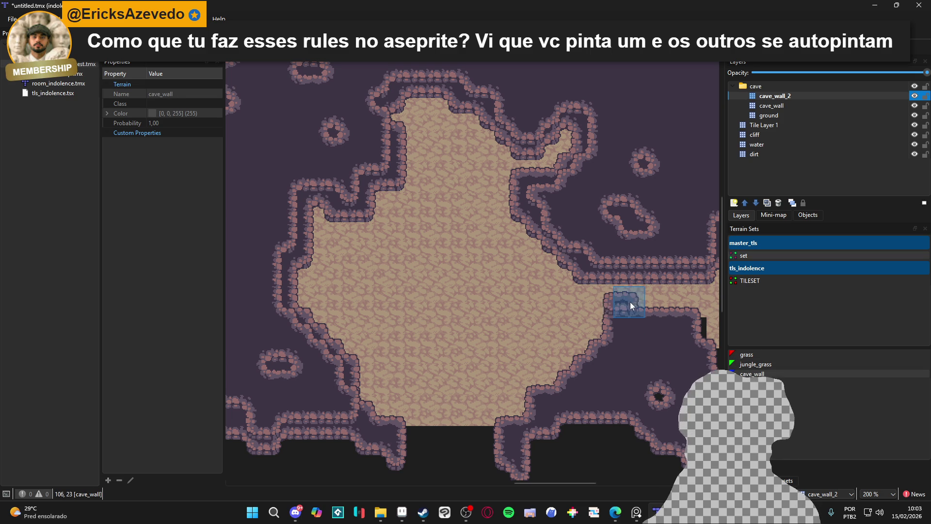
mouse_move(624, 302)
left_mouse_down()
mouse_move(633, 318)
mouse_move(635, 308)
mouse_move(673, 307)
mouse_move(641, 336)
left_mouse_up()
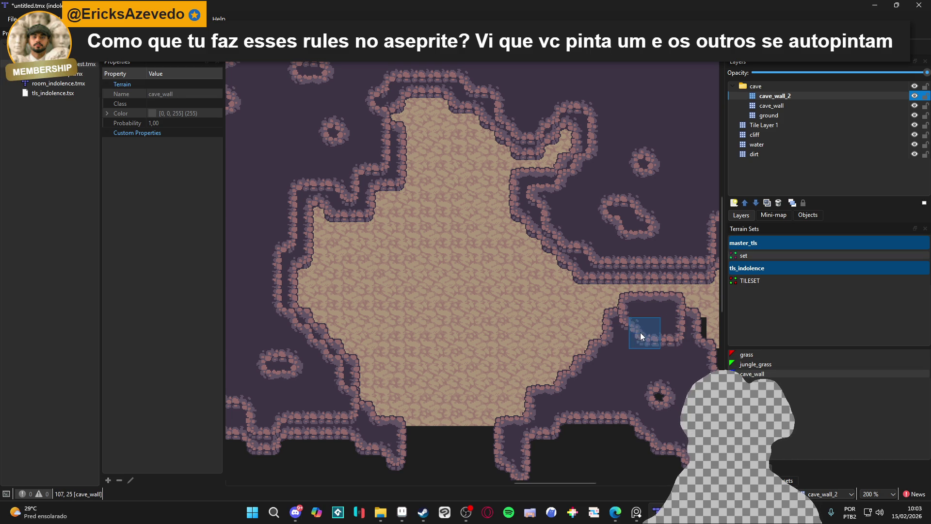
left_click(604, 361)
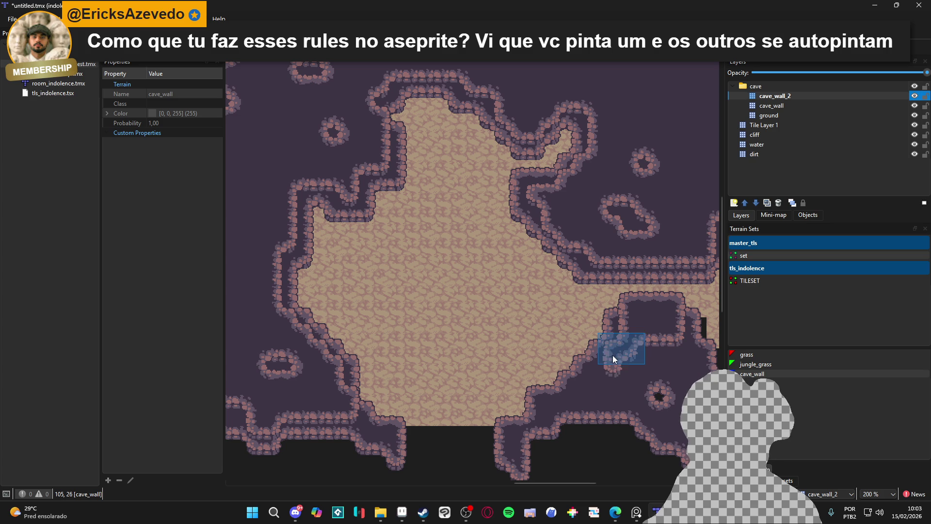
left_click(594, 375)
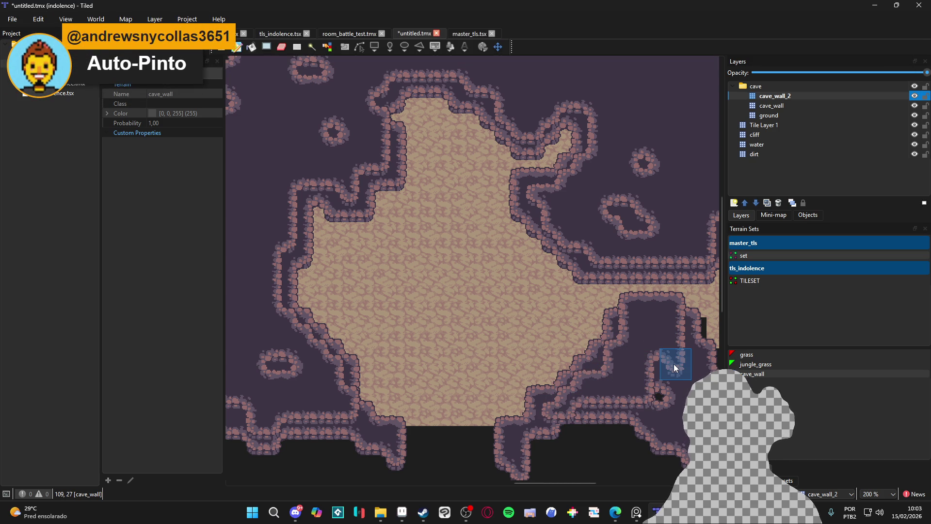
- Reshape the lower-right bay wall, close the small bottom-right loop, fill the bottom void, and save
left_click_drag(674, 368, 633, 448)
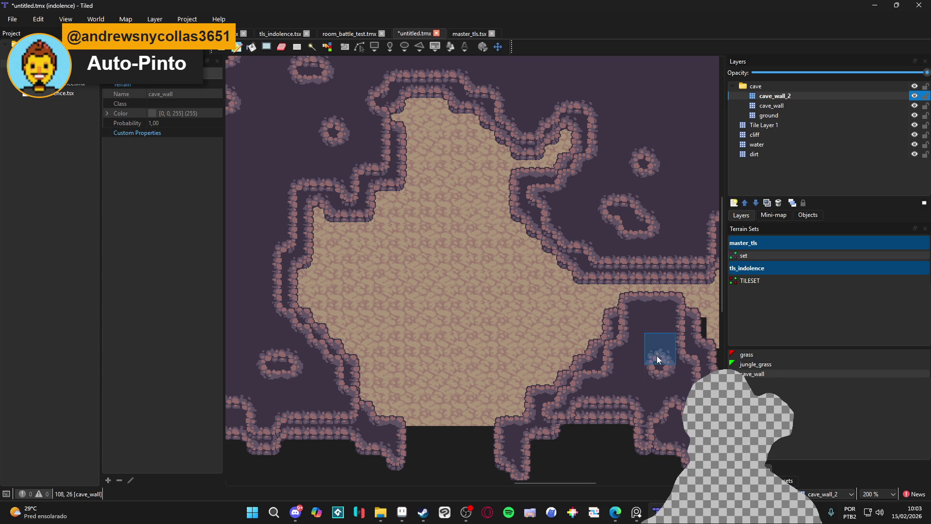
left_click(680, 424)
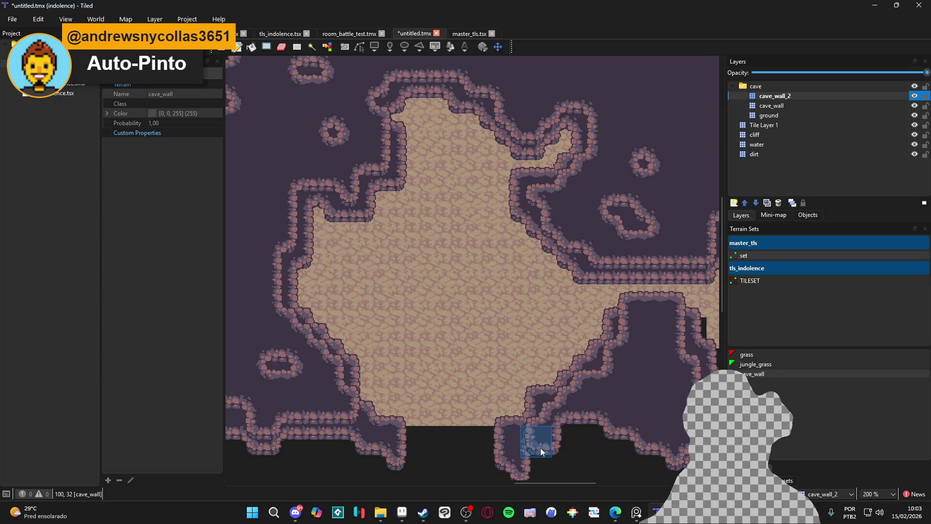
mouse_move(522, 443)
left_mouse_down()
mouse_move(650, 431)
mouse_move(618, 430)
mouse_move(611, 462)
left_mouse_up()
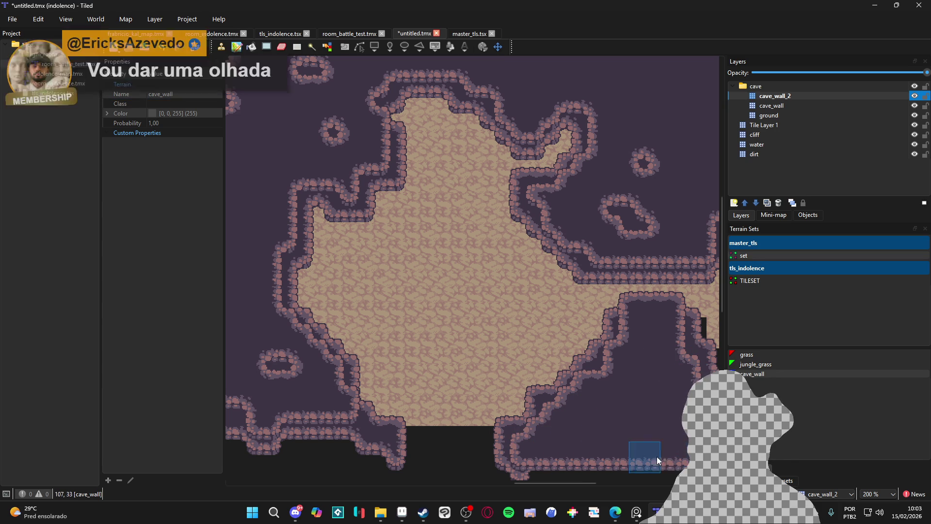
key("ctrl+s")
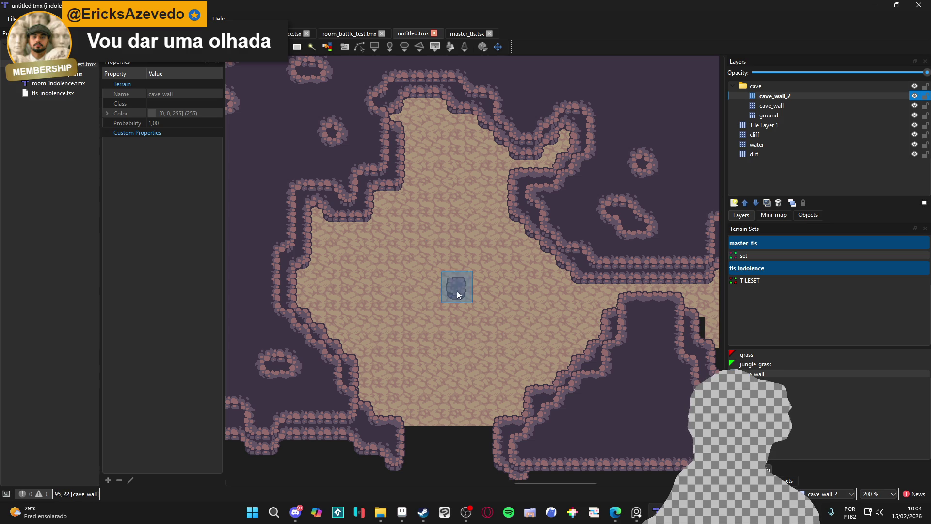
left_click(473, 288)
left_click_drag(474, 288, 423, 275)
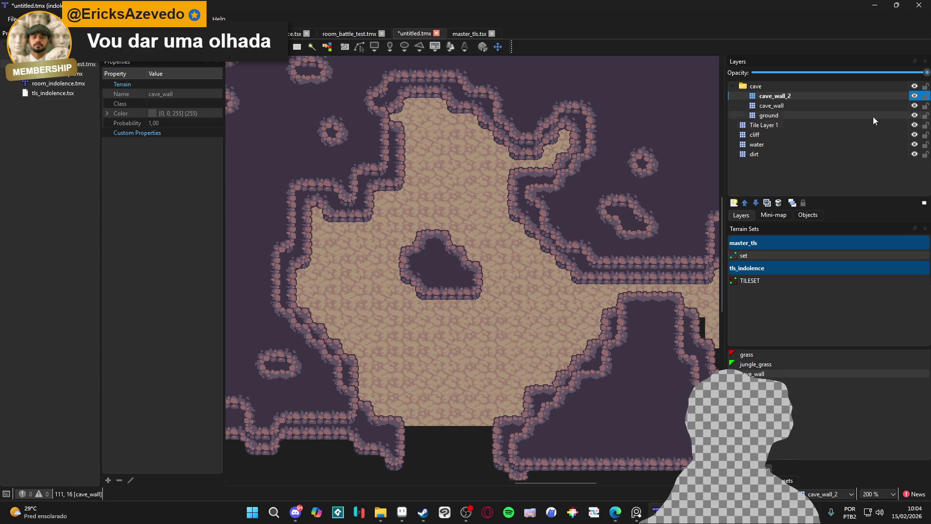
left_click(795, 106)
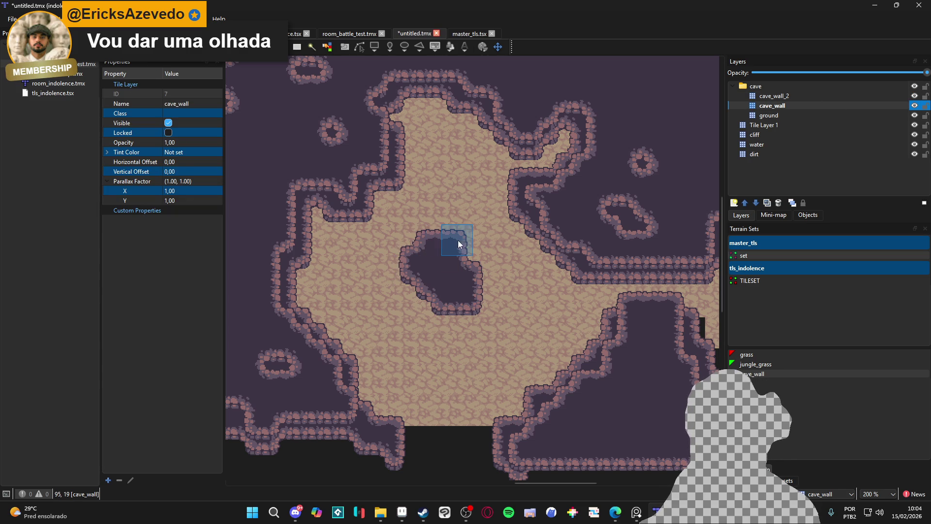
left_click(775, 95)
left_click_drag(467, 287, 447, 286)
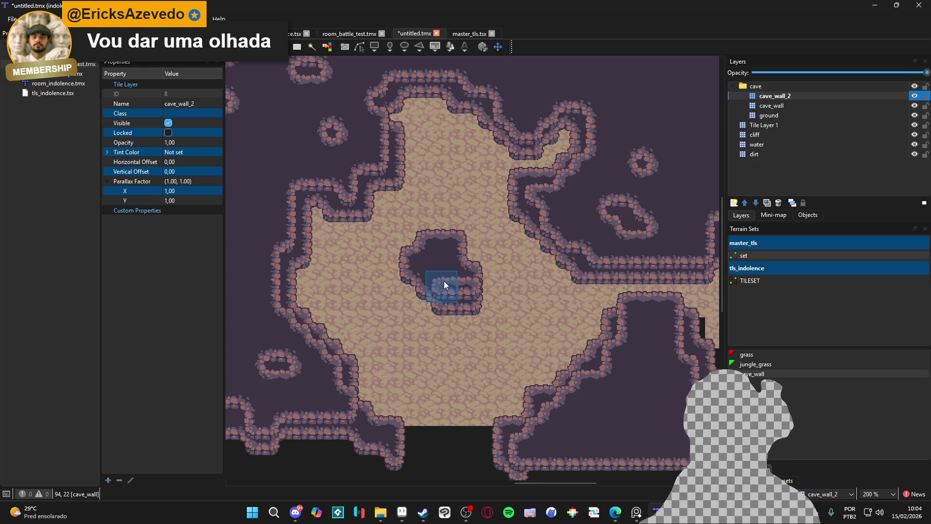
mouse_move(424, 258)
left_mouse_down()
mouse_move(426, 246)
mouse_move(471, 253)
mouse_move(456, 270)
left_mouse_up()
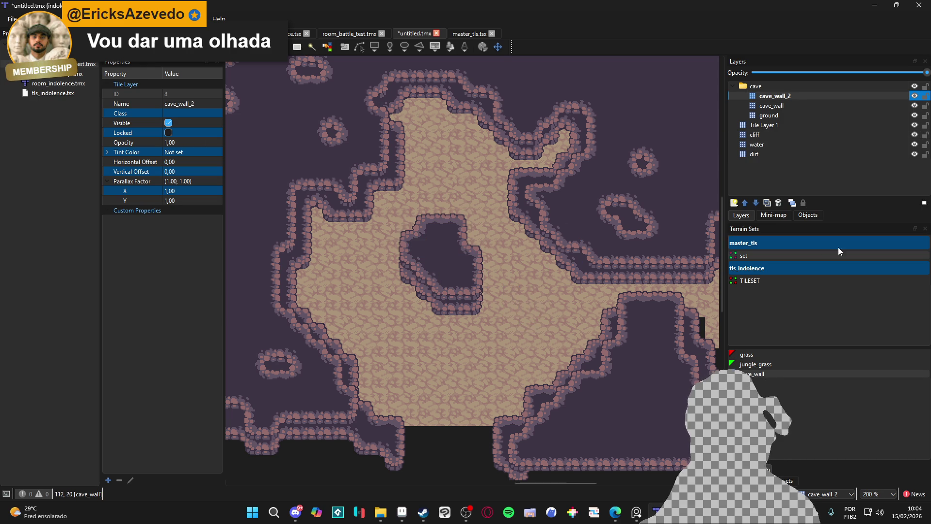
left_click(440, 256)
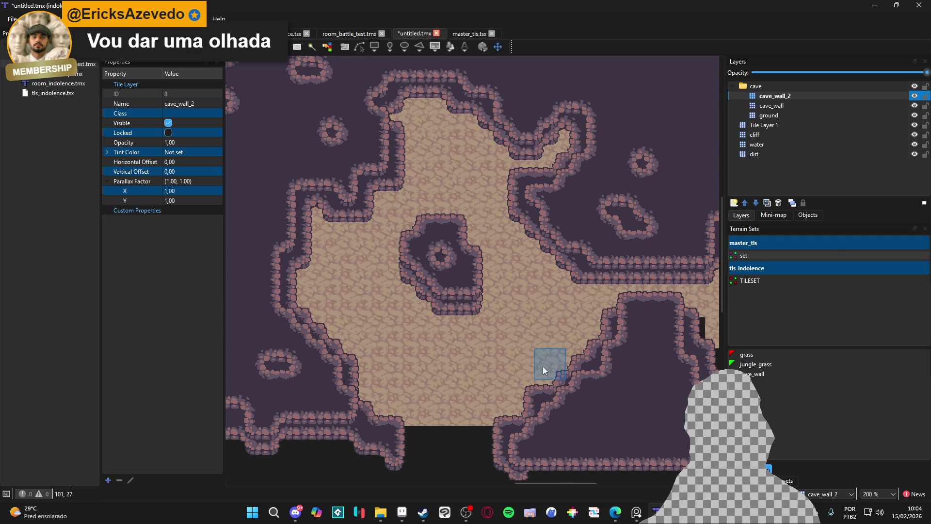
key("ctrl+z")
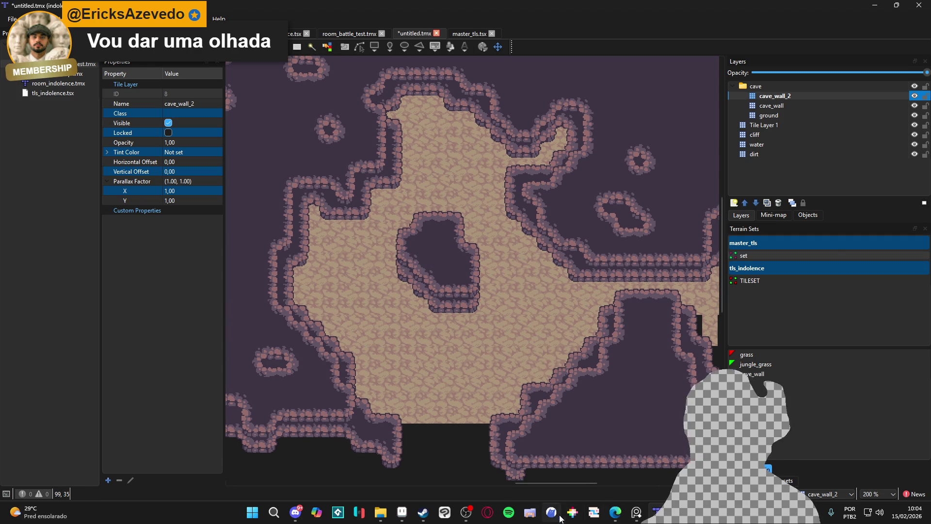
mouse_move(616, 512)
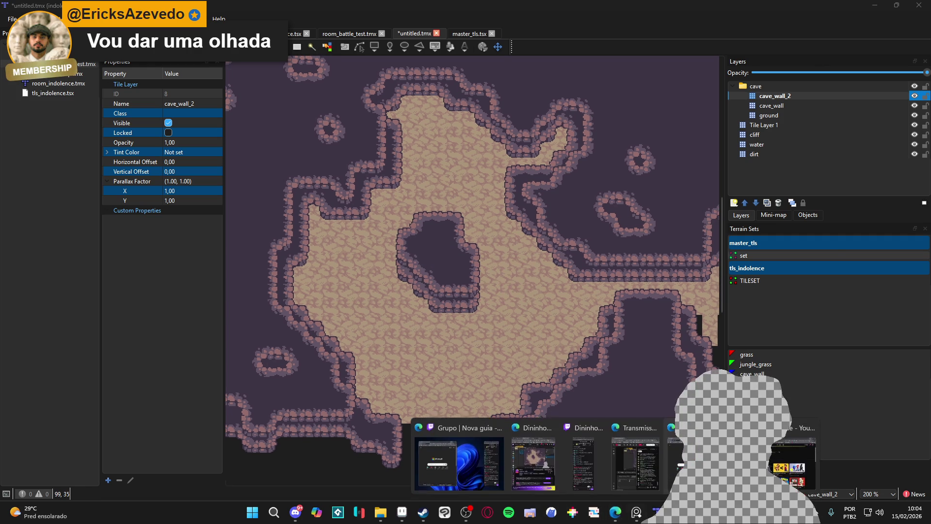
left_click(792, 461)
left_click(897, 69)
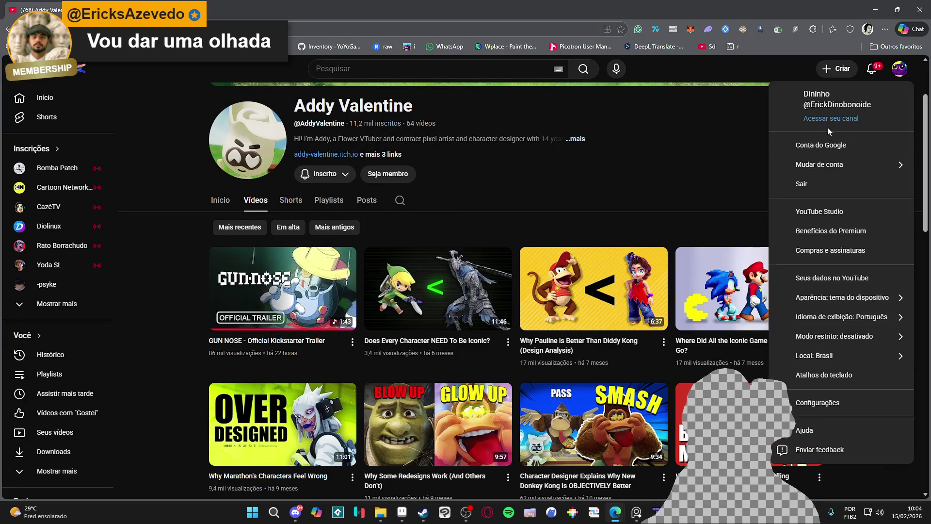
left_click(407, 154)
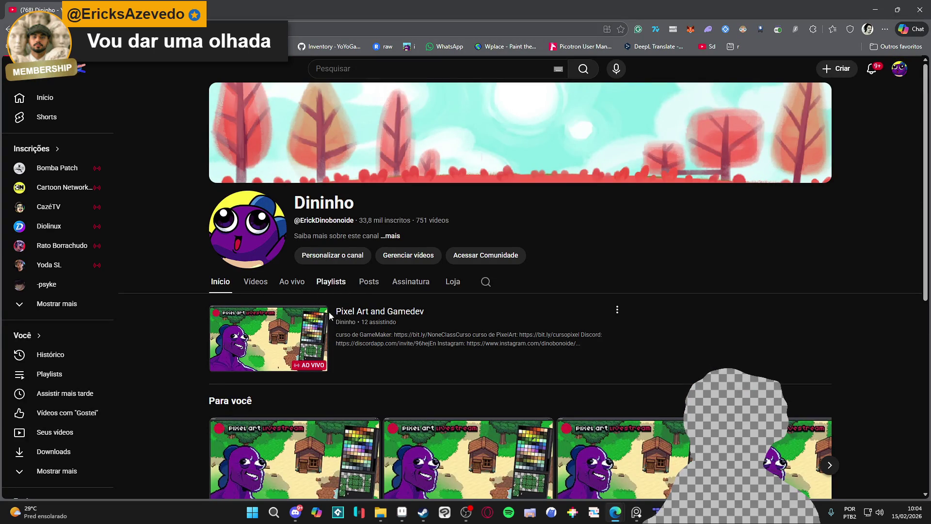
left_click(340, 285)
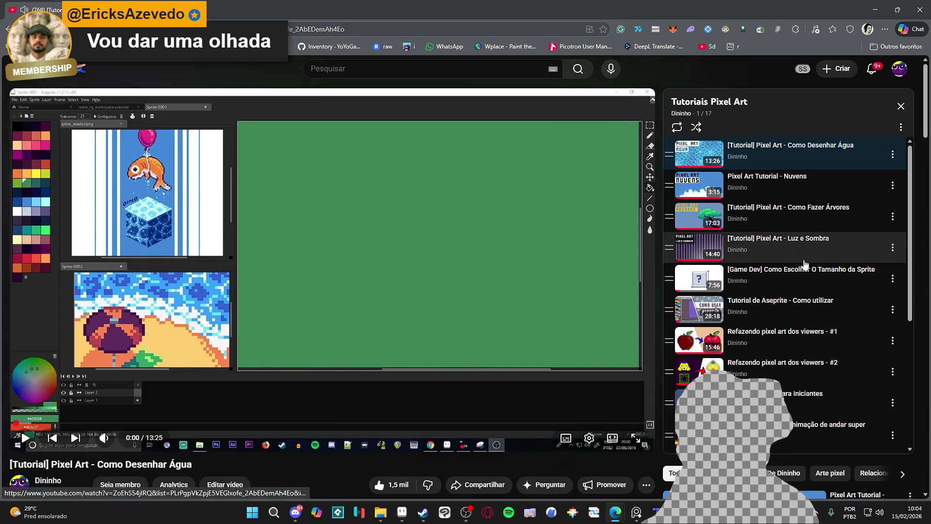
scroll(803, 263, "down", 1)
scroll(803, 264, "down", 2)
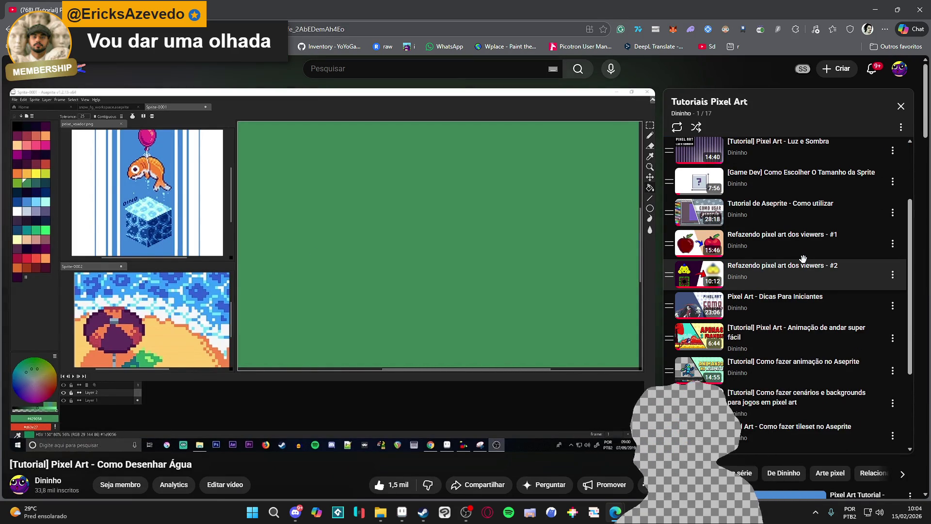
scroll(778, 288, "down", 3)
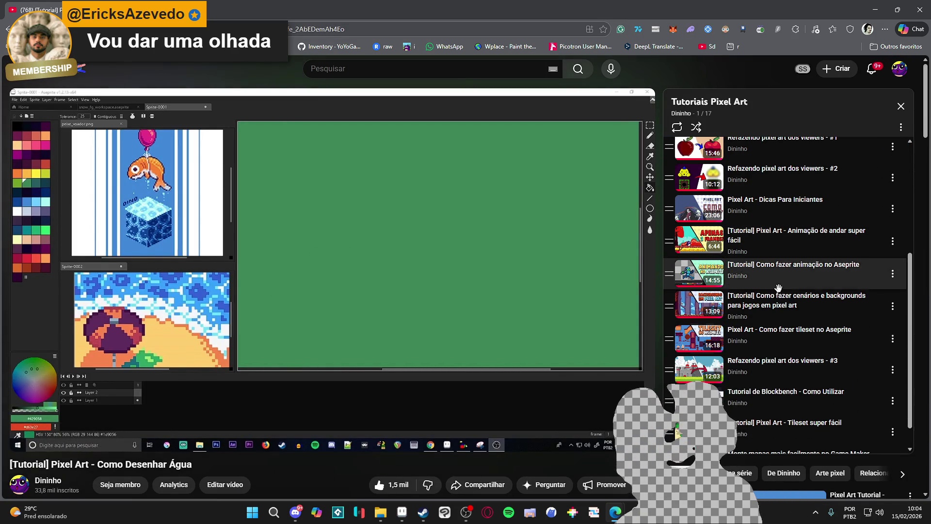
left_click(784, 344)
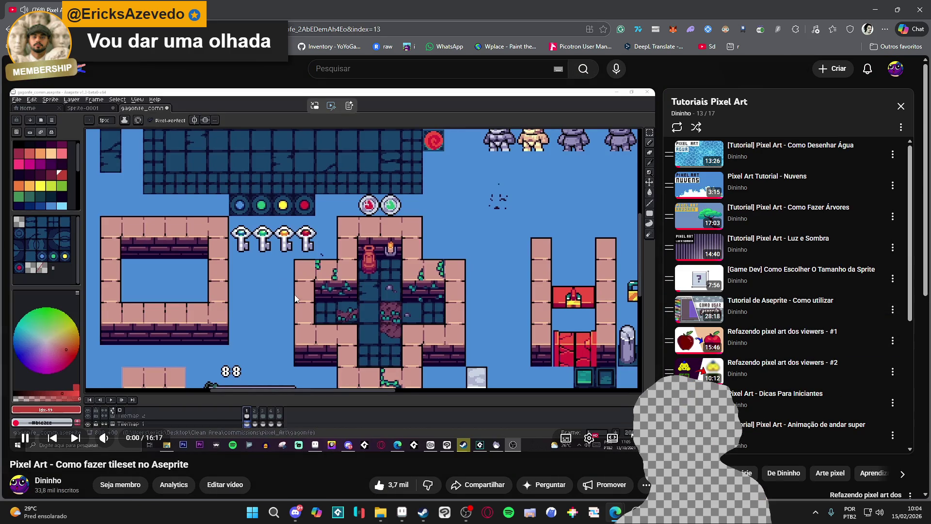
left_click(296, 227)
scroll(296, 227, "down", 2)
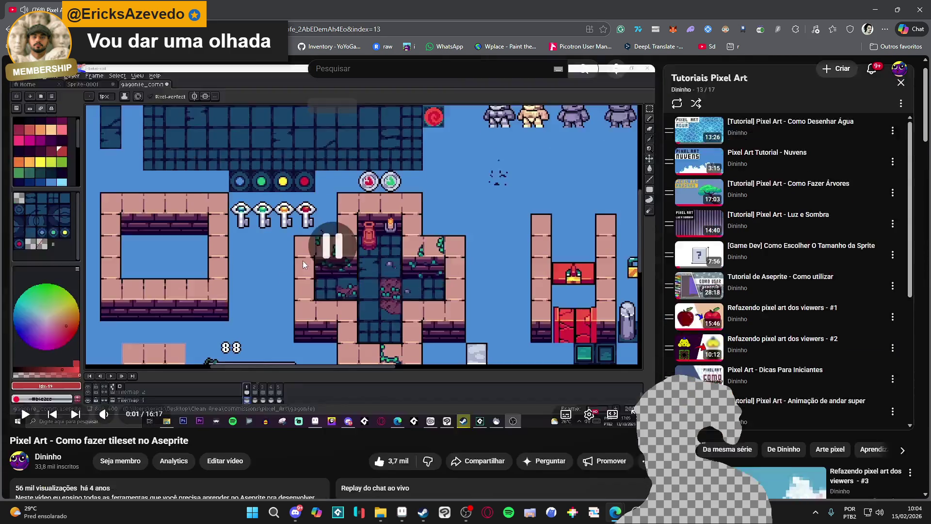
scroll(278, 202, "up", 2)
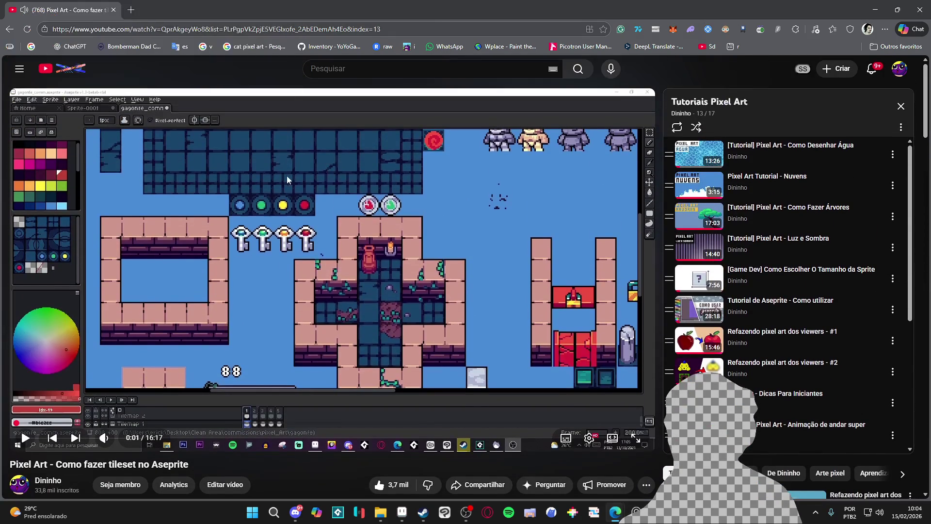
right_click(287, 177)
scroll(320, 235, "down", 2)
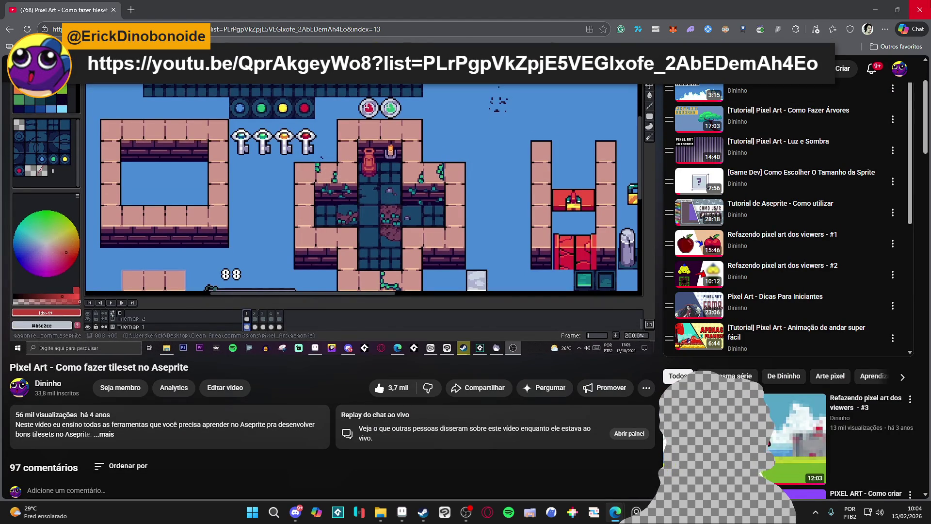
left_click(920, 10)
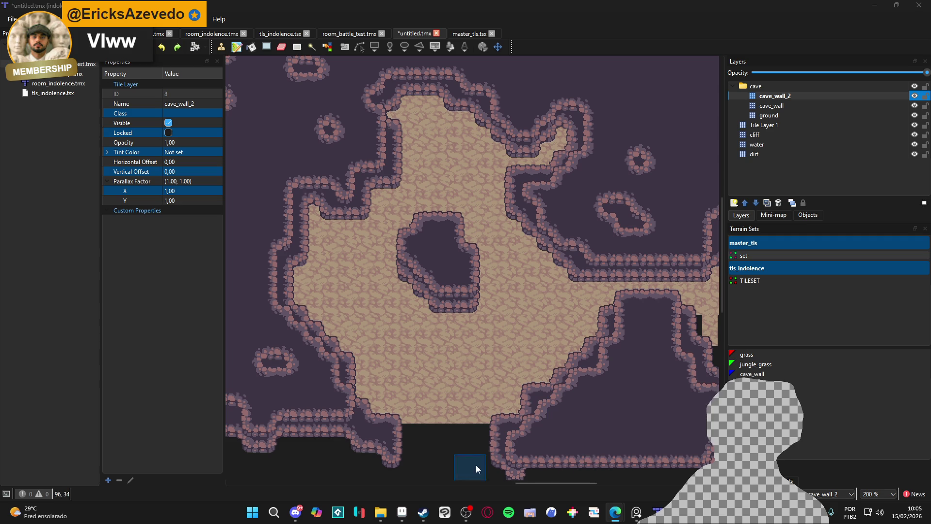
left_click(402, 512)
- In Aseprite, make the cave tilemap the active layer and pick the sandy floor colour #ab947a
scroll(459, 243, "down", 2)
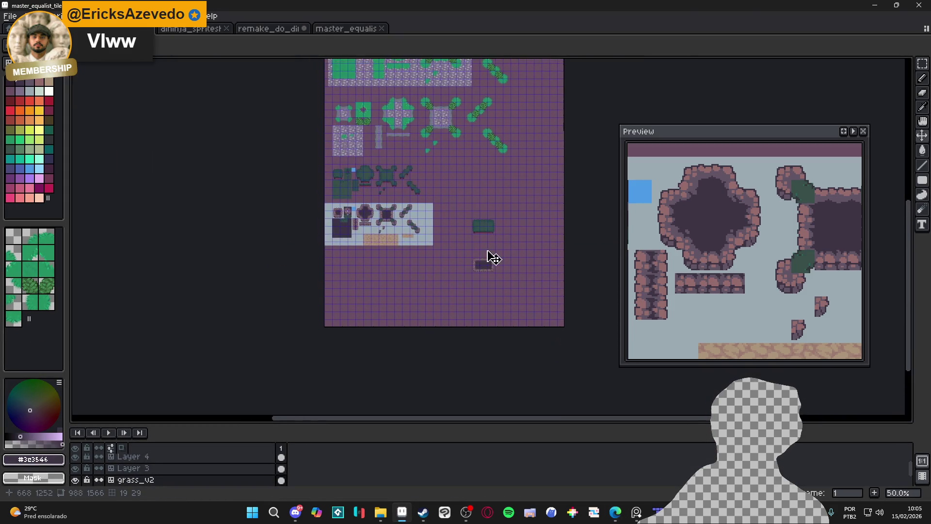
scroll(482, 254, "up", 3)
scroll(339, 267, "down", 1)
scroll(416, 272, "up", 2)
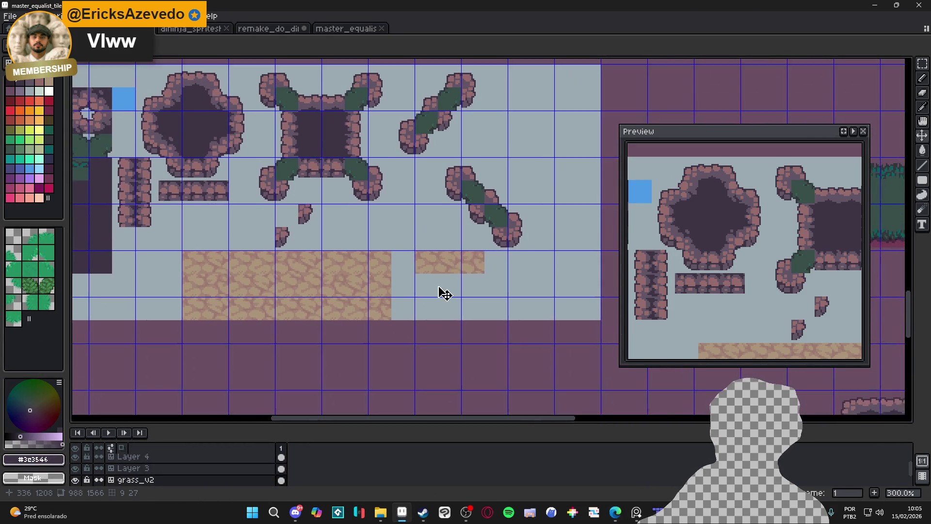
left_click(337, 305, "ctrl")
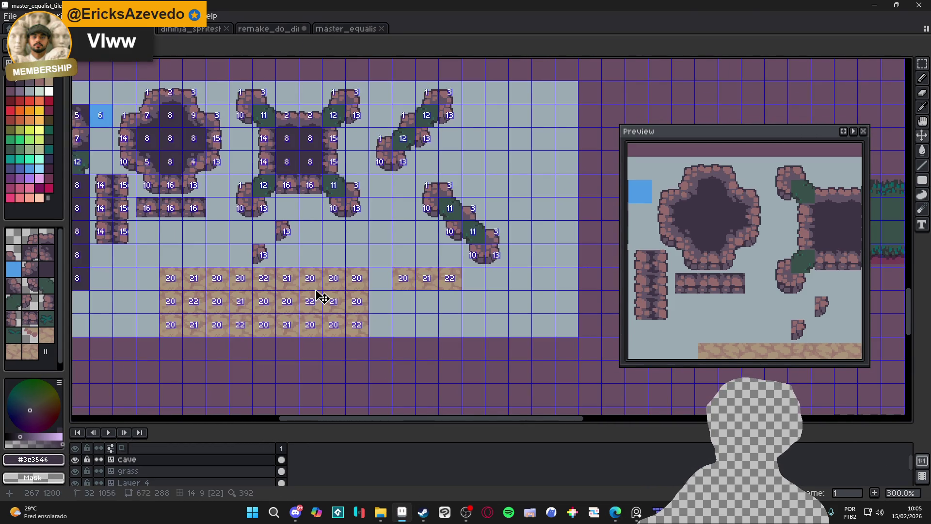
scroll(304, 284, "up", 1)
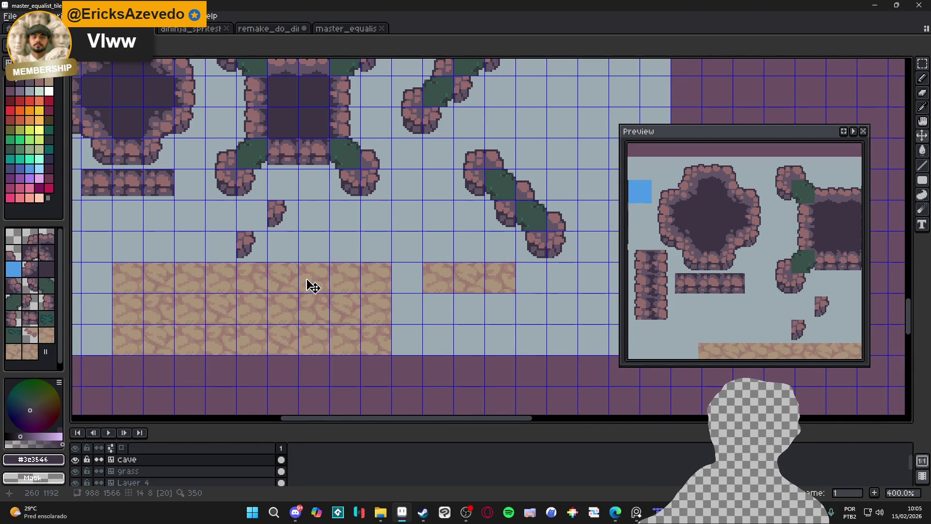
key("m")
key("b")
left_click(306, 278, "alt")
- Bring the floor tiles into view and add a new empty Layer 5 above cave
scroll(339, 306, "down", 2)
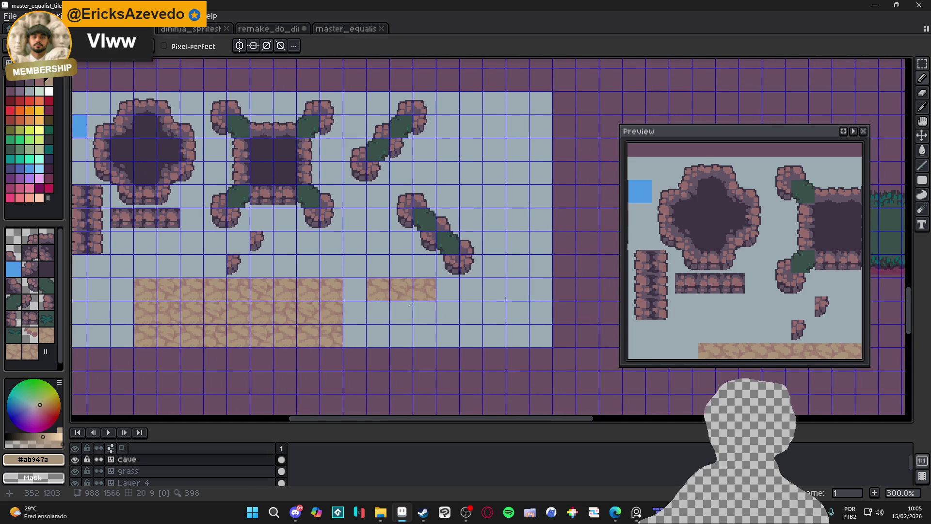
scroll(364, 365, "up", 2)
left_click_drag(364, 364, 283, 315)
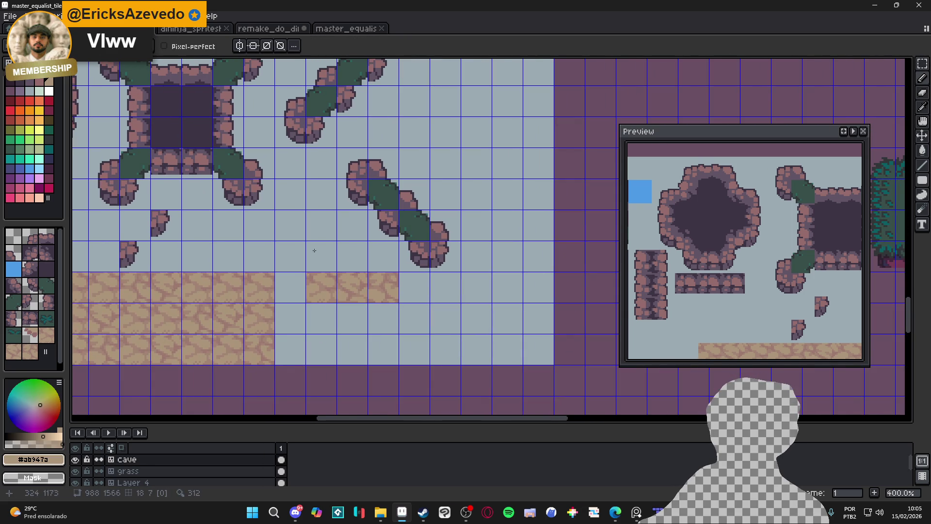
scroll(245, 196, "up", 1)
left_click_drag(262, 183, 316, 154)
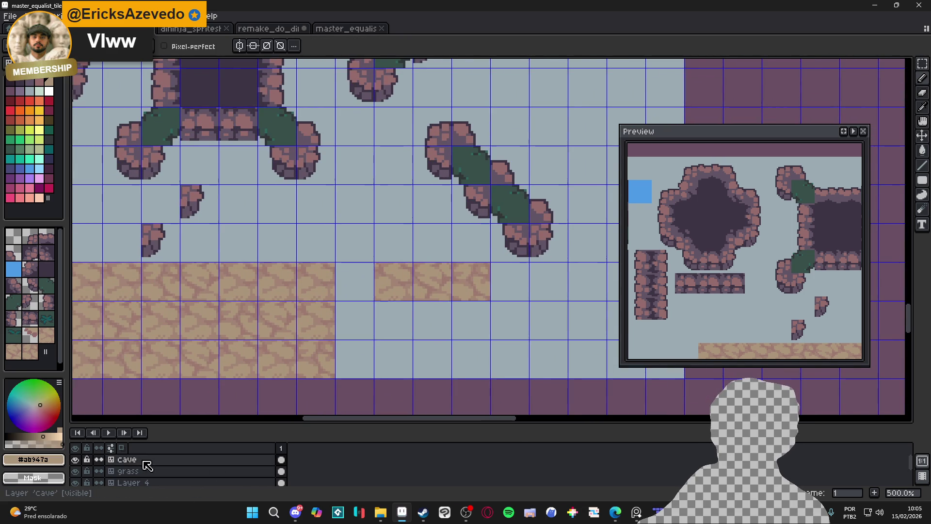
key("shift+n")
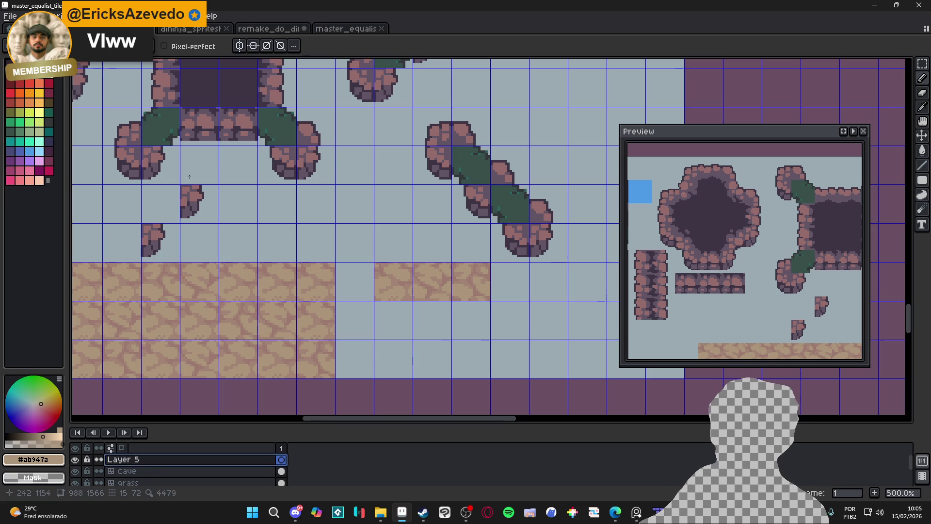
- Pick dark colour #625565 and paint dark holes on two adjacent floor tiles
scroll(279, 137, "up", 1)
left_click(307, 151, "alt")
scroll(299, 291, "up", 3)
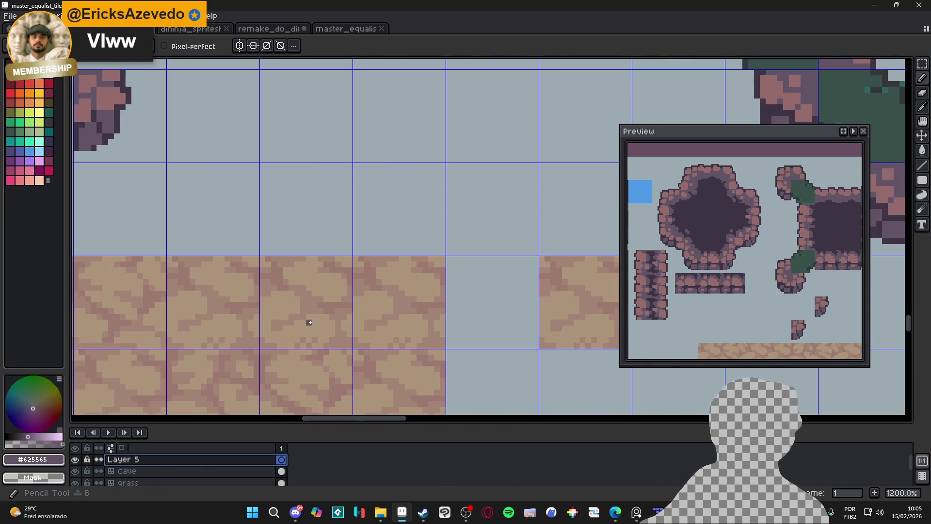
mouse_move(300, 300)
left_mouse_down()
mouse_move(311, 270)
mouse_move(331, 306)
mouse_move(293, 292)
left_mouse_up()
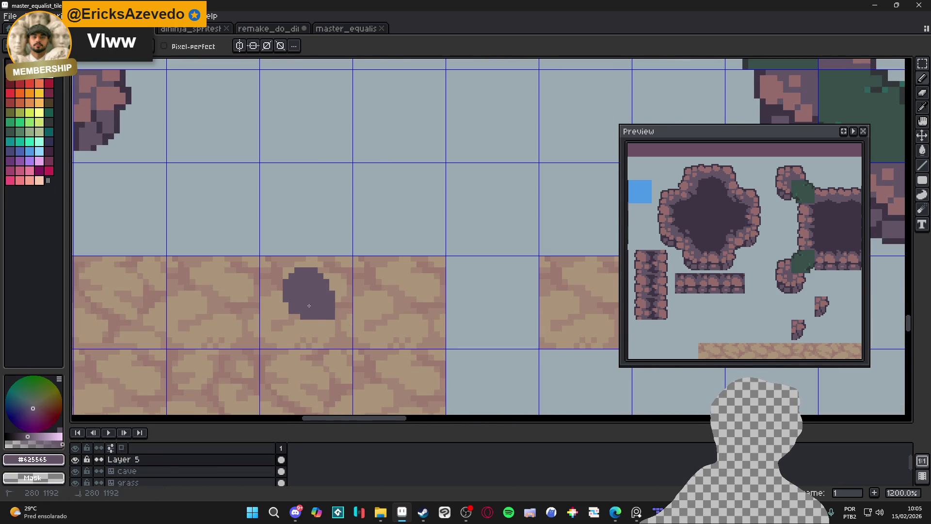
scroll(299, 313, "down", 1)
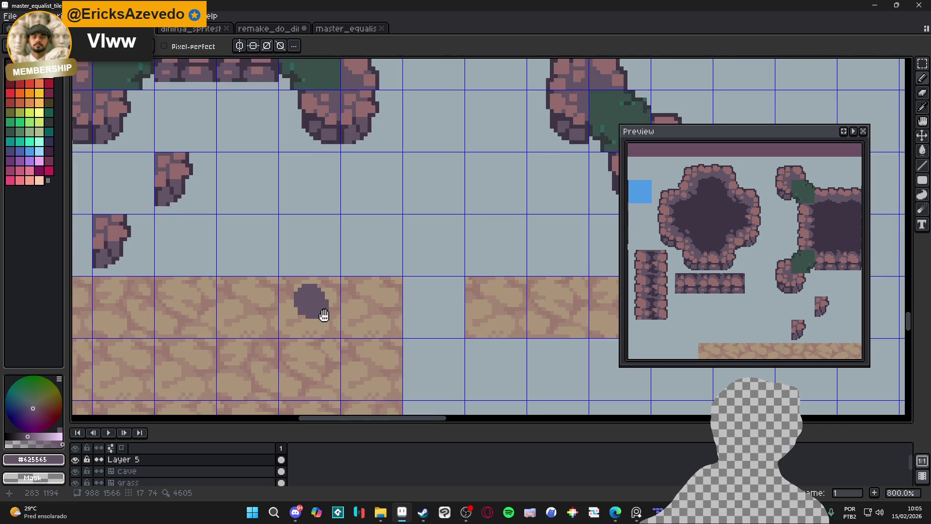
scroll(300, 313, "up", 2)
left_click_drag(353, 291, 335, 282)
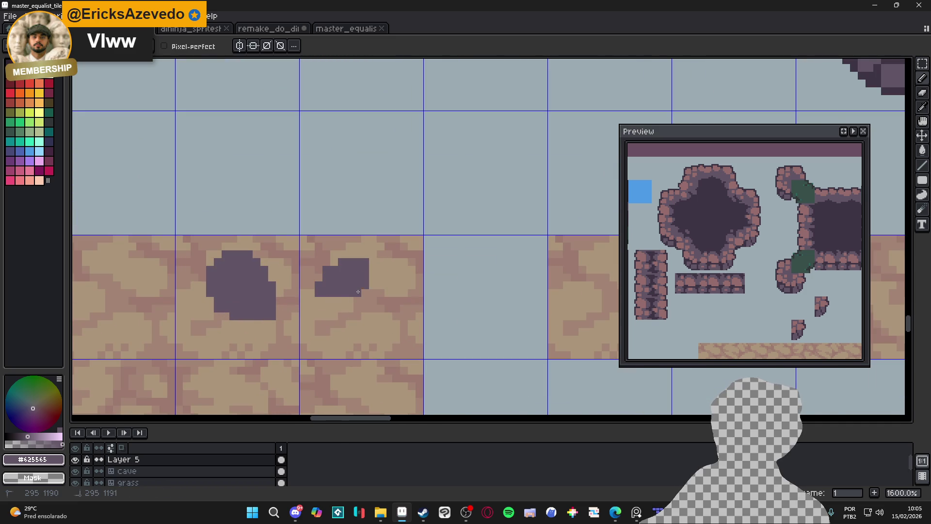
left_click(843, 132)
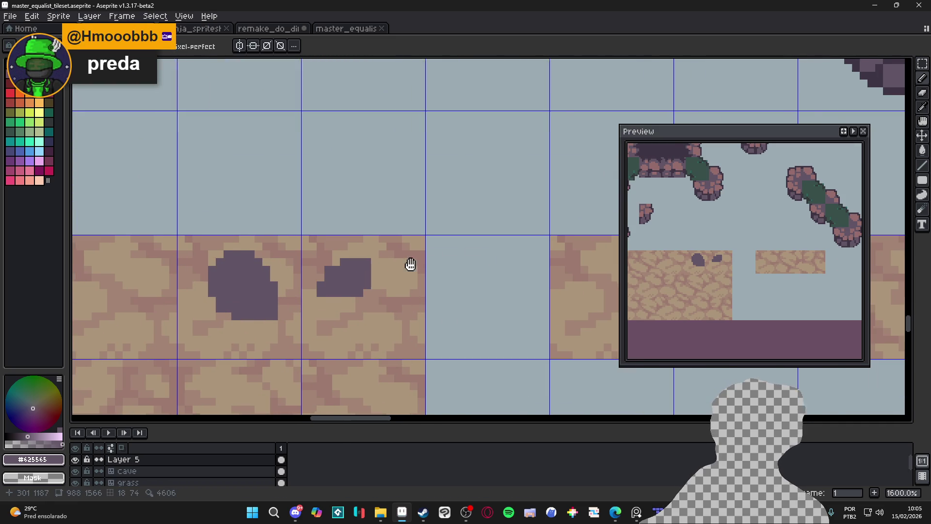
- Undo a stray dark dot and extend the second hole with a bottom row and edge pixel
left_click_drag(407, 265, 427, 264)
key("ctrl+z")
scroll(399, 287, "up", 2)
mouse_move(333, 307)
left_mouse_down()
mouse_move(391, 307)
mouse_move(363, 305)
mouse_move(400, 329)
mouse_move(399, 306)
mouse_move(410, 327)
mouse_move(378, 320)
mouse_move(395, 307)
mouse_move(392, 329)
mouse_move(421, 316)
mouse_move(410, 294)
left_mouse_up()
left_click(387, 297)
scroll(410, 328, "down", 1)
scroll(369, 300, "down", 5)
scroll(369, 301, "left", 5)
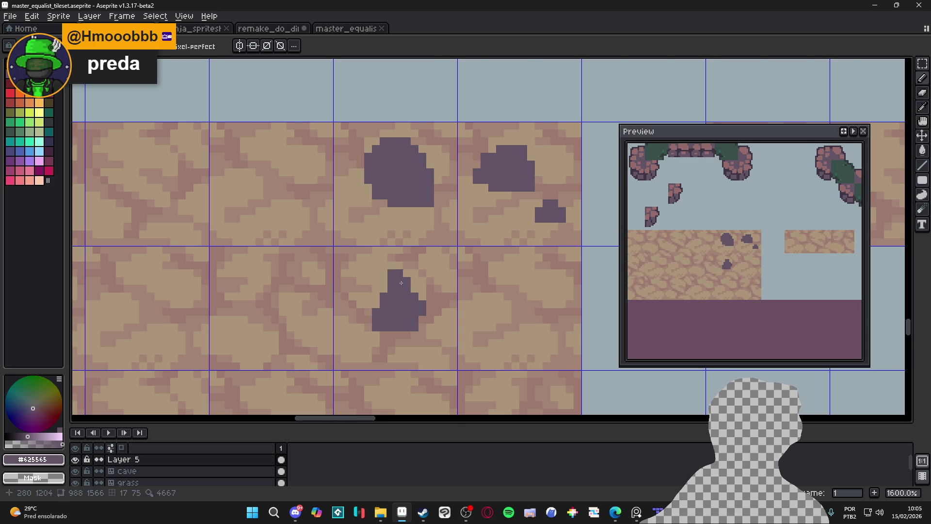